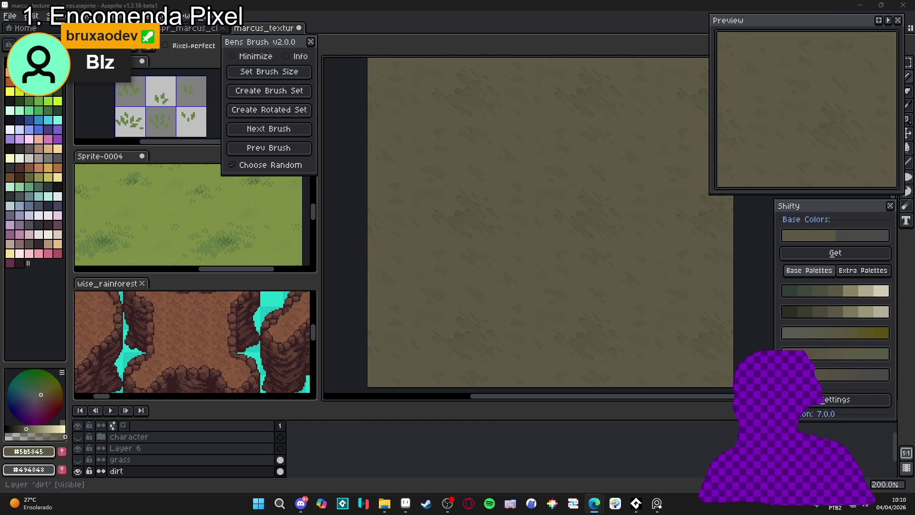
# - Glance at a Bluesky post in the browser, then close it and return to Aseprite
pyautogui.hotkey('alt', 'Tab')
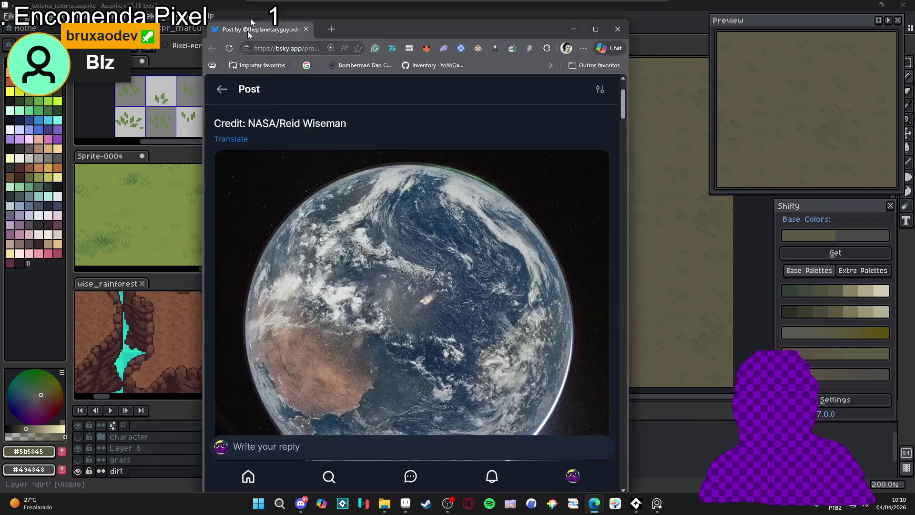
pyautogui.doubleClick(247, 31)
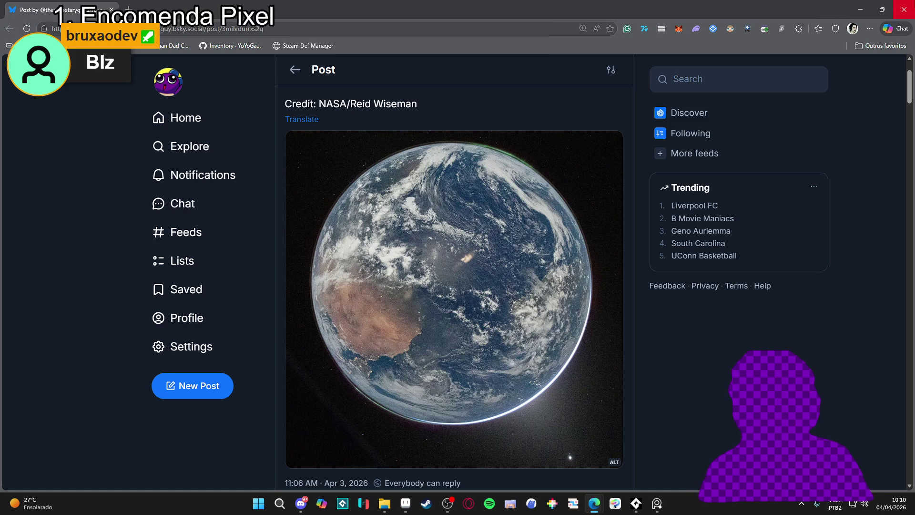
pyautogui.click(905, 9)
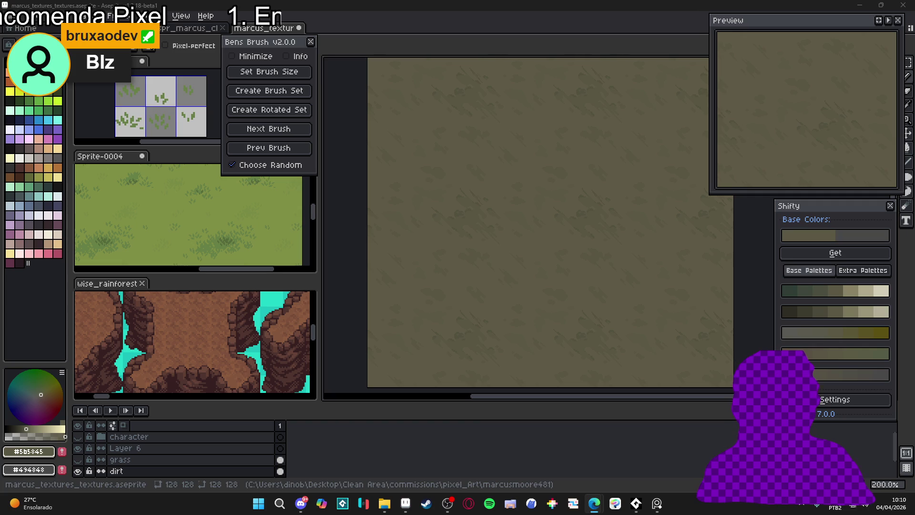
pyautogui.click(651, 9)
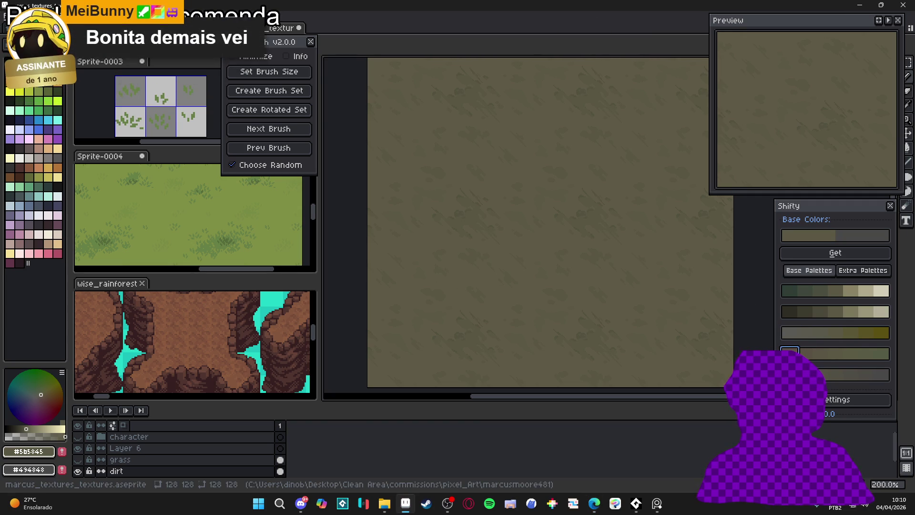
# - Stamp several reddish pebble specks across the olive-brown dirt, then switch to the eraser
pyautogui.scroll(6, 511, 260)
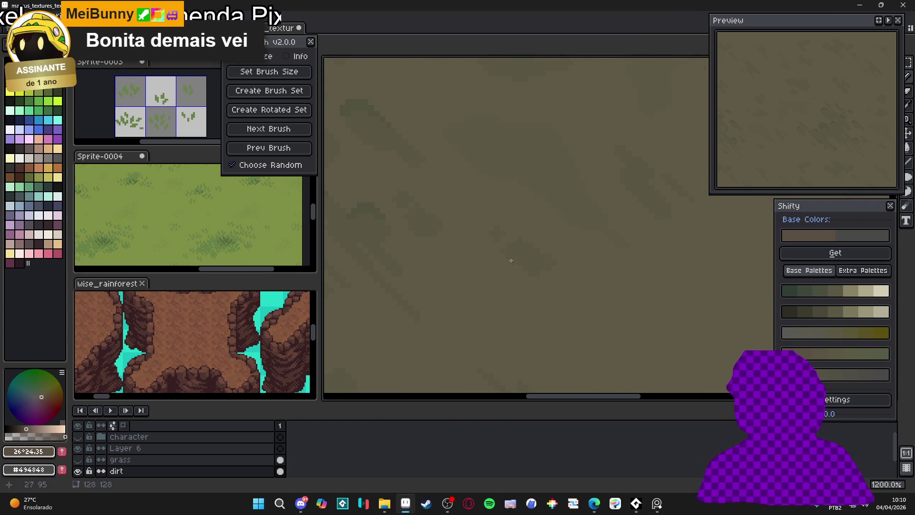
pyautogui.click(491, 311)
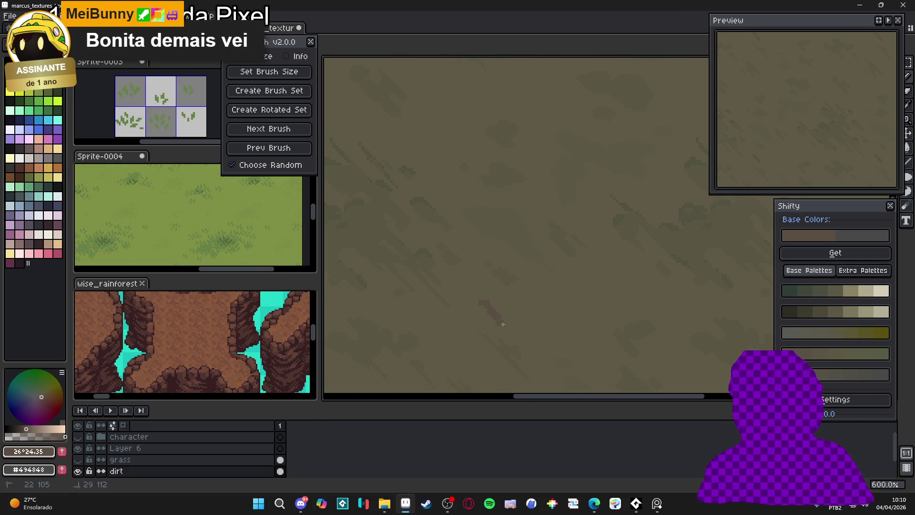
pyautogui.scroll(-3, 525, 322)
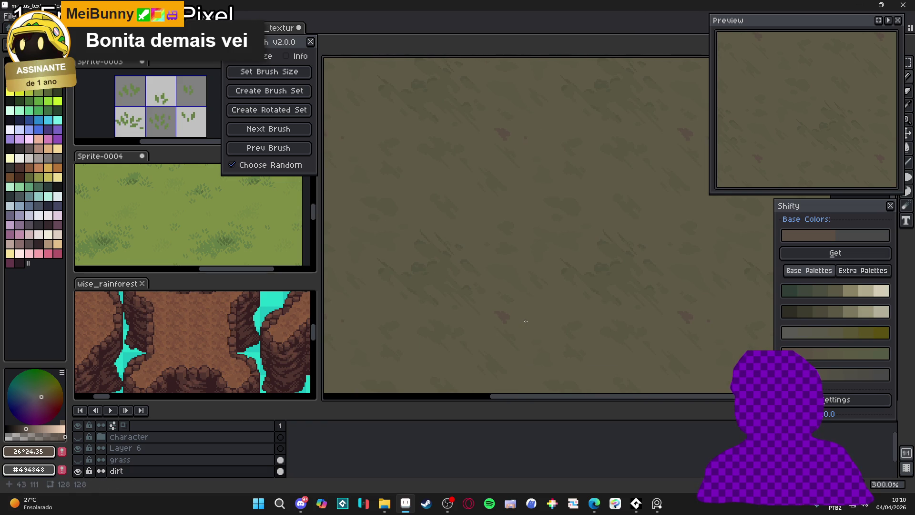
pyautogui.scroll(4, 509, 296)
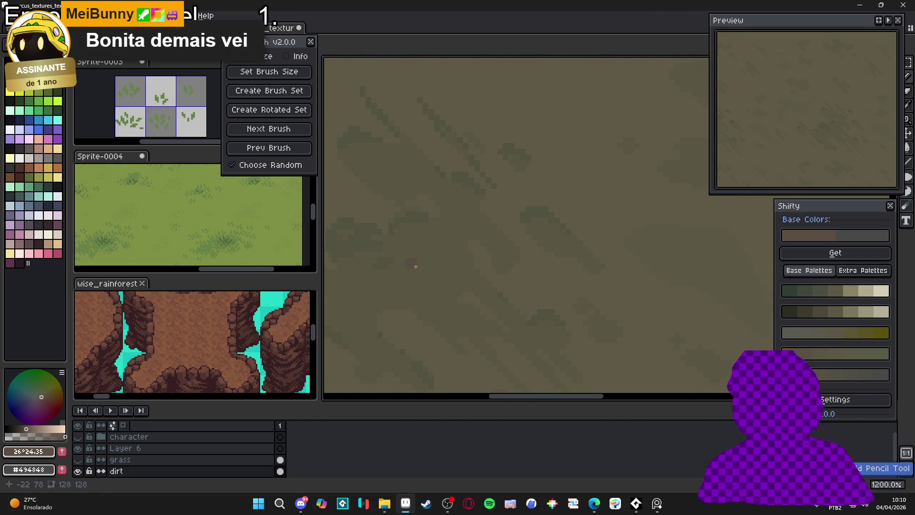
pyautogui.scroll(-3, 451, 292)
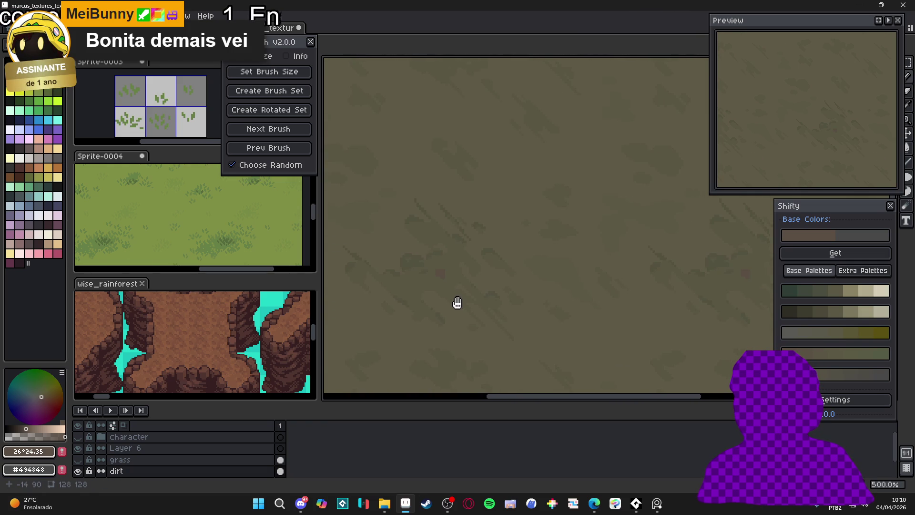
pyautogui.moveTo(457, 303); pyautogui.dragTo(501, 306)
pyautogui.scroll(-2, 500, 305)
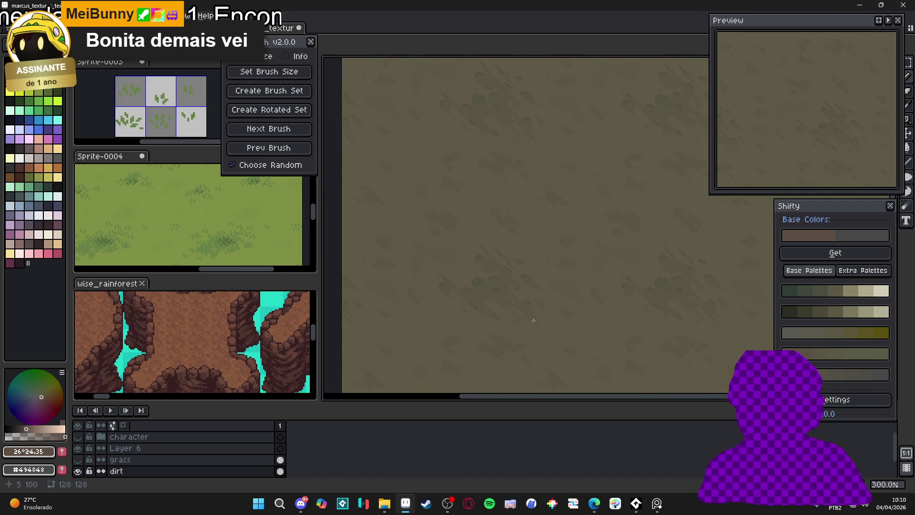
pyautogui.moveTo(523, 292); pyautogui.dragTo(518, 284)
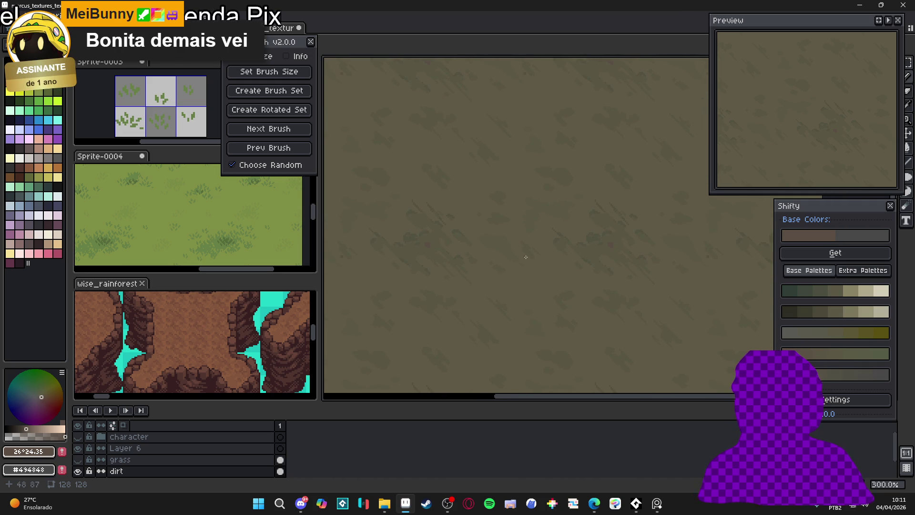
pyautogui.scroll(6, 526, 258)
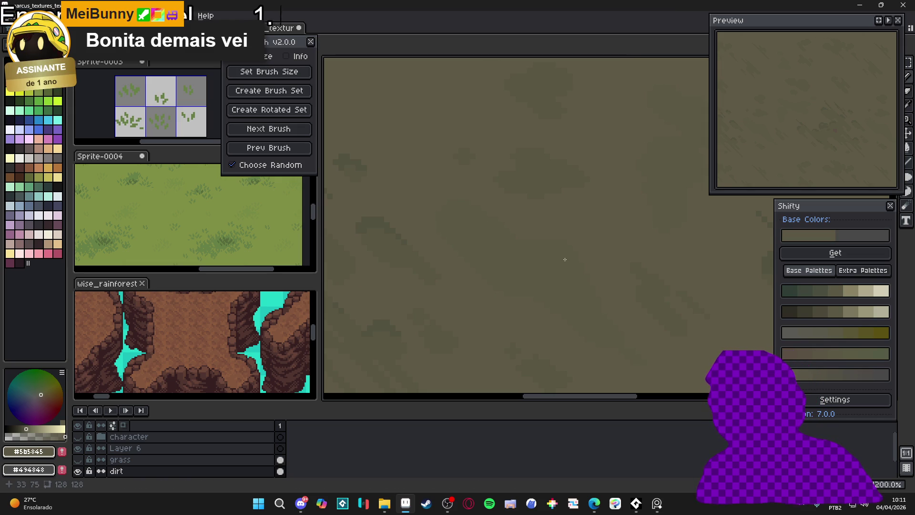
pyautogui.press('e')
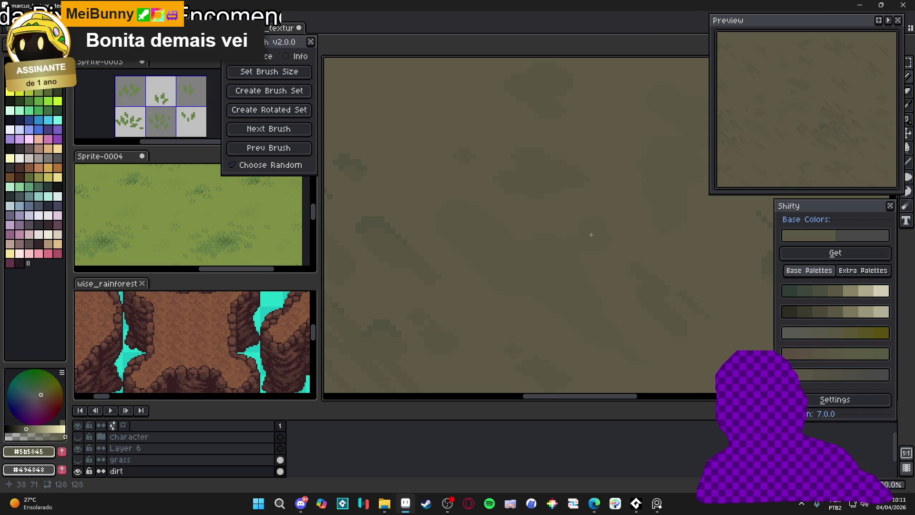
# - Dismiss the brush dynamics popup and zoom out to review the whole 128x128 dirt tile
pyautogui.click(147, 47)
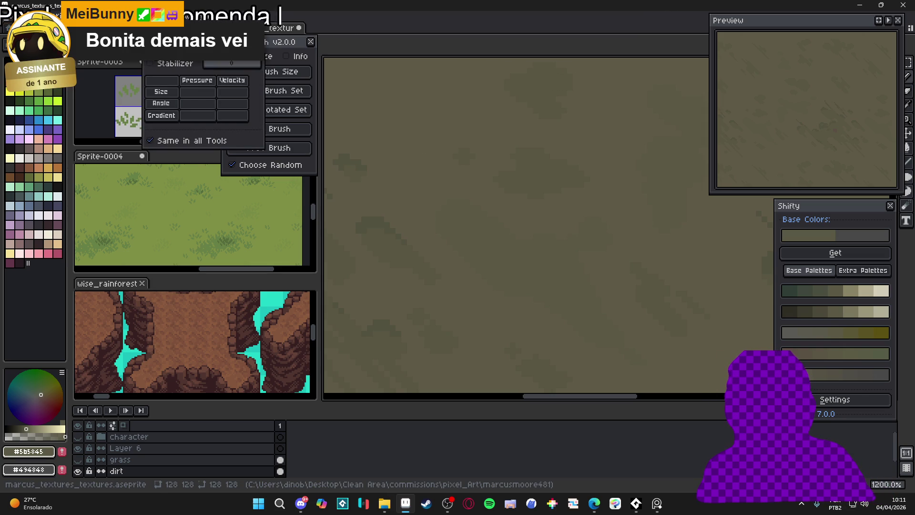
pyautogui.click(481, 40)
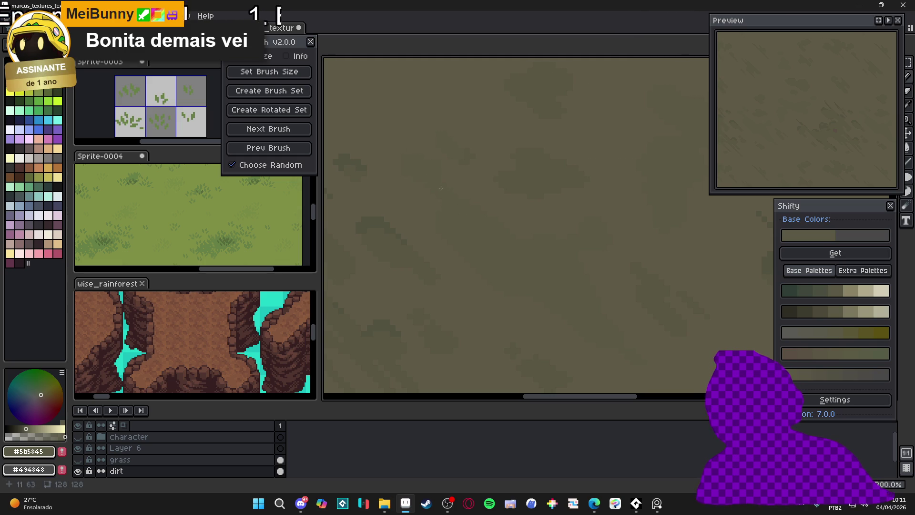
pyautogui.scroll(-2, 448, 205)
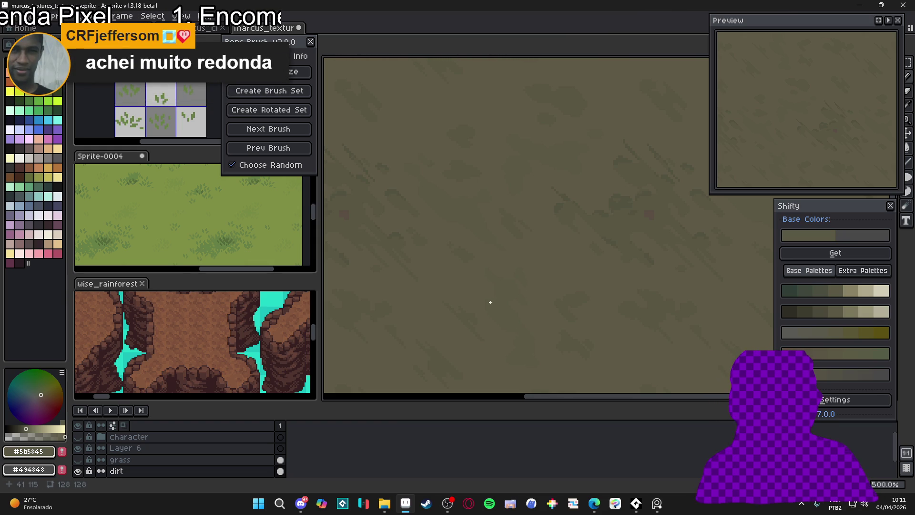
pyautogui.scroll(-1, 550, 223)
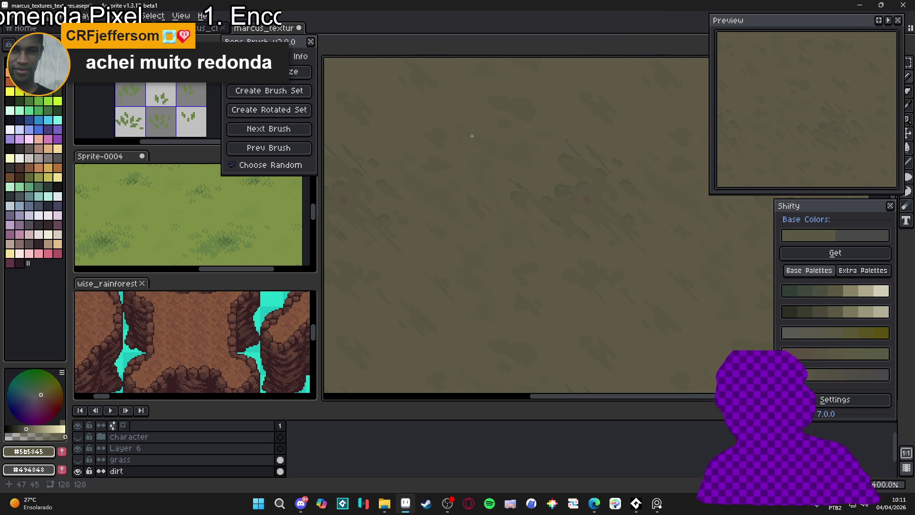
pyautogui.scroll(-2, 518, 297)
pyautogui.scroll(-1, 534, 300)
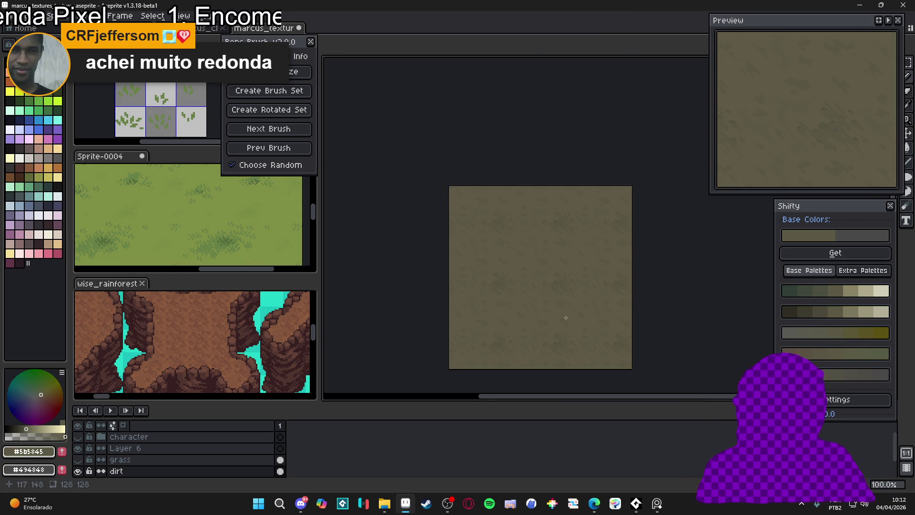
pyautogui.scroll(1, 561, 305)
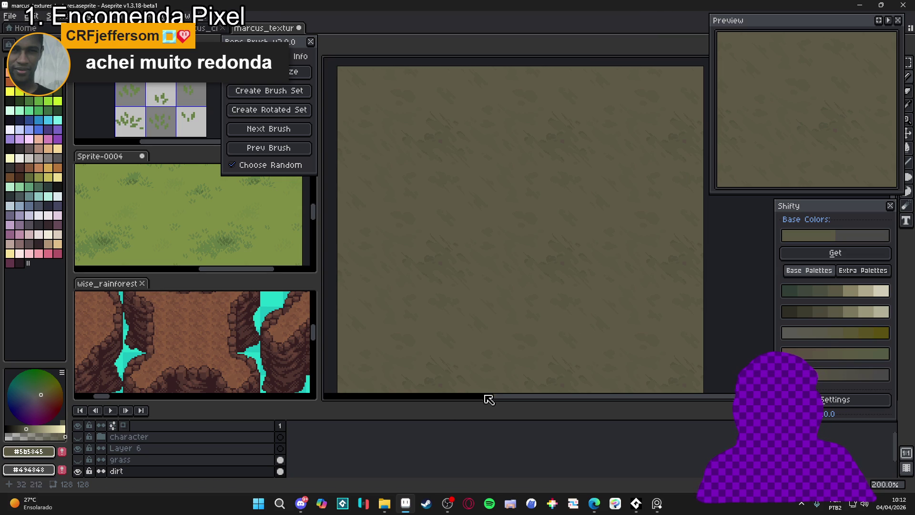
# - In File Explorer, go up to pixel_Art and preview spr_aric_tileset_32 in the Aric folder
pyautogui.click(385, 502)
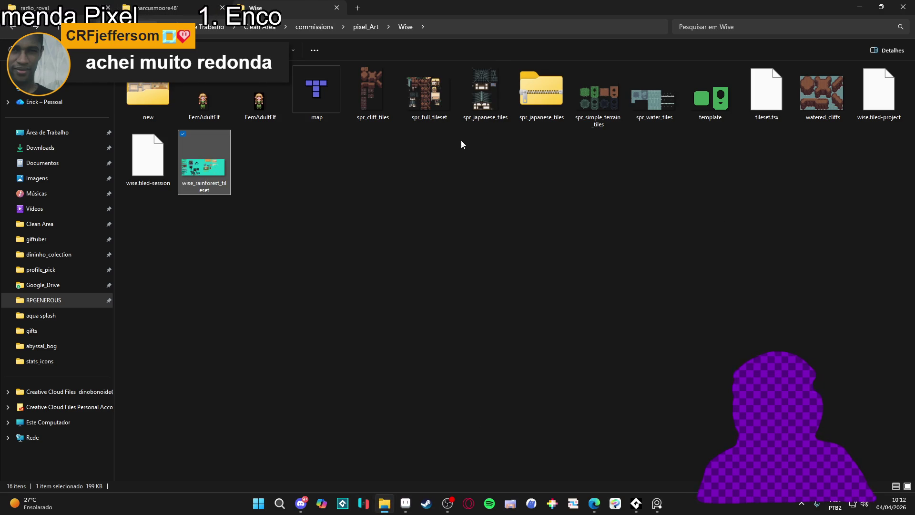
pyautogui.click(127, 16)
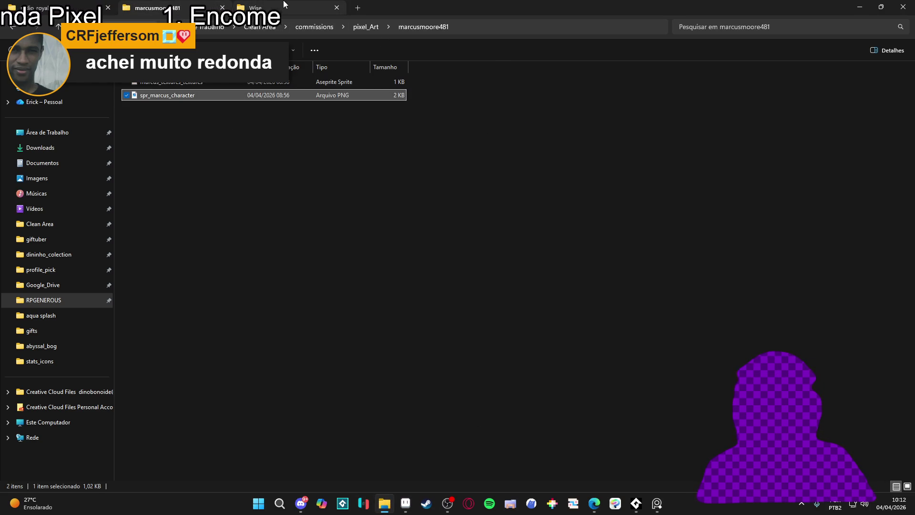
pyautogui.hotkey('ctrl', 'Tab')
pyautogui.click(18, 29)
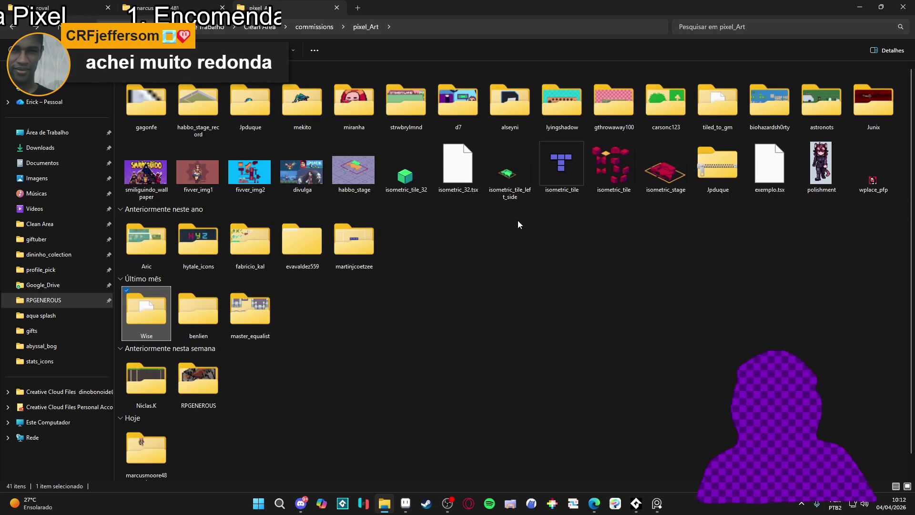
pyautogui.doubleClick(136, 242)
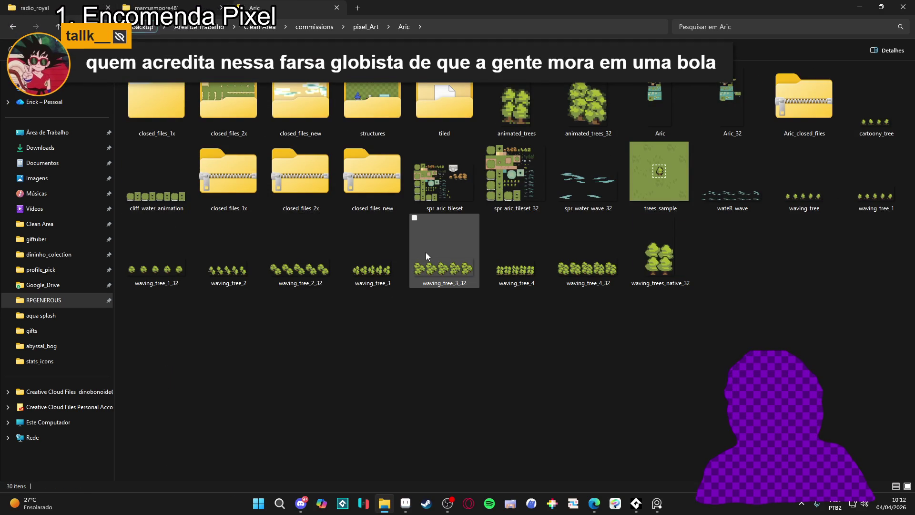
pyautogui.click(499, 173)
pyautogui.doubleClick(499, 173)
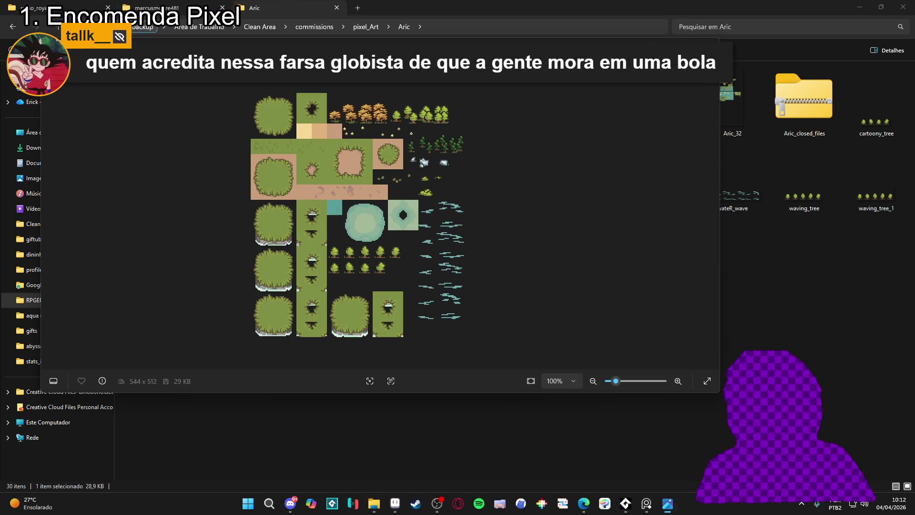
pyautogui.press('Escape')
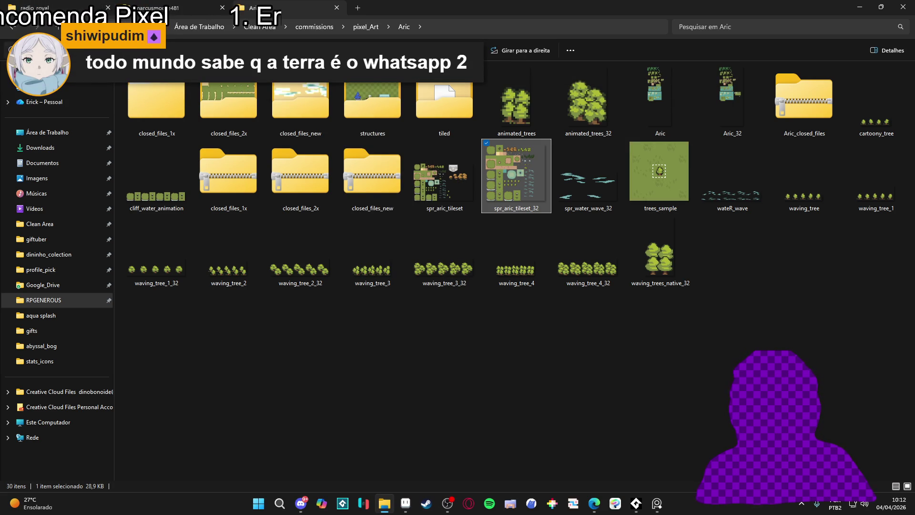
# - Open biohazardsh0rty_tiles from the biohazardsh0rty folder in Aseprite
pyautogui.click(366, 27)
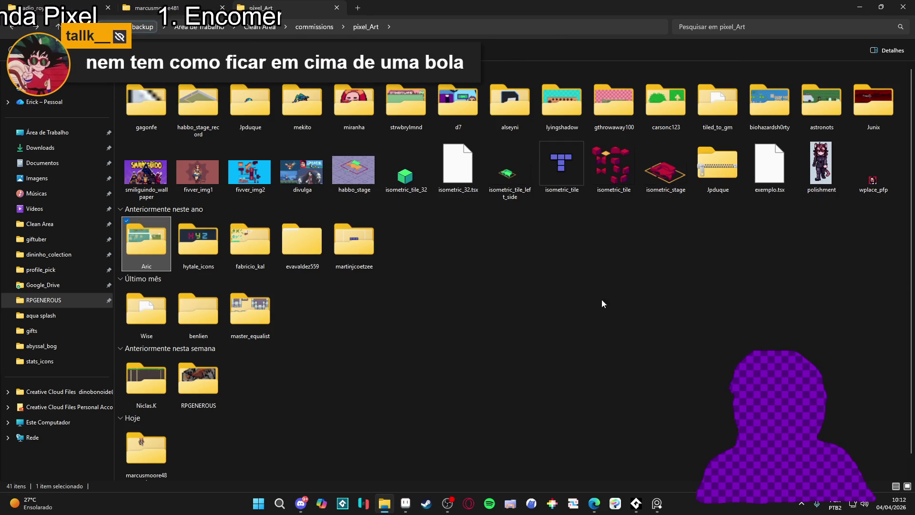
pyautogui.doubleClick(779, 102)
pyautogui.keyDown('ctrl'); pyautogui.scroll(2, 565, 128); pyautogui.keyUp('ctrl')
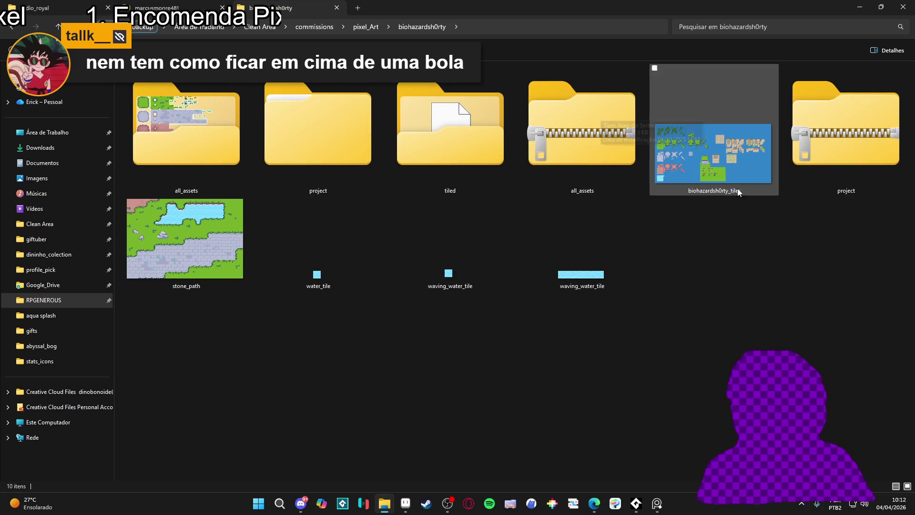
pyautogui.click(739, 172)
pyautogui.doubleClick(739, 169)
# - Close the biohazardsh0rt tile sheet tab to return to the marcus_textures dirt texture
pyautogui.scroll(-1, 473, 273)
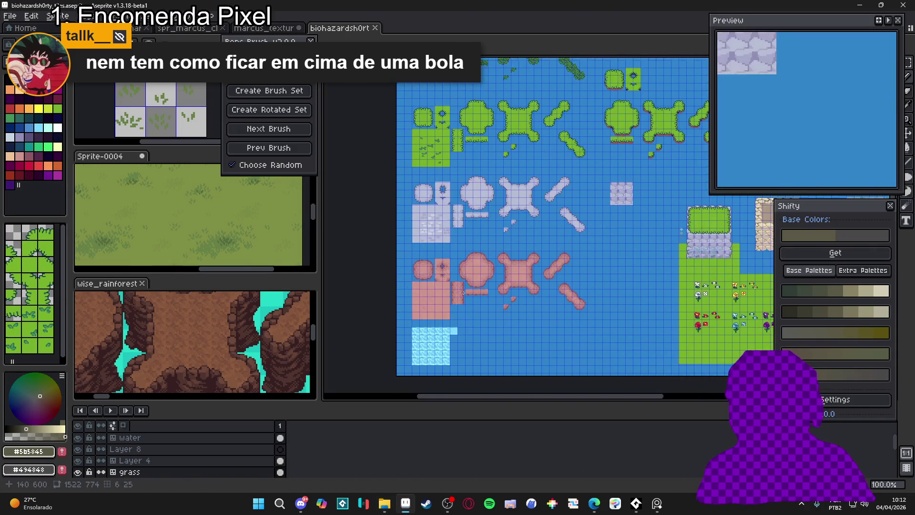
pyautogui.scroll(2, 458, 286)
pyautogui.scroll(-2, 439, 304)
pyautogui.scroll(2, 439, 304)
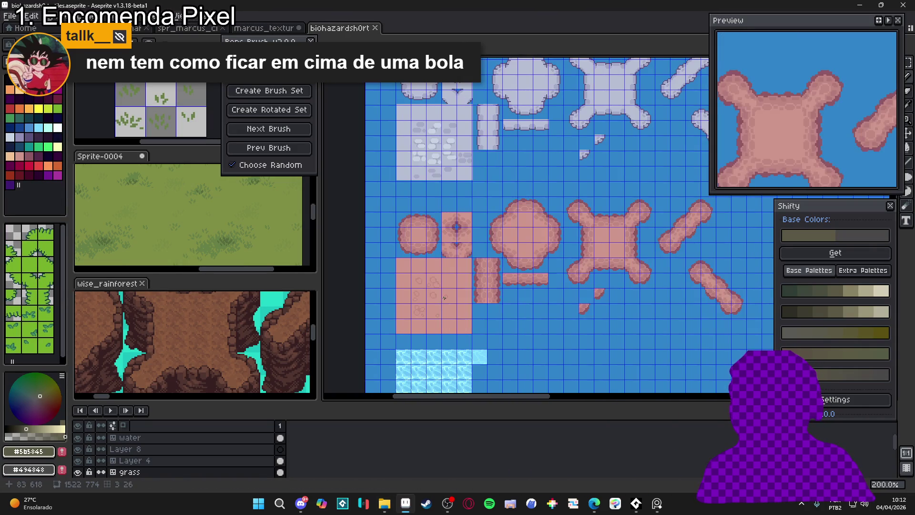
pyautogui.scroll(-2, 446, 297)
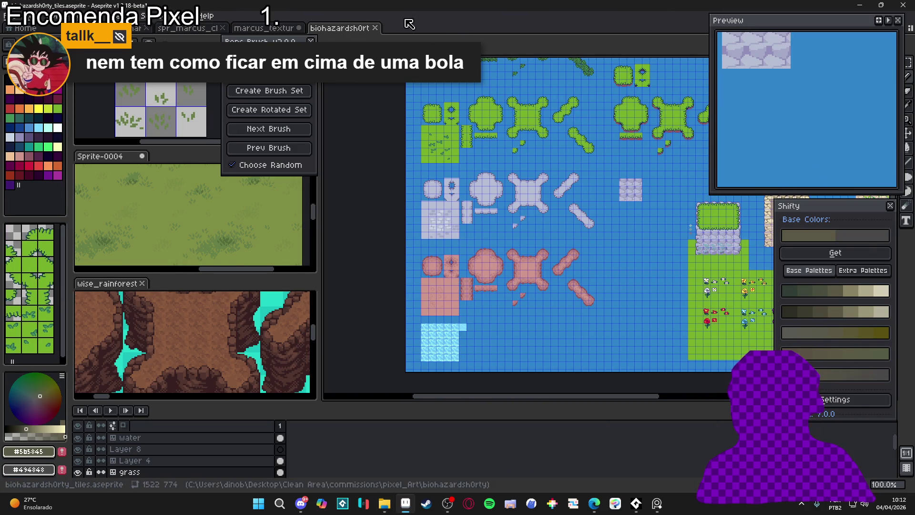
pyautogui.click(382, 29)
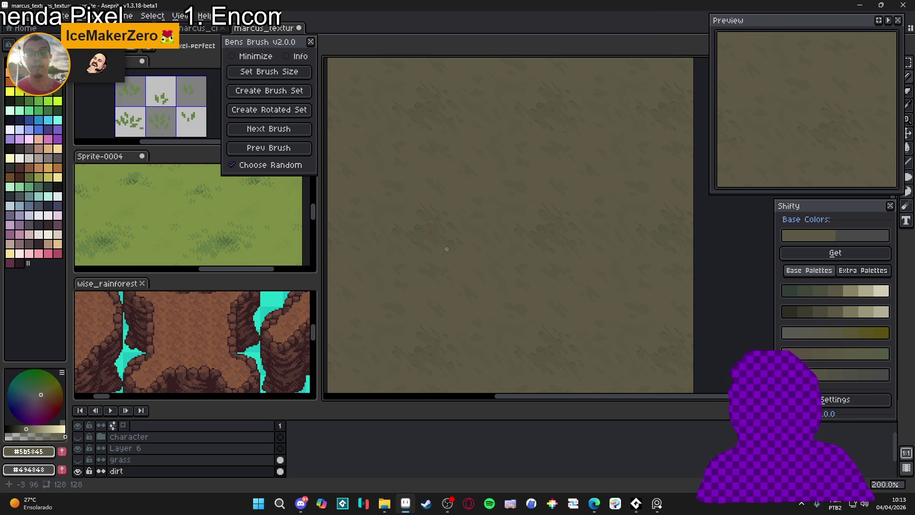
# - Sample the reddish-brown from the texture and paint a second small patch beside the first
pyautogui.scroll(2, 421, 235)
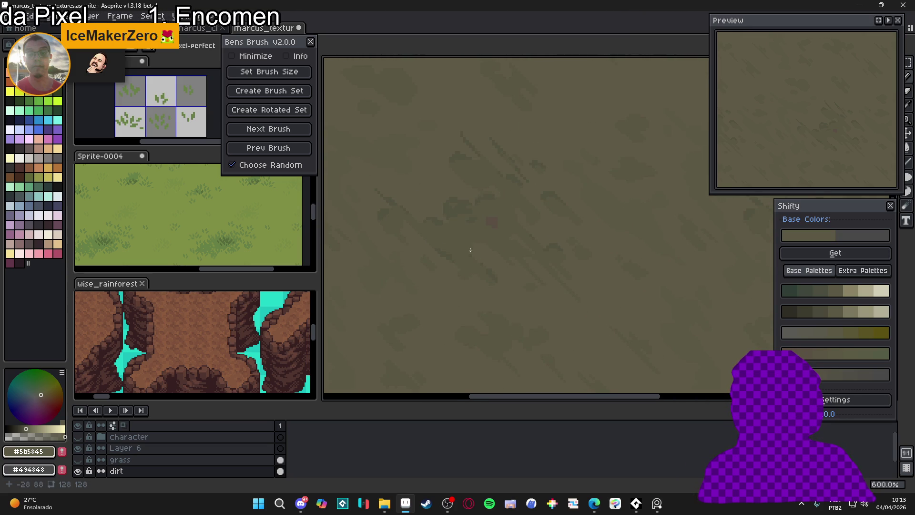
pyautogui.scroll(3, 402, 264)
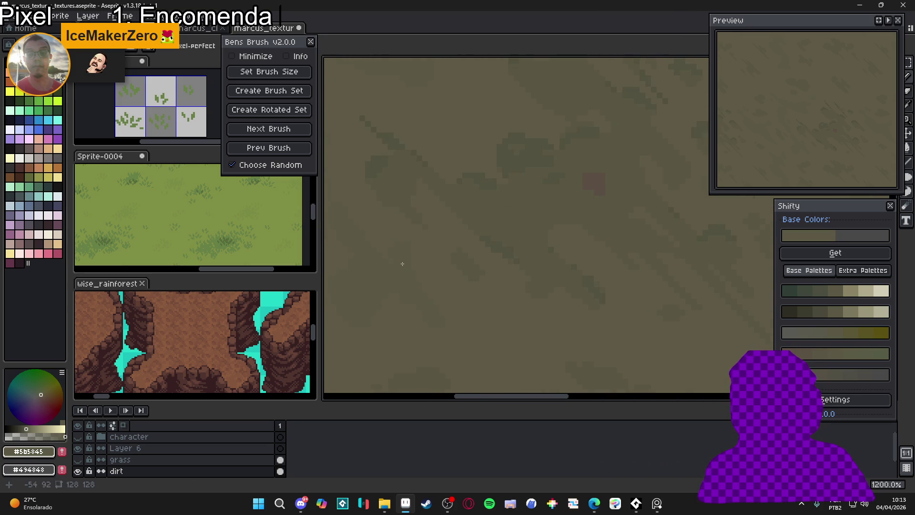
pyautogui.scroll(-4, 437, 280)
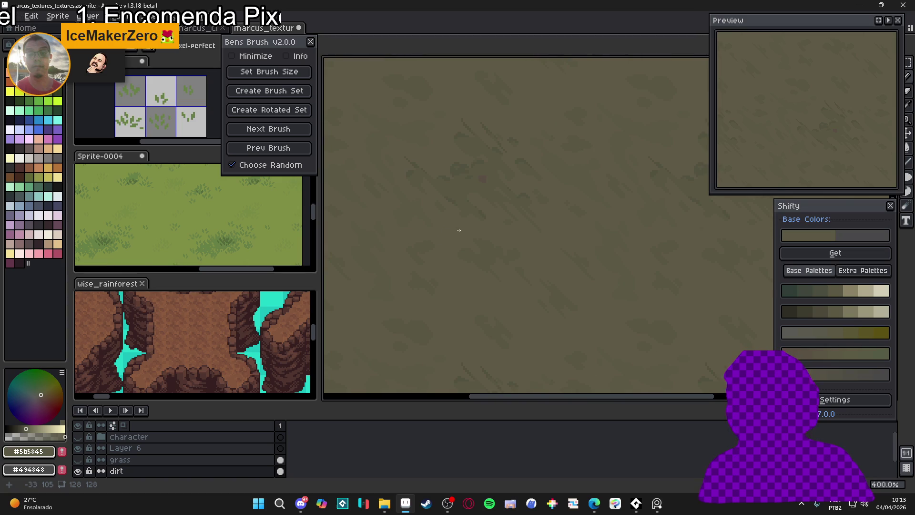
pyautogui.scroll(-2, 504, 242)
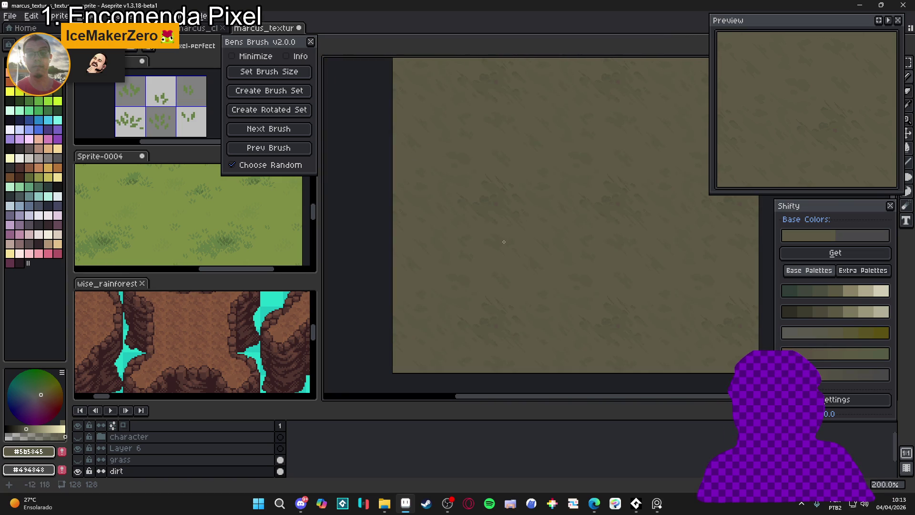
pyautogui.scroll(3, 483, 253)
pyautogui.scroll(4, 472, 187)
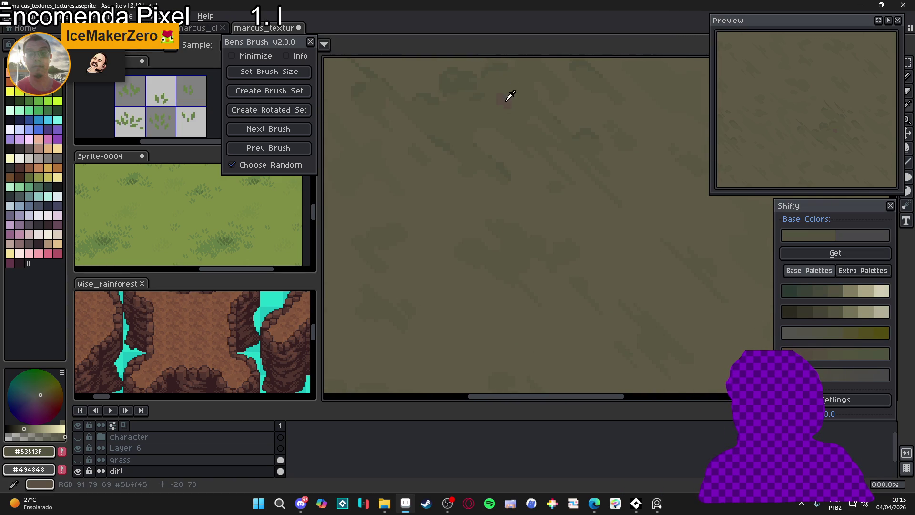
pyautogui.keyDown('alt'); pyautogui.click(505, 99); pyautogui.keyUp('alt')
pyautogui.scroll(2, 492, 248)
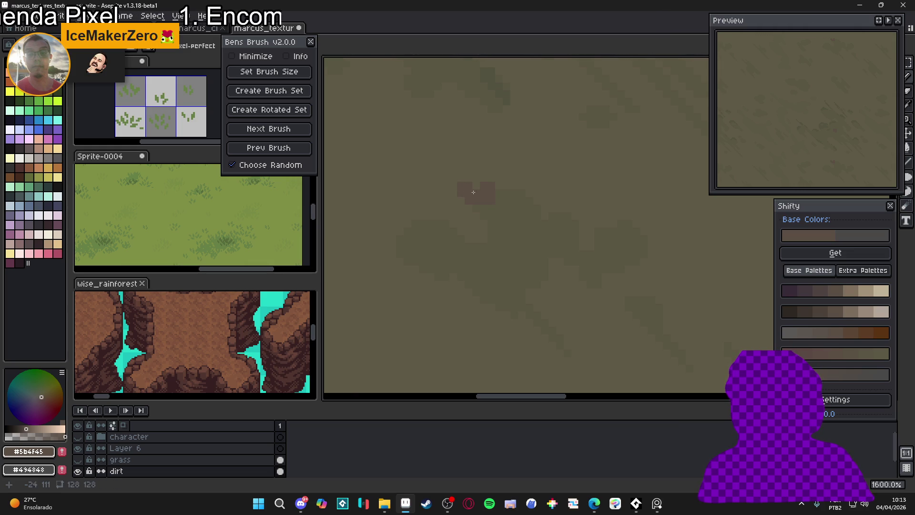
pyautogui.click(521, 198)
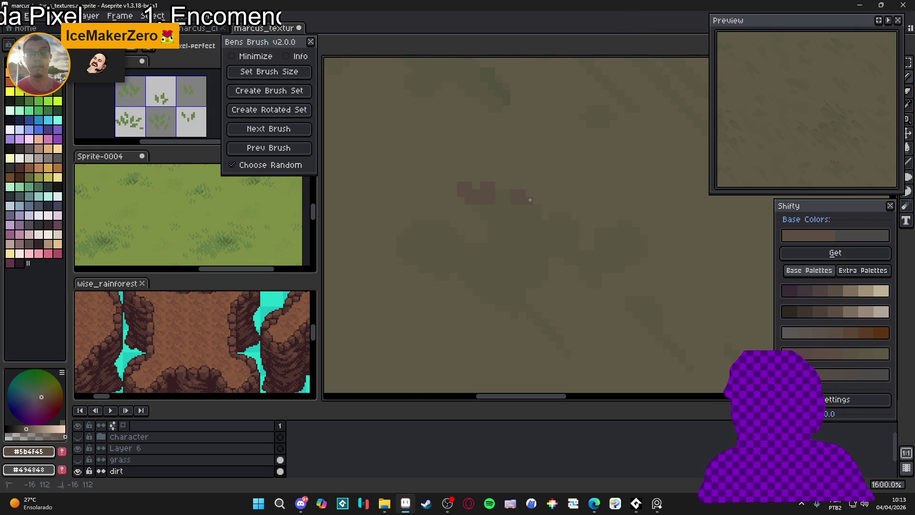
pyautogui.scroll(-6, 500, 193)
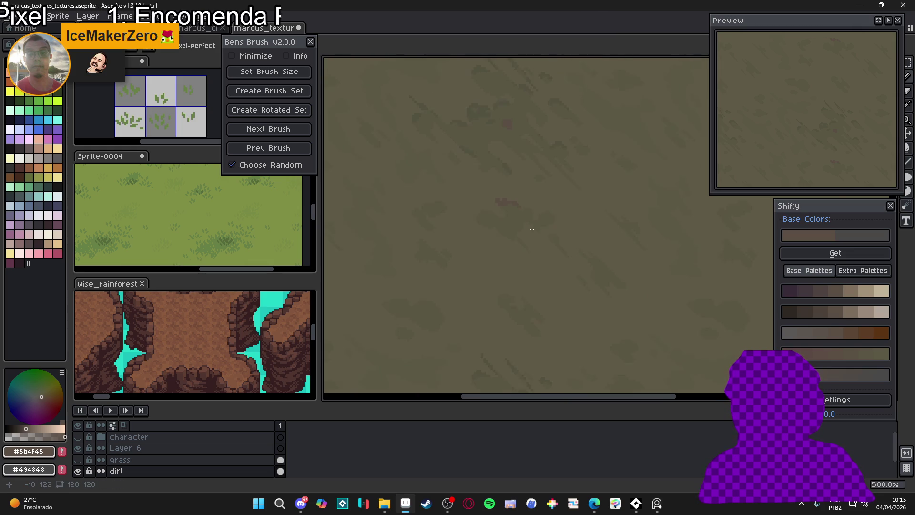
pyautogui.scroll(6, 499, 191)
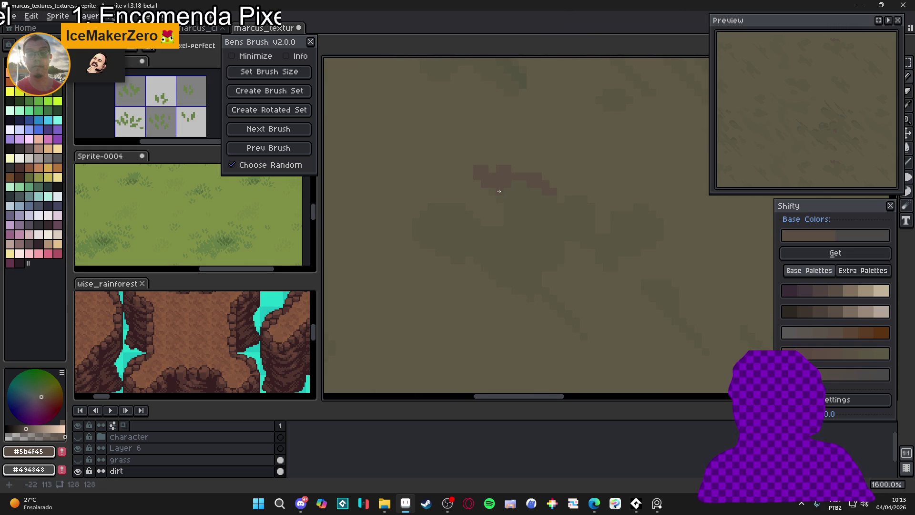
# - Extend the reddish-brown marks into a longer curved crack-like stroke with another mark beside it
pyautogui.press('v')
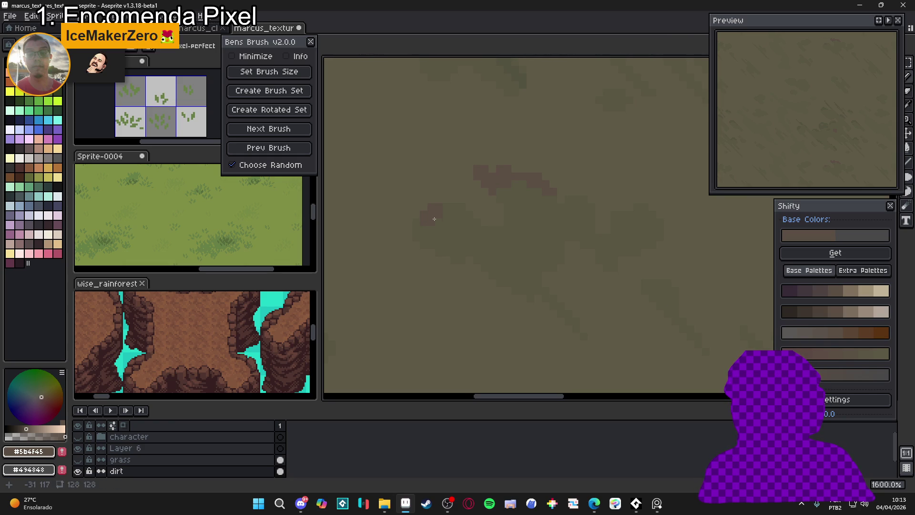
pyautogui.click(471, 222)
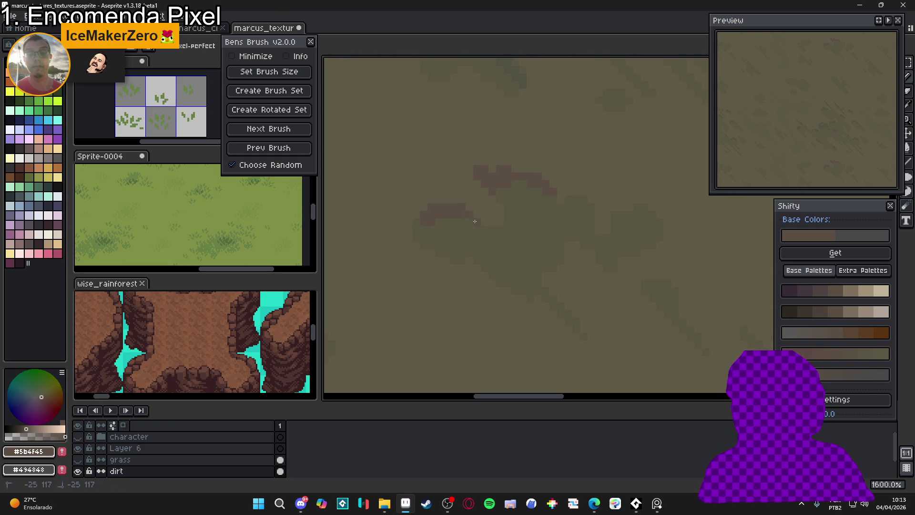
pyautogui.click(423, 247)
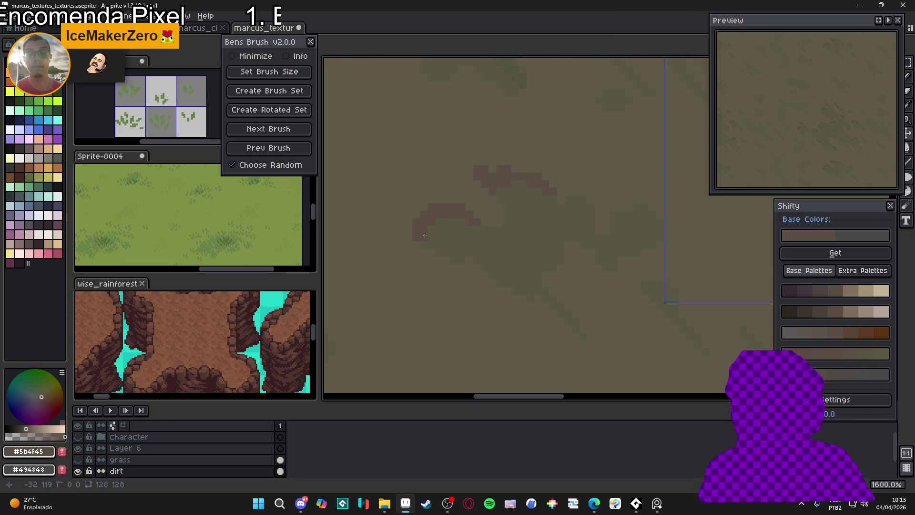
pyautogui.scroll(-8, 430, 247)
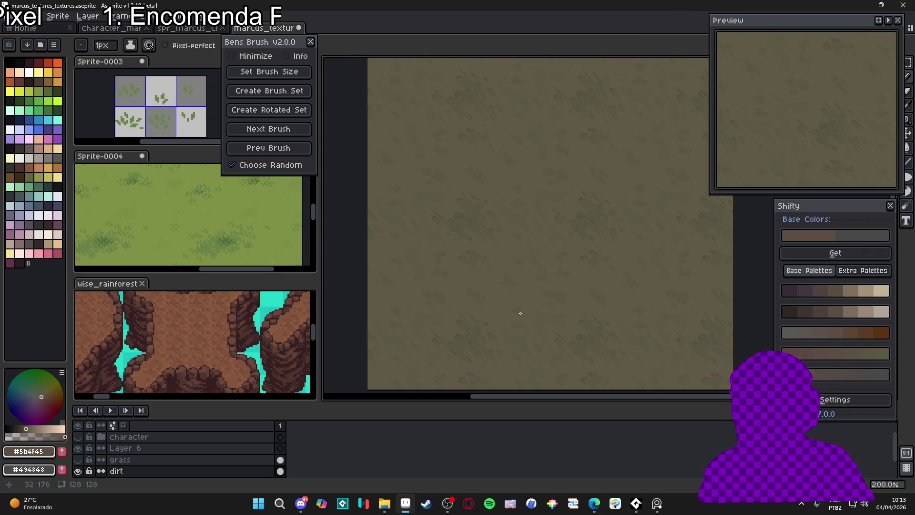
pyautogui.click(78, 437)
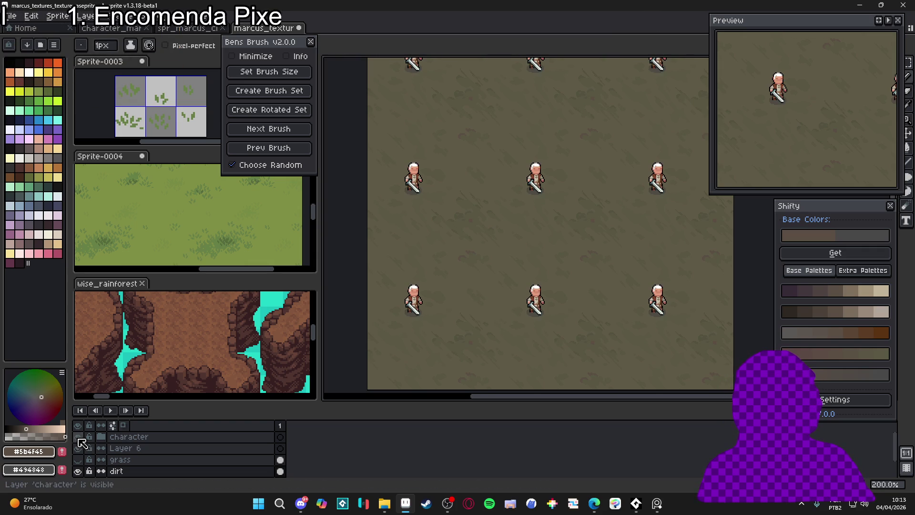
pyautogui.click(79, 437)
pyautogui.click(78, 460)
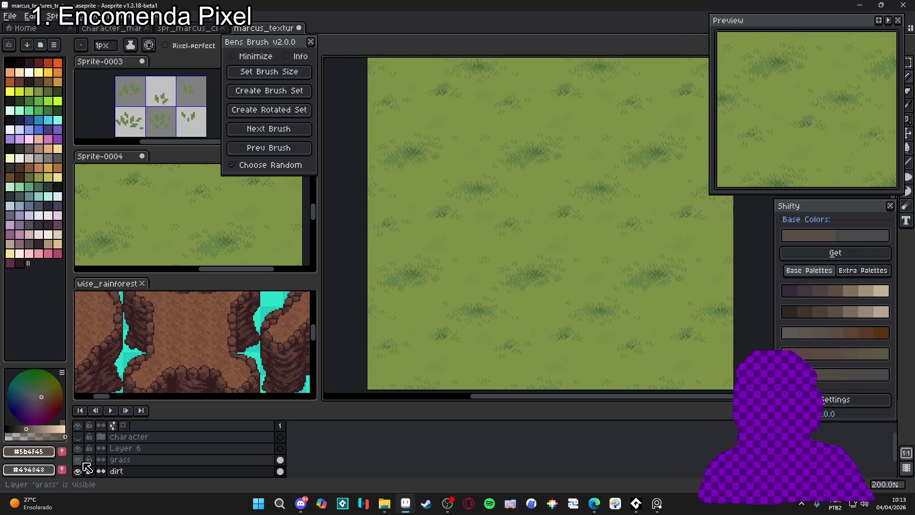
pyautogui.click(78, 460)
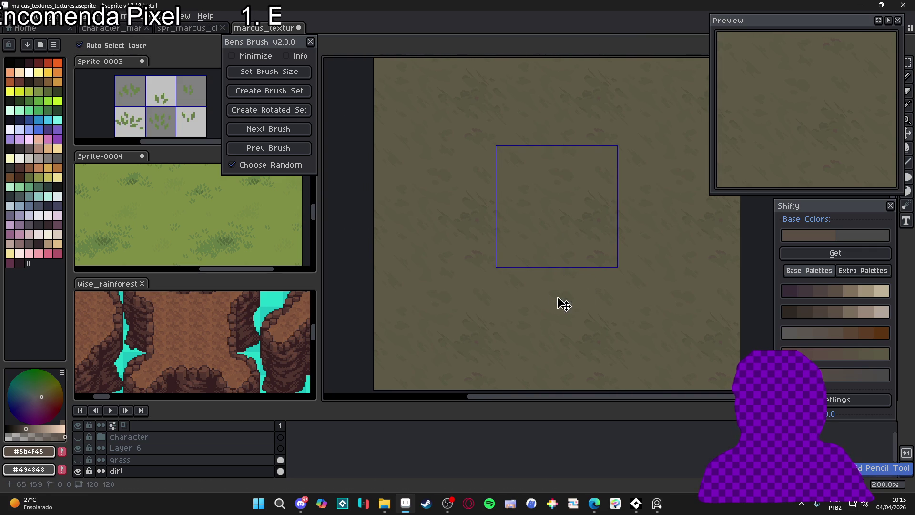
pyautogui.press('b')
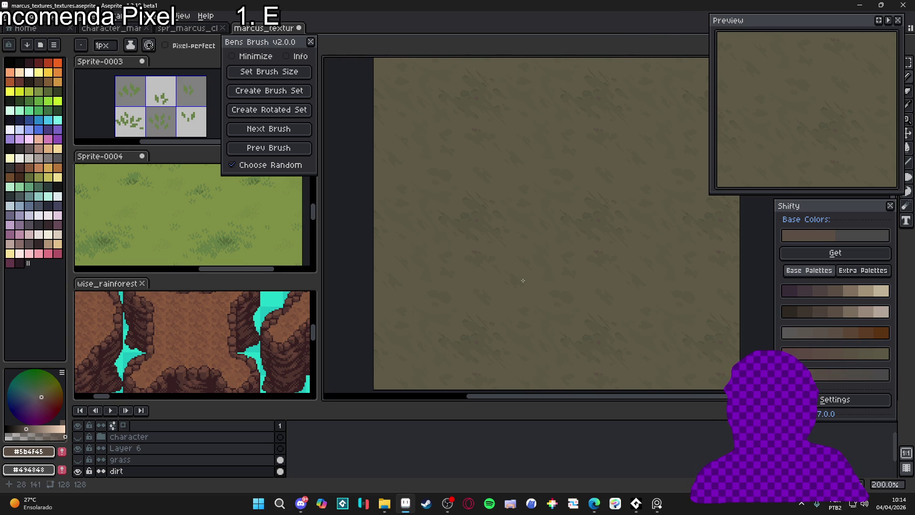
pyautogui.click(78, 438)
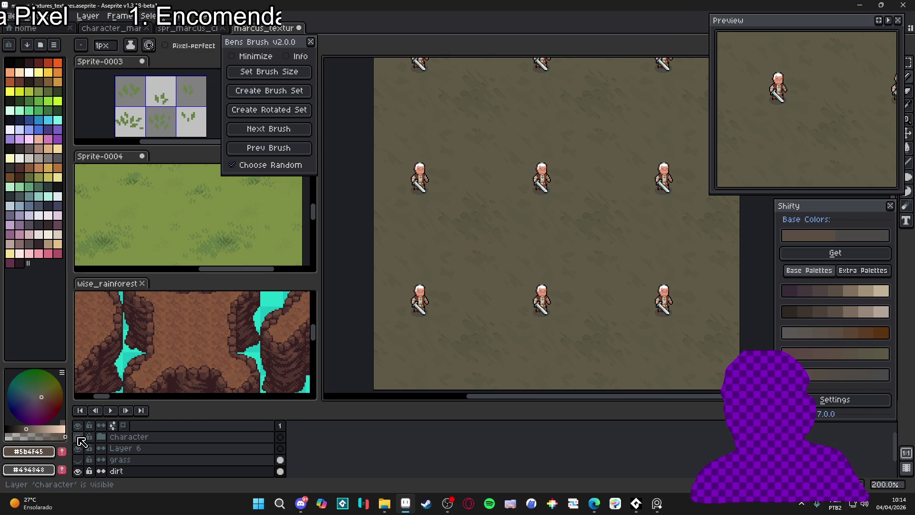
pyautogui.click(78, 460)
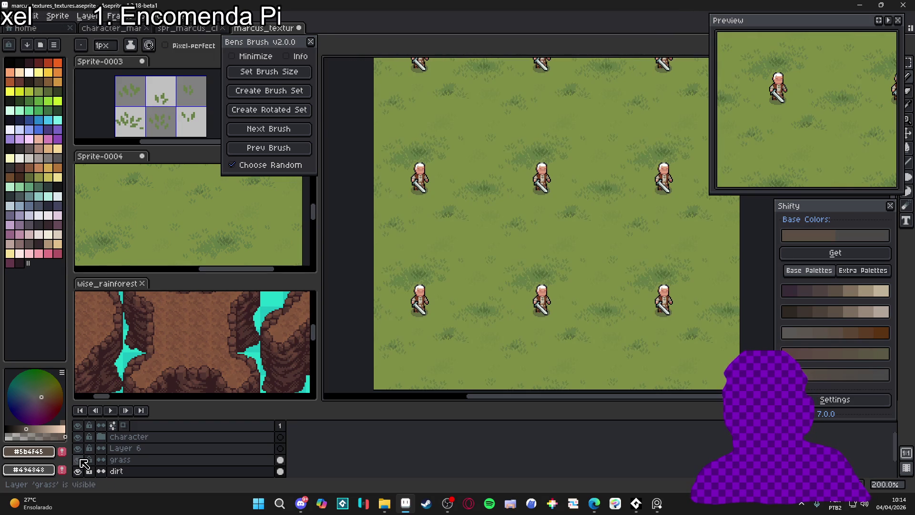
pyautogui.click(79, 460)
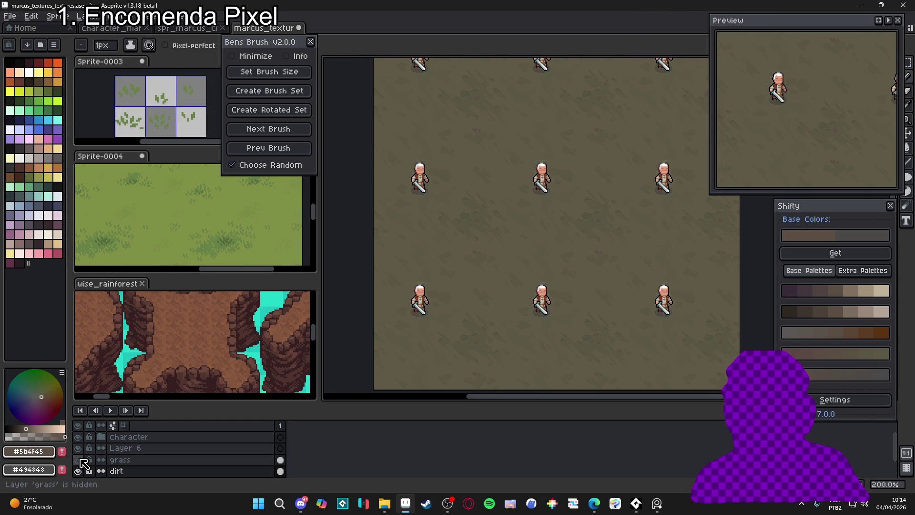
# - Zoom into the dirt tile, briefly check the browser, and return to Aseprite
pyautogui.scroll(3, 479, 213)
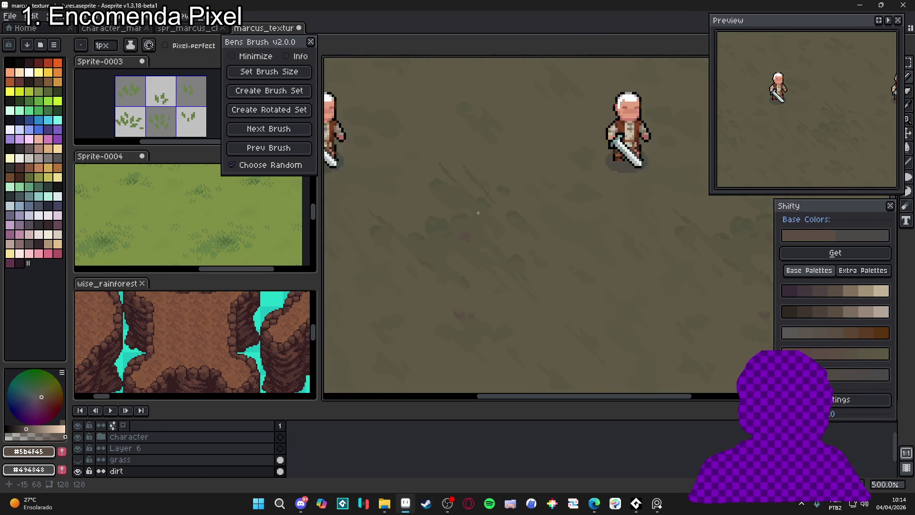
pyautogui.scroll(5, 478, 213)
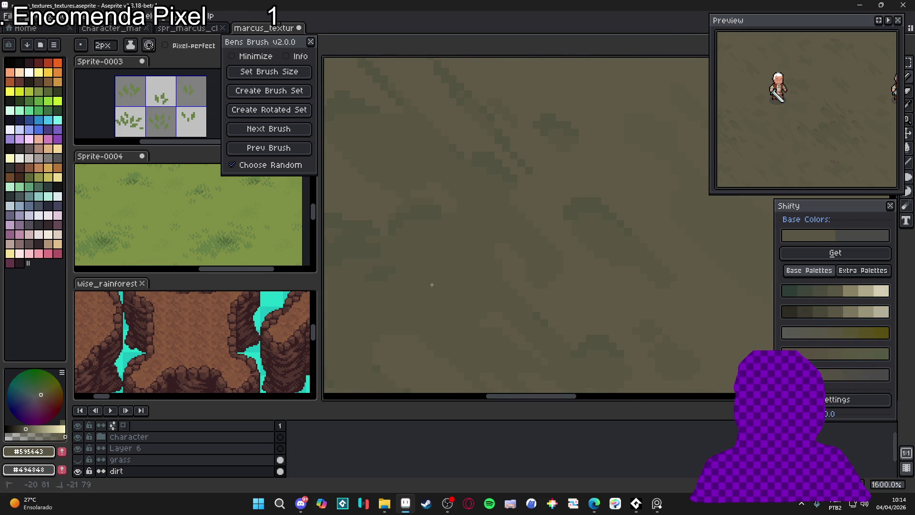
pyautogui.scroll(-5, 432, 285)
pyautogui.scroll(4, 544, 286)
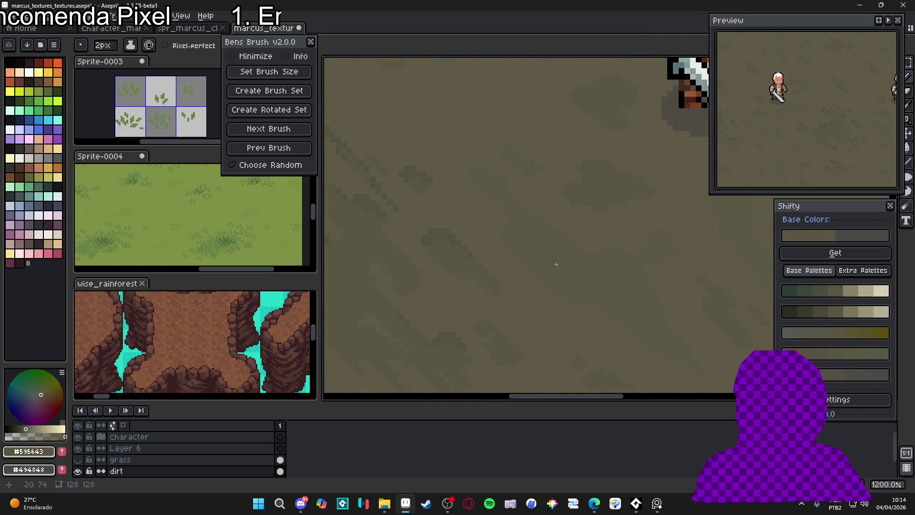
pyautogui.scroll(-2, 557, 263)
pyautogui.scroll(4, 521, 253)
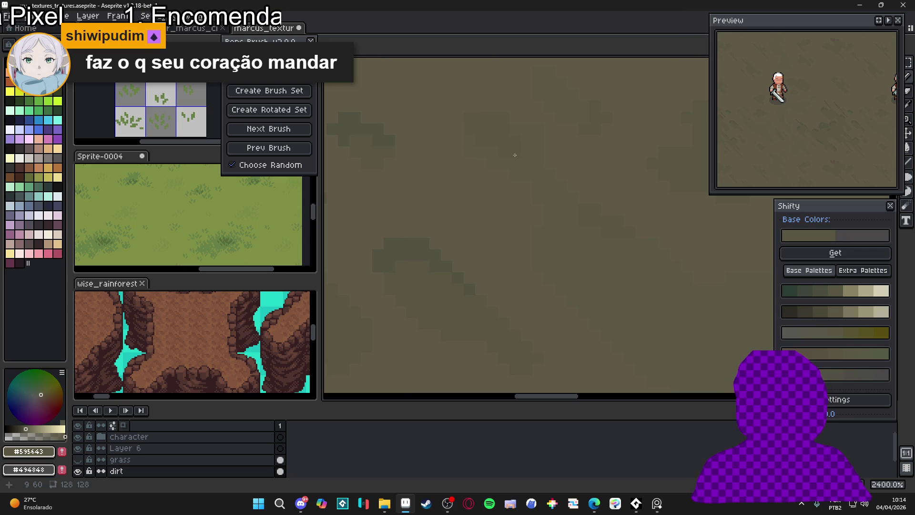
pyautogui.click(532, 145)
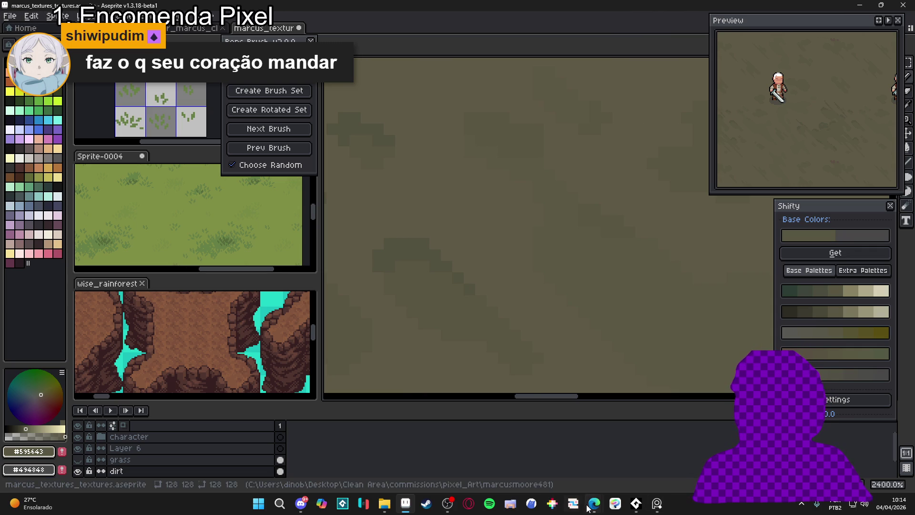
pyautogui.moveTo(595, 504)
pyautogui.click(570, 475)
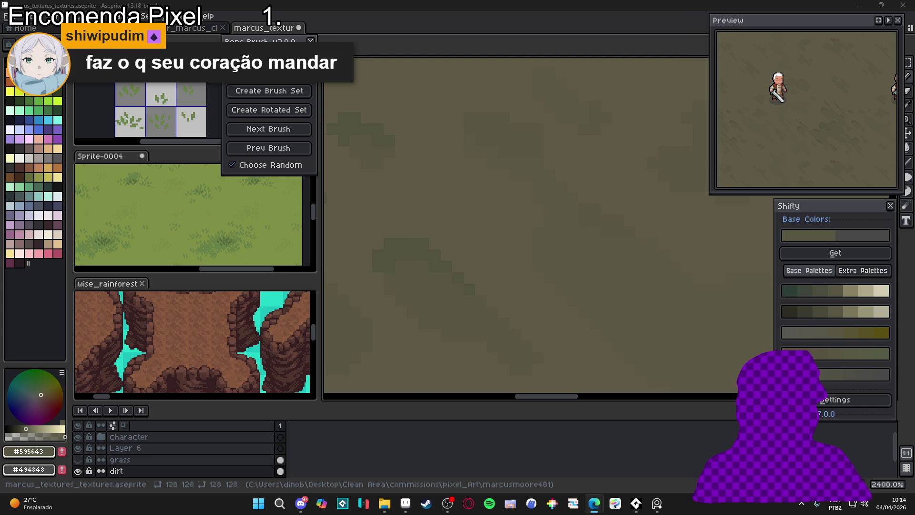
pyautogui.hotkey('alt', 'Tab')
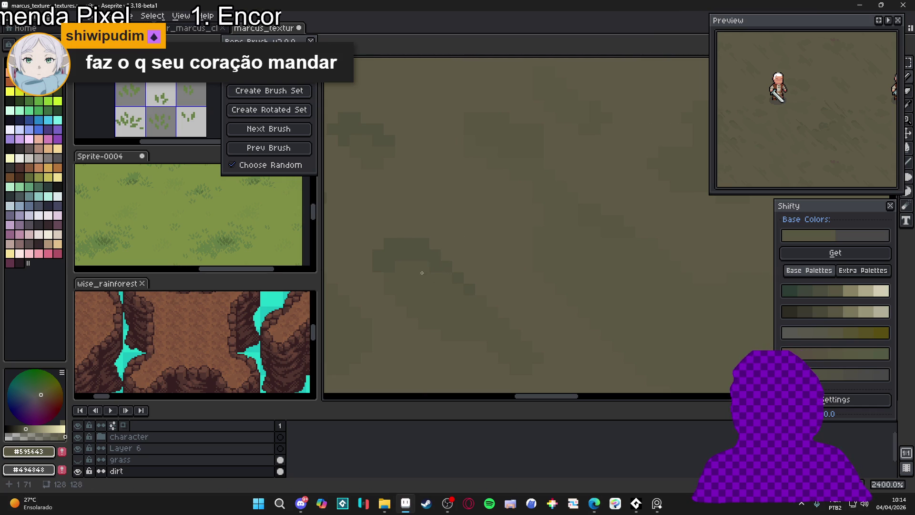
# - Eyedrop the dirt's base olive-brown #595643, trying a lighter shade before settling on it
pyautogui.press('alt')
pyautogui.moveTo(534, 136); pyautogui.dragTo(538, 209)
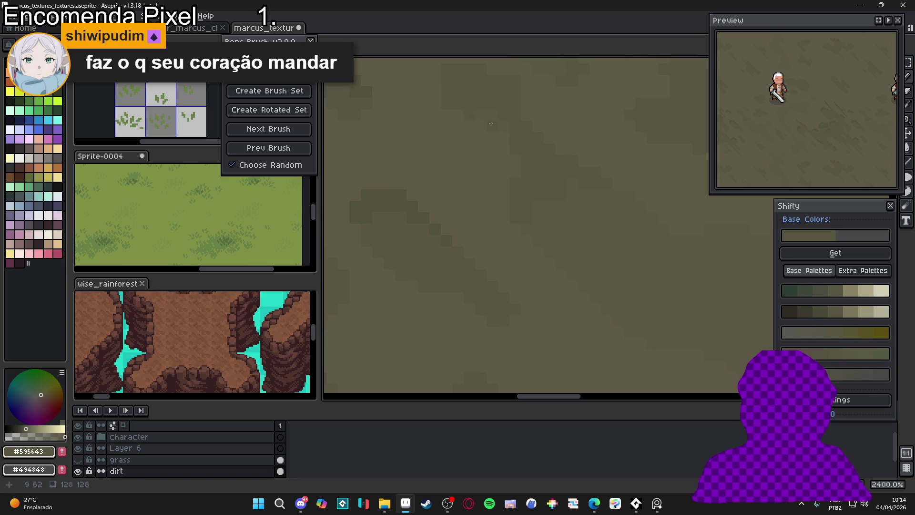
pyautogui.hscroll(2, 539, 147)
pyautogui.hscroll(1, 555, 195)
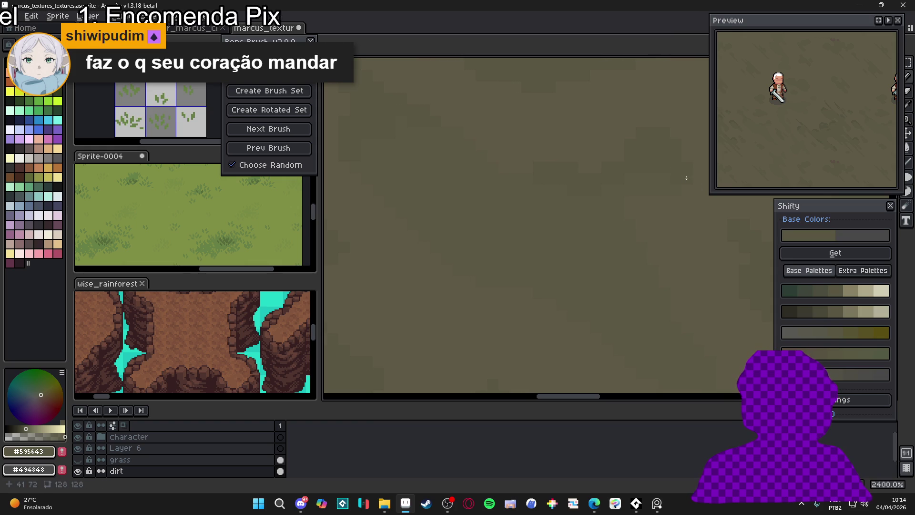
pyautogui.keyDown('alt'); pyautogui.click(672, 167); pyautogui.keyUp('alt')
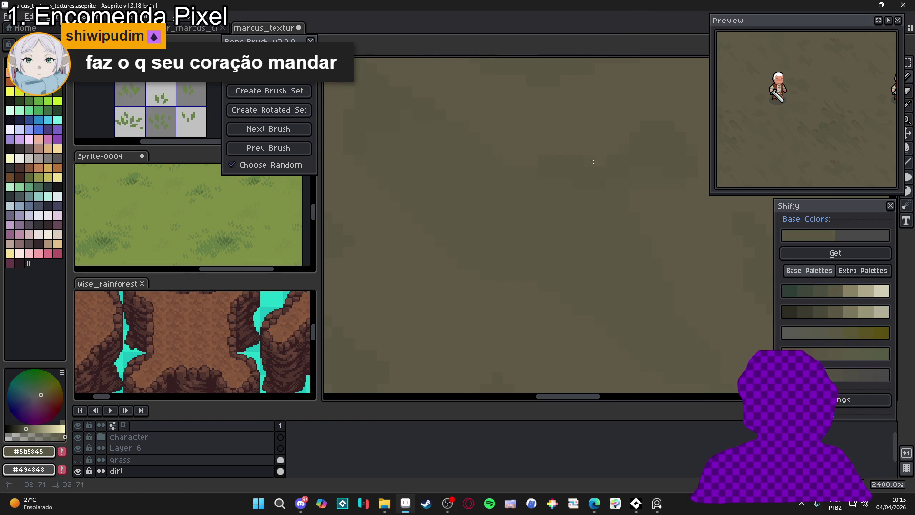
pyautogui.scroll(-5, 555, 149)
pyautogui.scroll(5, 568, 149)
pyautogui.keyDown('alt'); pyautogui.click(574, 149); pyautogui.keyUp('alt')
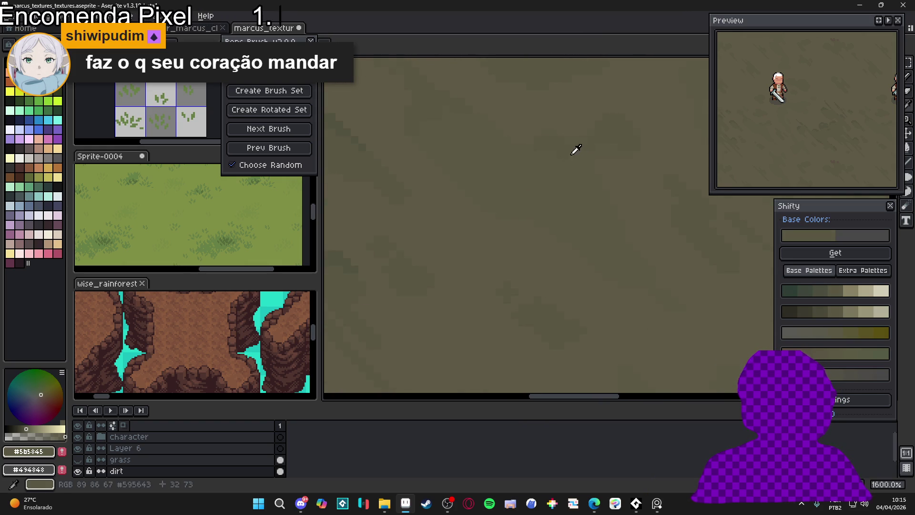
# - Zoom and pan across the tiled texture to review it beneath the character sprites
pyautogui.scroll(-5, 563, 172)
pyautogui.scroll(4, 544, 188)
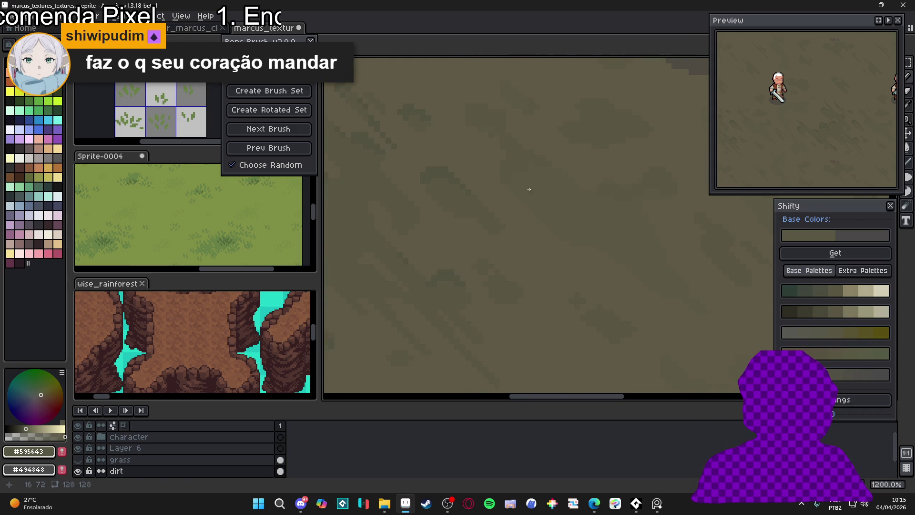
pyautogui.scroll(2, 515, 186)
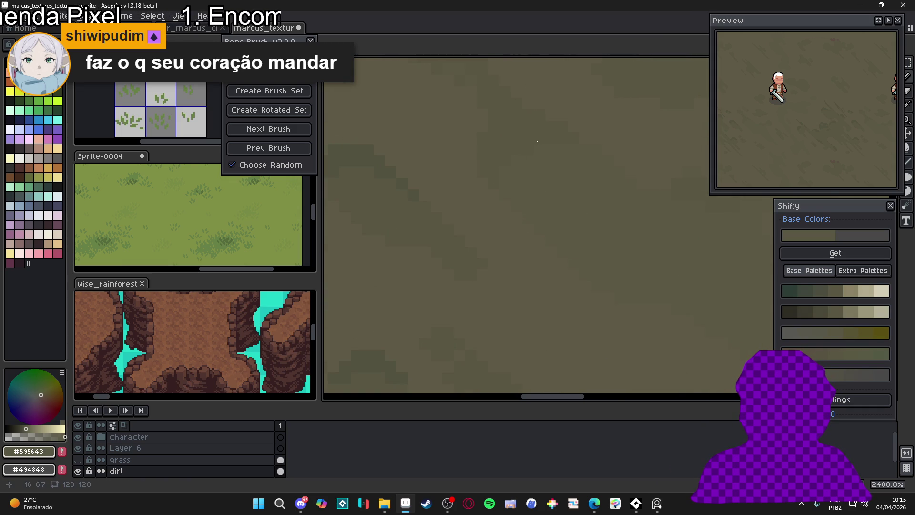
pyautogui.scroll(-5, 537, 143)
pyautogui.moveTo(557, 175); pyautogui.dragTo(519, 171)
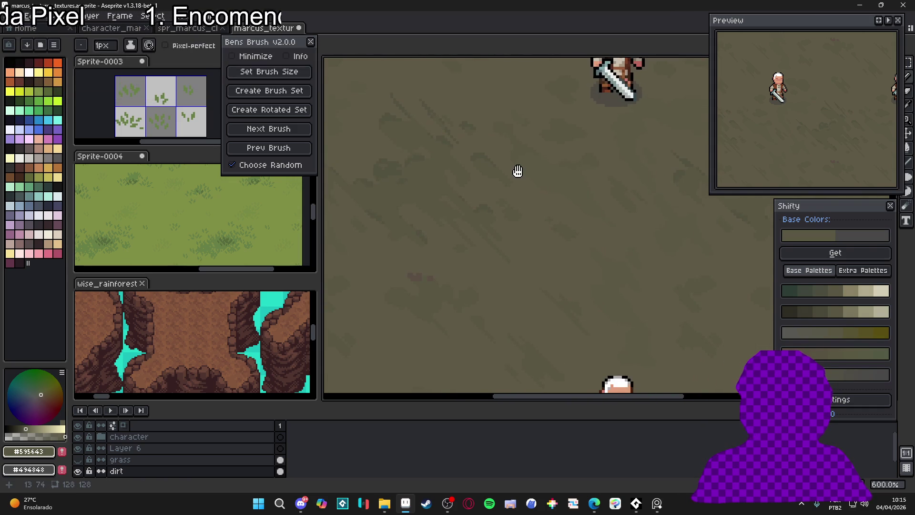
pyautogui.scroll(5, 505, 143)
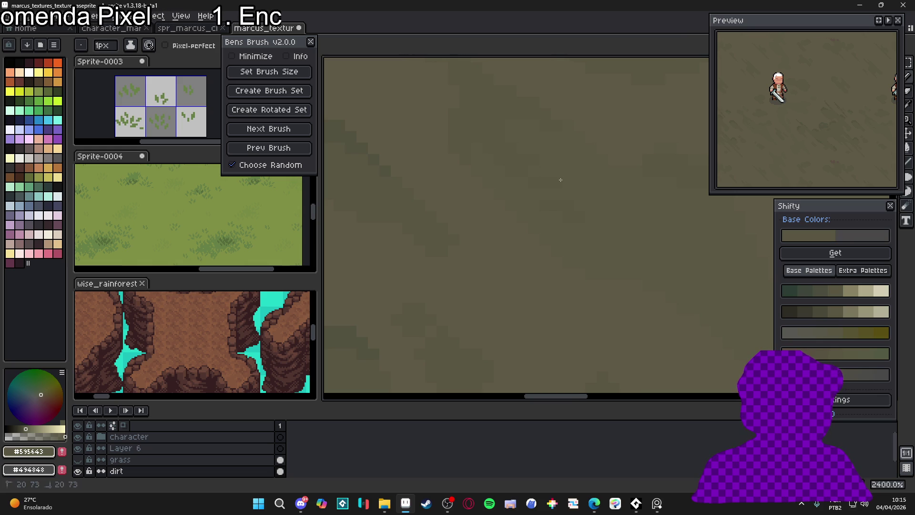
pyautogui.scroll(-5, 541, 159)
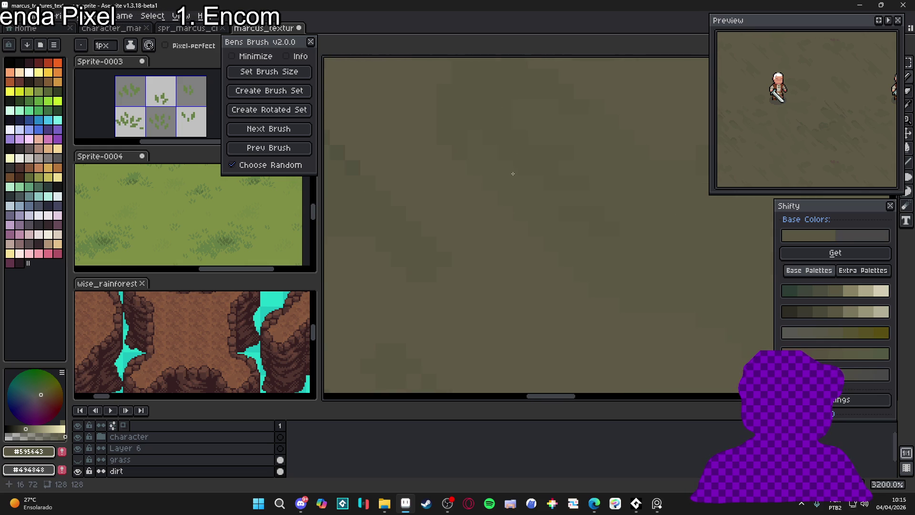
pyautogui.scroll(5, 561, 220)
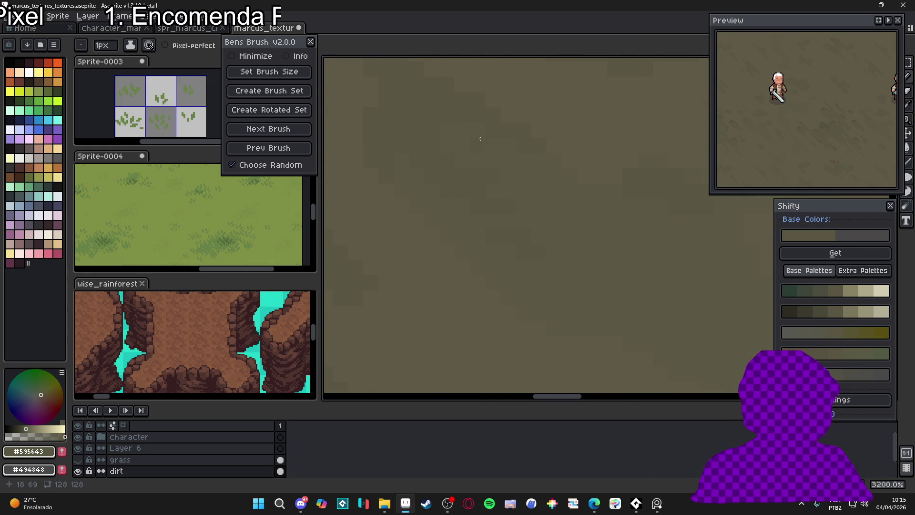
pyautogui.scroll(-6, 513, 180)
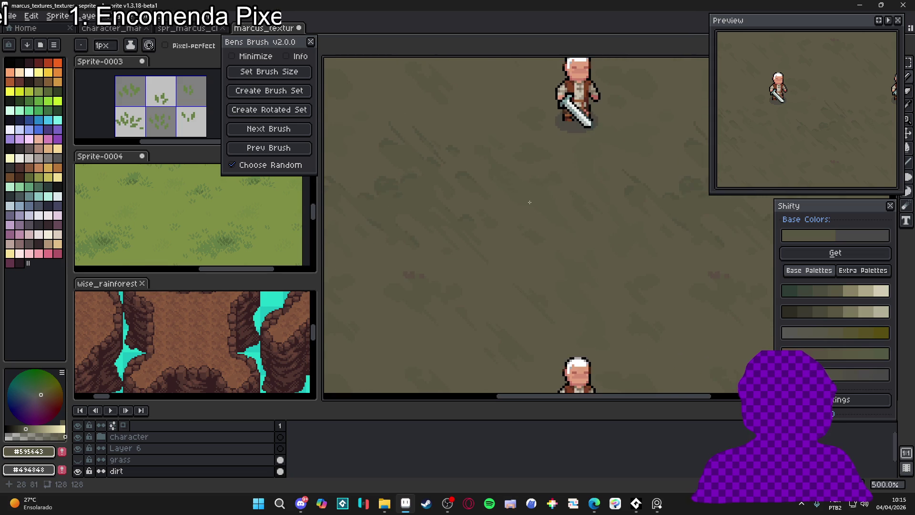
pyautogui.scroll(-1, 530, 203)
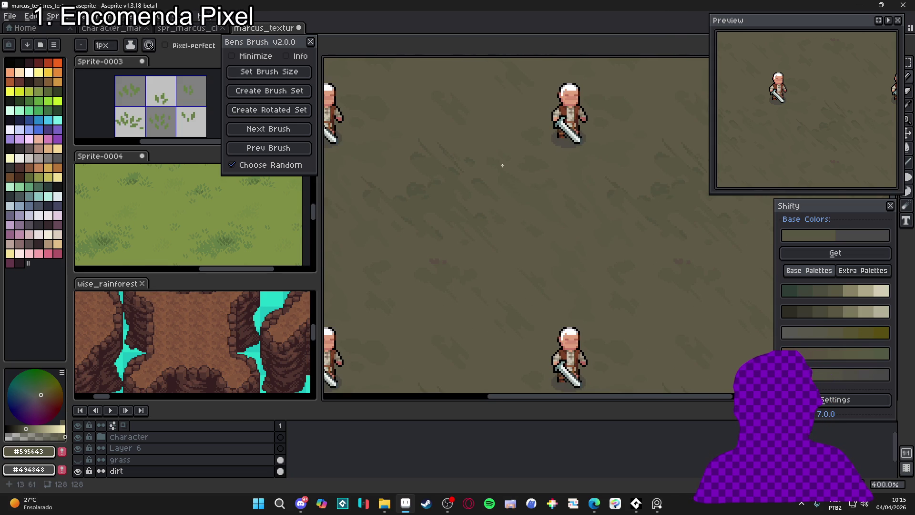
pyautogui.scroll(7, 508, 178)
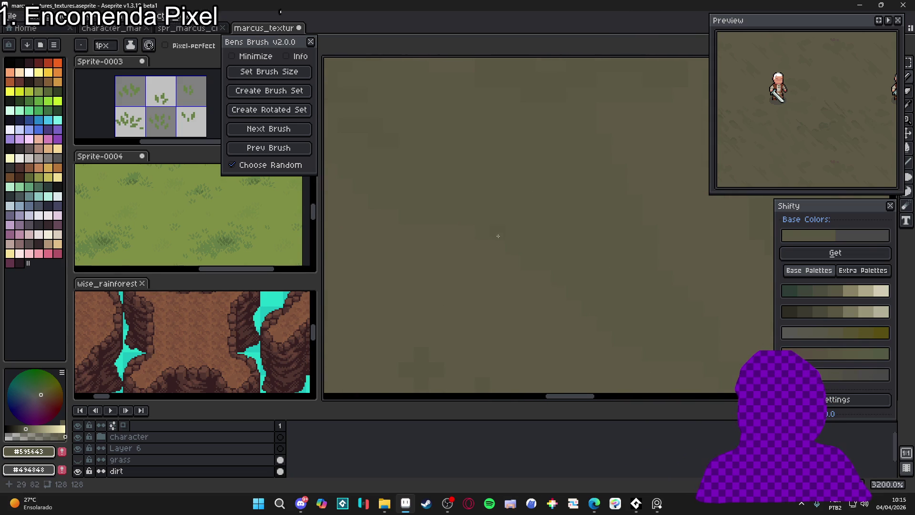
pyautogui.scroll(-8, 479, 207)
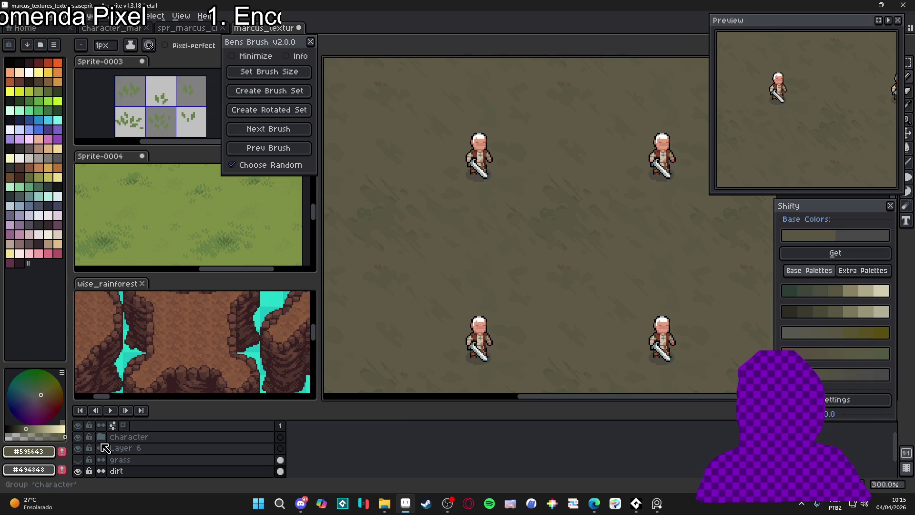
pyautogui.click(78, 437)
pyautogui.scroll(-1, 436, 296)
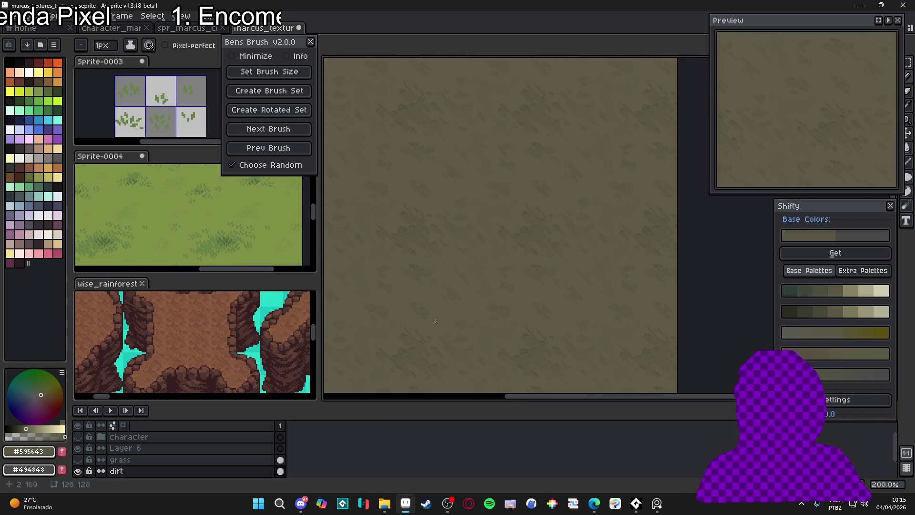
pyautogui.moveTo(421, 281); pyautogui.dragTo(439, 262)
pyautogui.scroll(2, 450, 265)
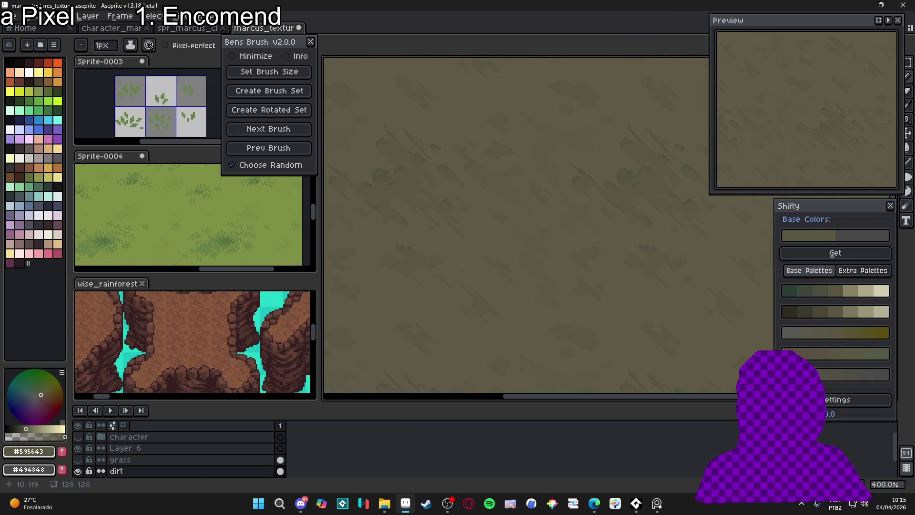
pyautogui.scroll(5, 427, 234)
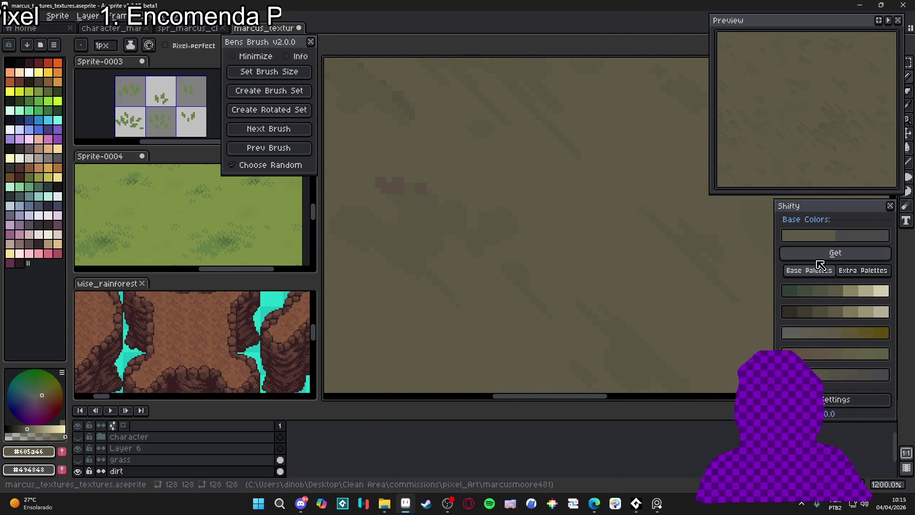
pyautogui.click(828, 314)
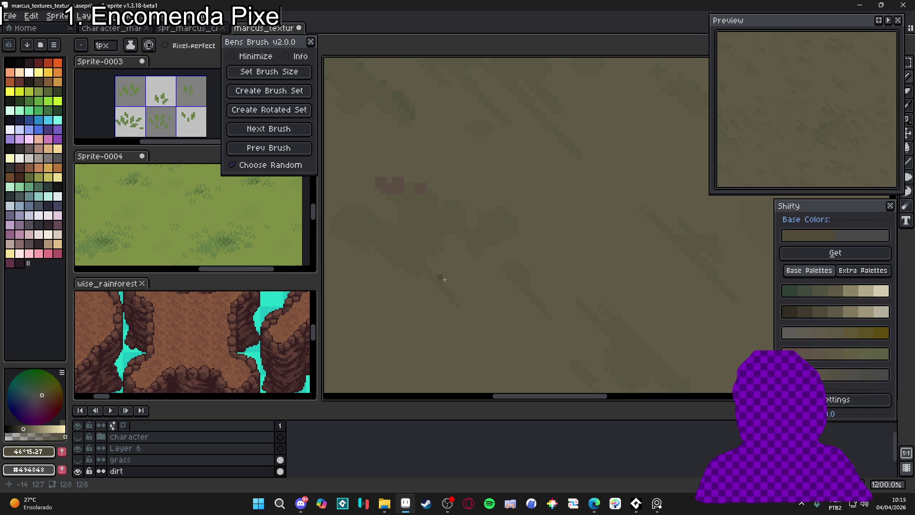
pyautogui.scroll(2, 470, 290)
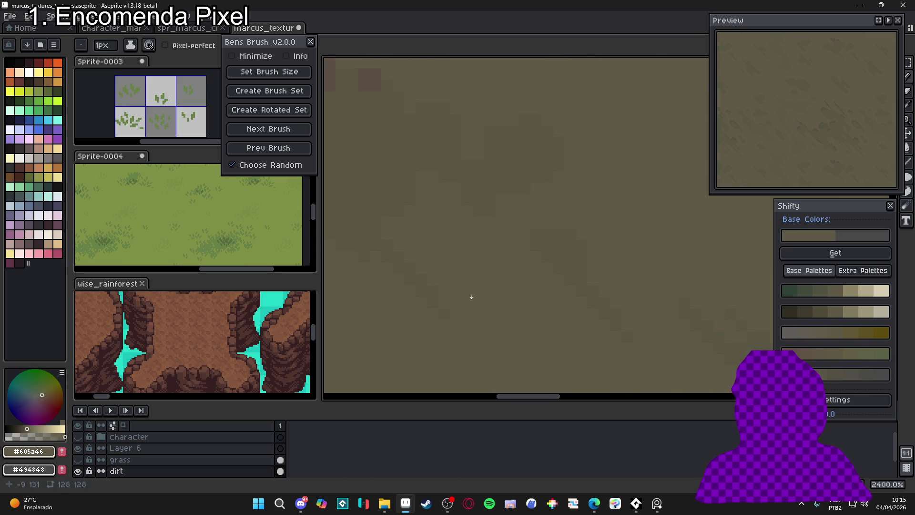
pyautogui.scroll(-1, 569, 298)
pyautogui.click(849, 314)
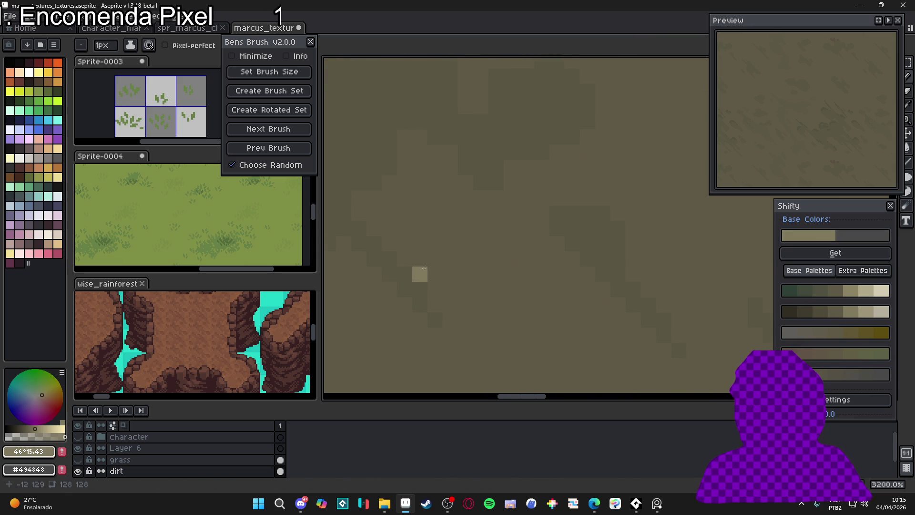
pyautogui.scroll(-1, 469, 276)
pyautogui.keyDown('alt'); pyautogui.click(497, 274); pyautogui.keyUp('alt')
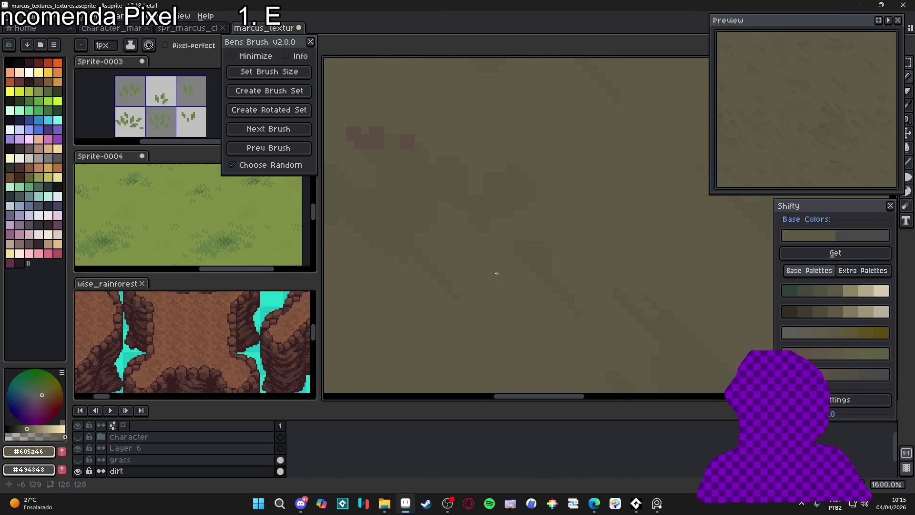
pyautogui.click(852, 353)
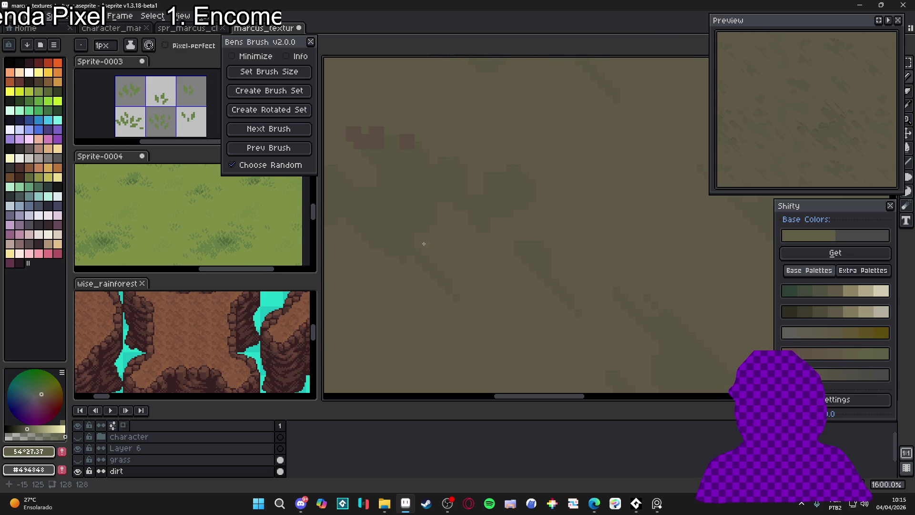
pyautogui.press('+')
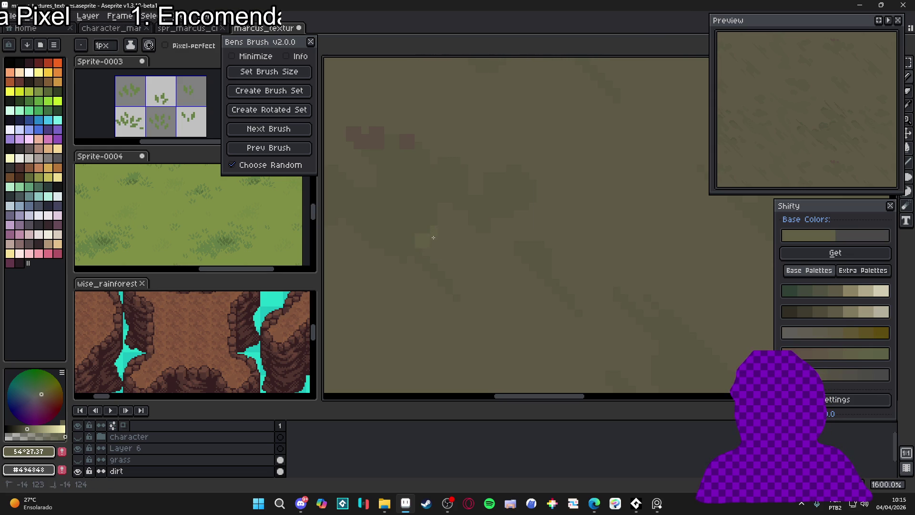
pyautogui.scroll(-3, 430, 257)
pyautogui.scroll(5, 463, 272)
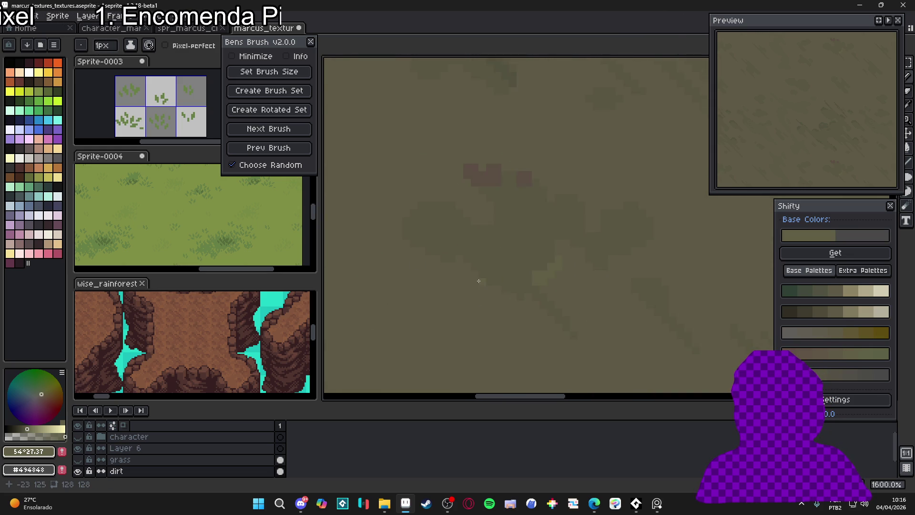
pyautogui.press('+')
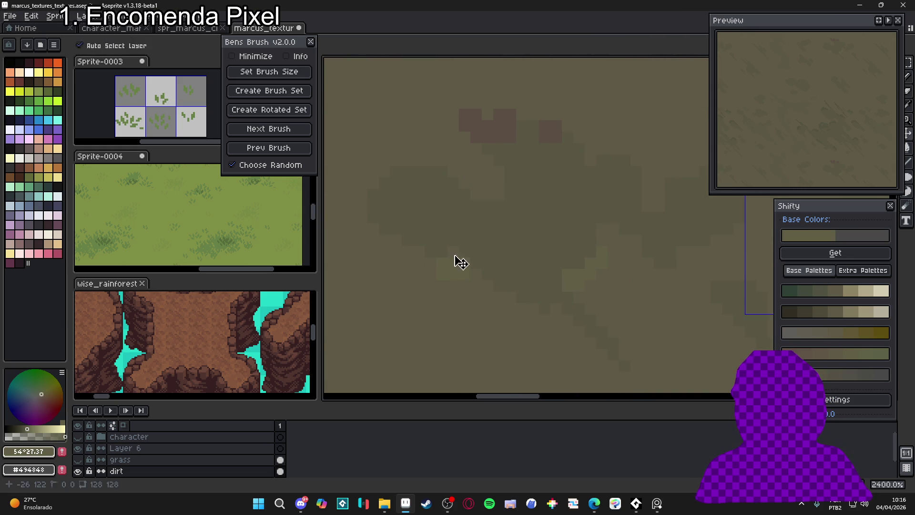
pyautogui.press('-')
pyautogui.scroll(1, 457, 275)
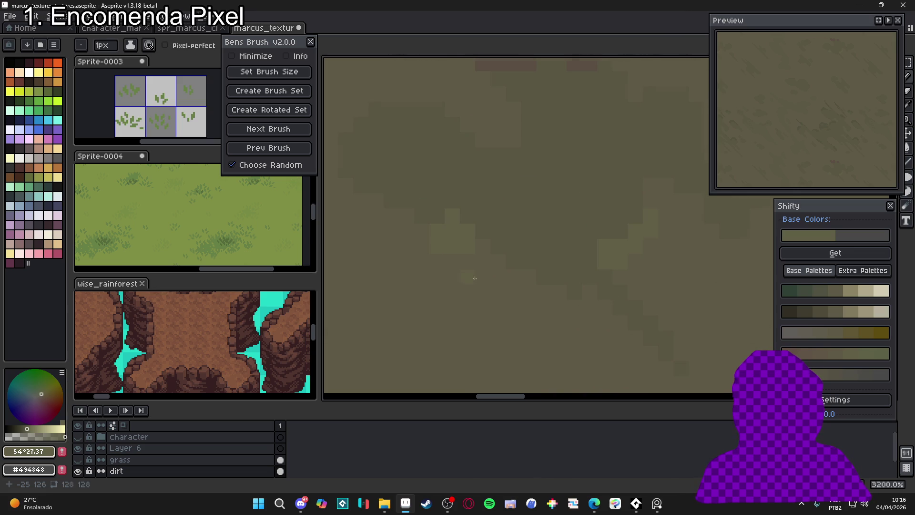
pyautogui.press('v')
pyautogui.press('b')
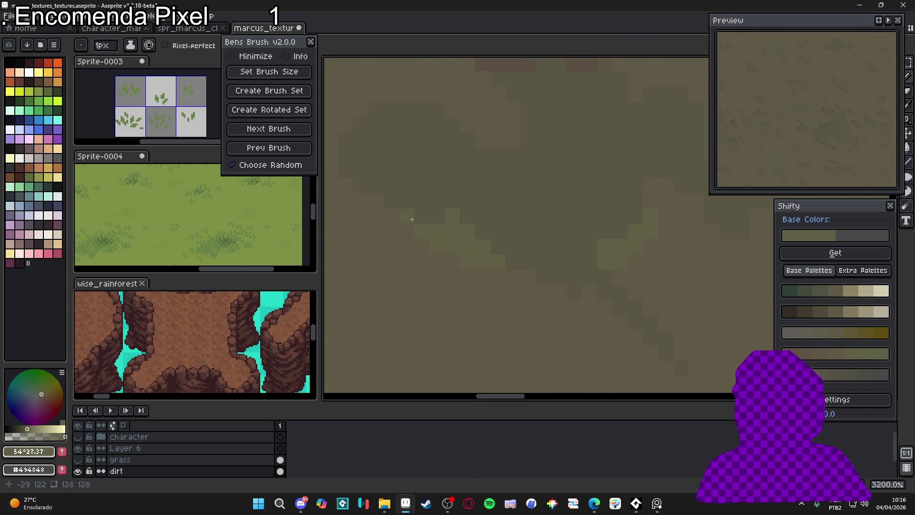
pyautogui.scroll(-1, 377, 203)
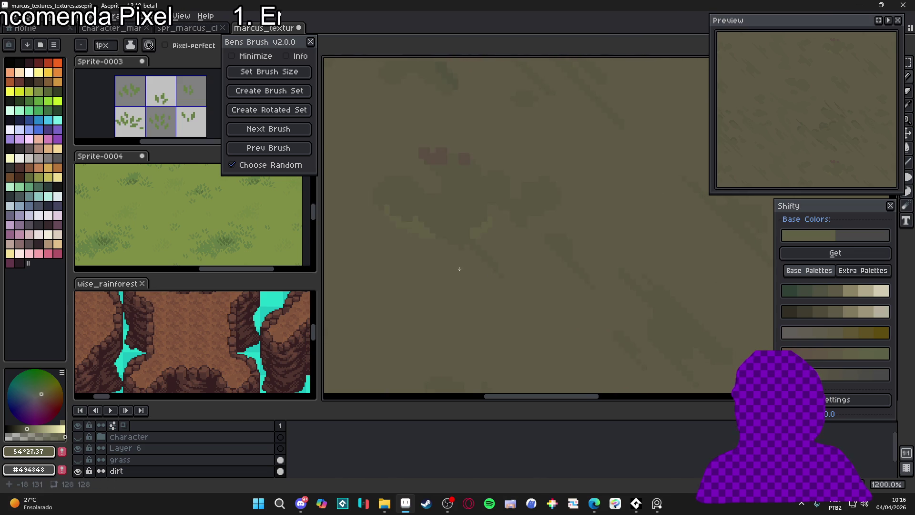
pyautogui.press('v')
pyautogui.scroll(-8, 403, 236)
pyautogui.press('b')
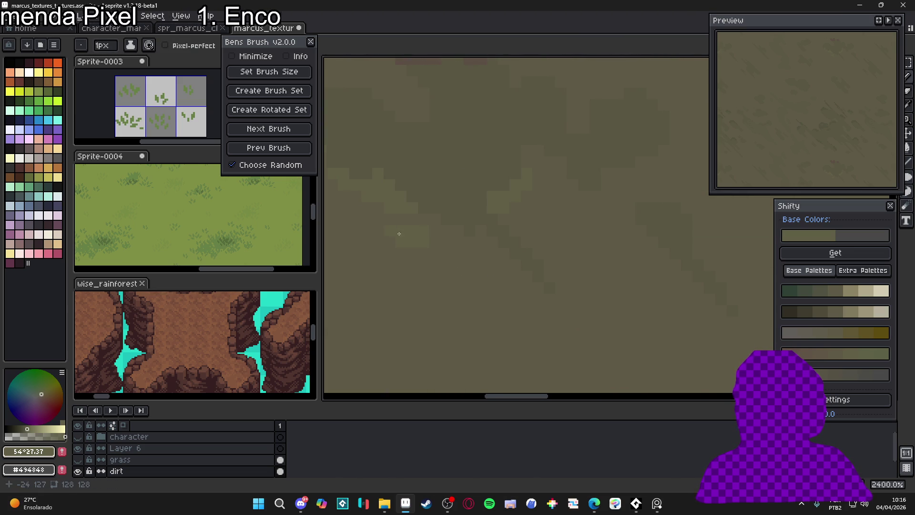
pyautogui.scroll(-1, 510, 302)
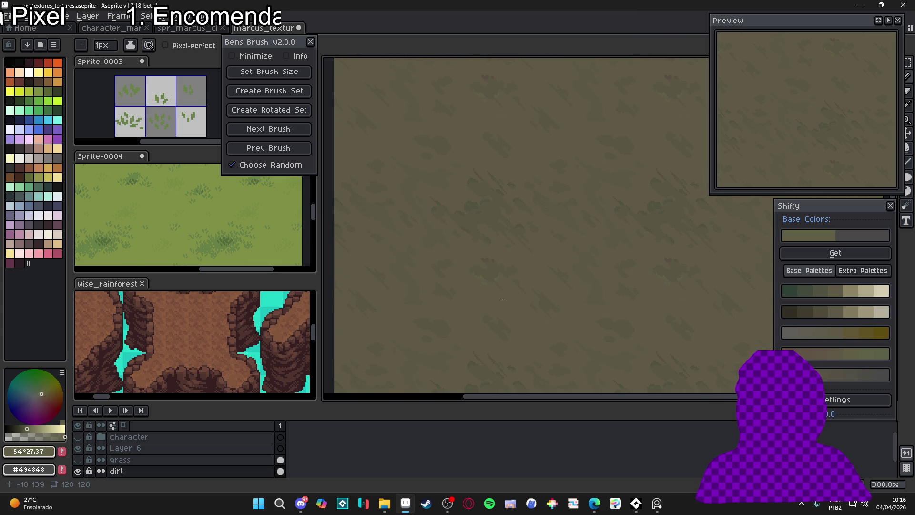
# - Sample muted brown #595643 from the dirt, enlarge the brush to 2 px, and zoom back out to 200%
pyautogui.hscroll(-2, 524, 260)
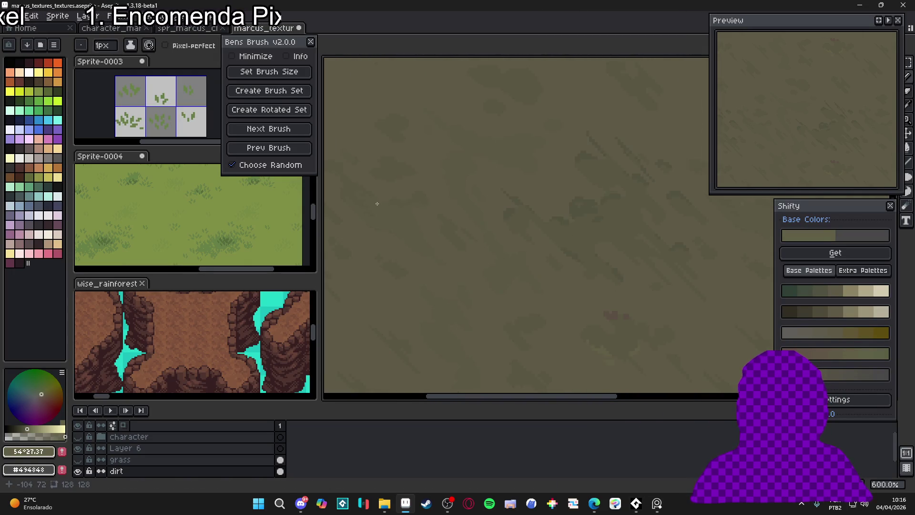
pyautogui.scroll(7, 464, 219)
pyautogui.keyDown('alt'); pyautogui.click(472, 210); pyautogui.keyUp('alt')
pyautogui.press('+')
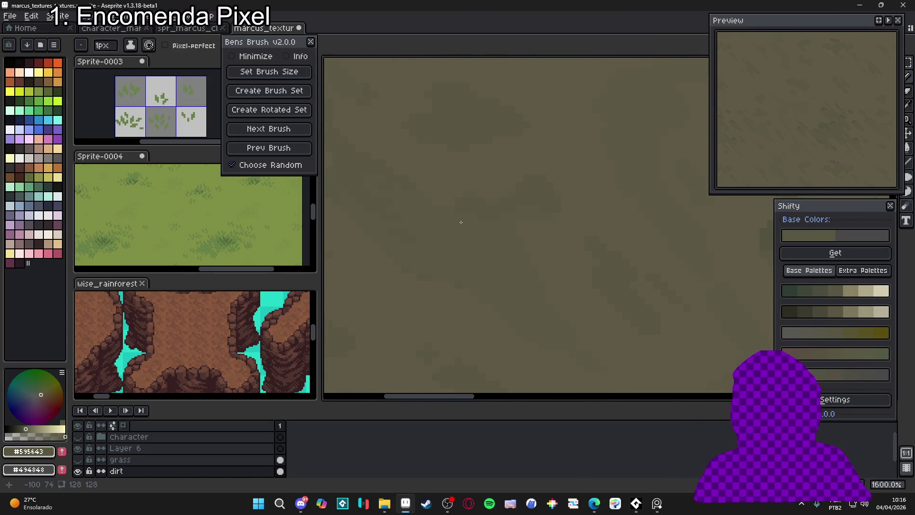
pyautogui.scroll(2, 485, 261)
pyautogui.moveTo(482, 257); pyautogui.dragTo(494, 259)
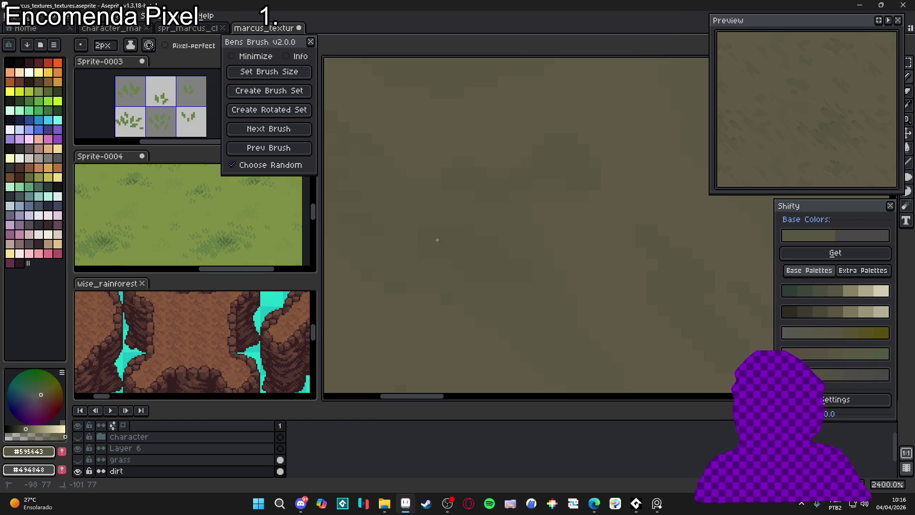
pyautogui.scroll(-7, 437, 240)
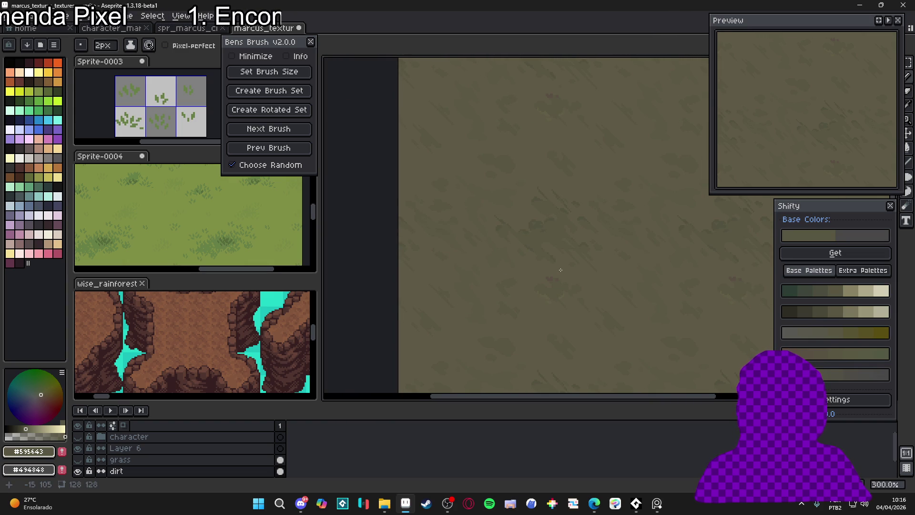
pyautogui.scroll(-1, 456, 247)
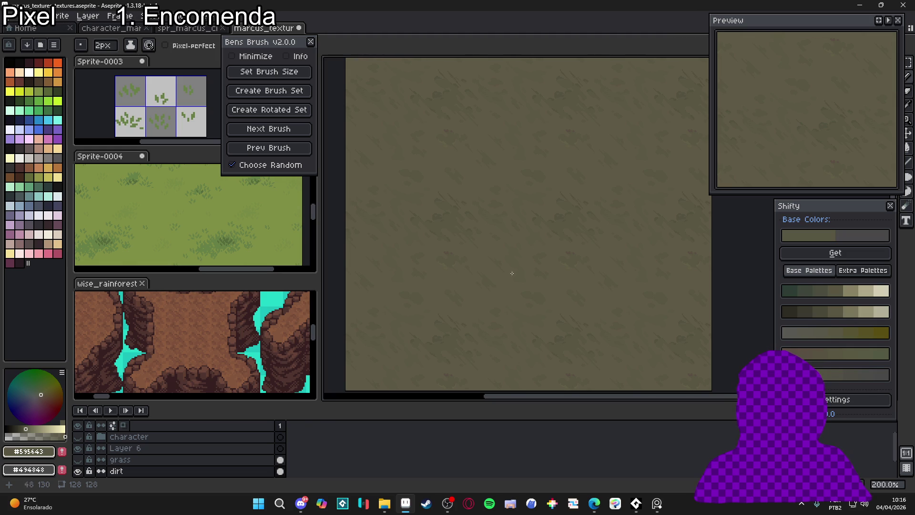
# - Show and hide the grass layer to compare with the dirt, then select the entire 128x128 sprite
pyautogui.click(77, 460)
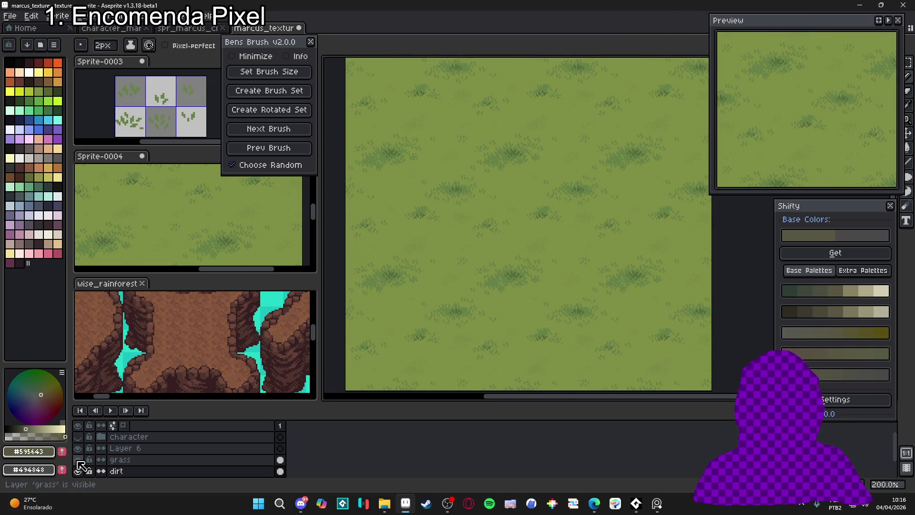
pyautogui.click(78, 460)
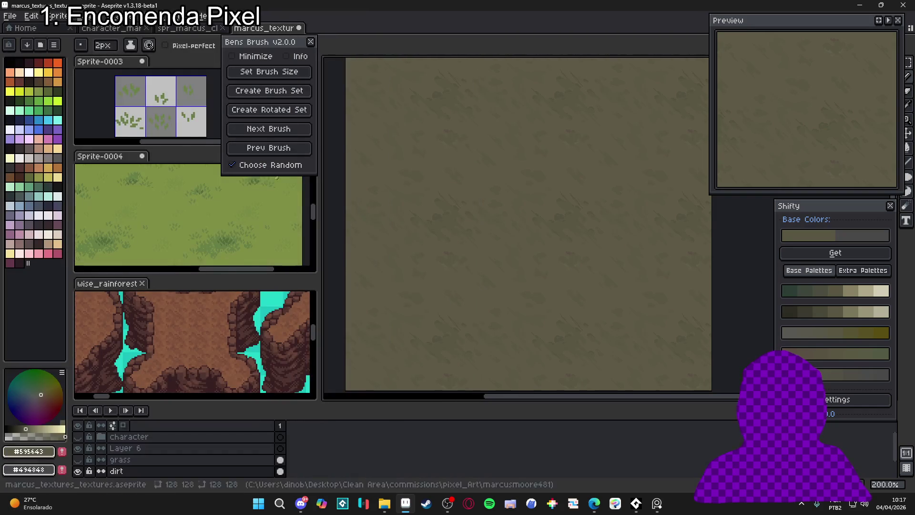
pyautogui.scroll(2, 215, 232)
pyautogui.scroll(-2, 213, 233)
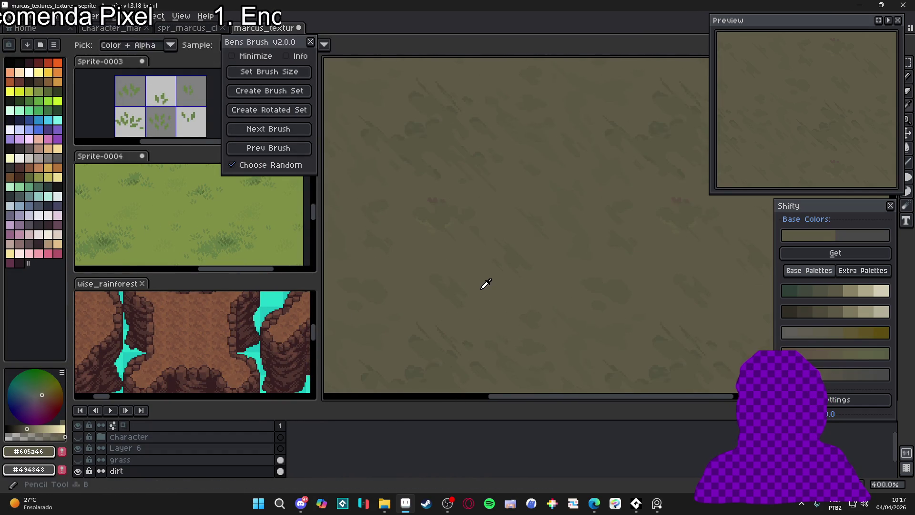
pyautogui.hotkey('ctrl', 'v')
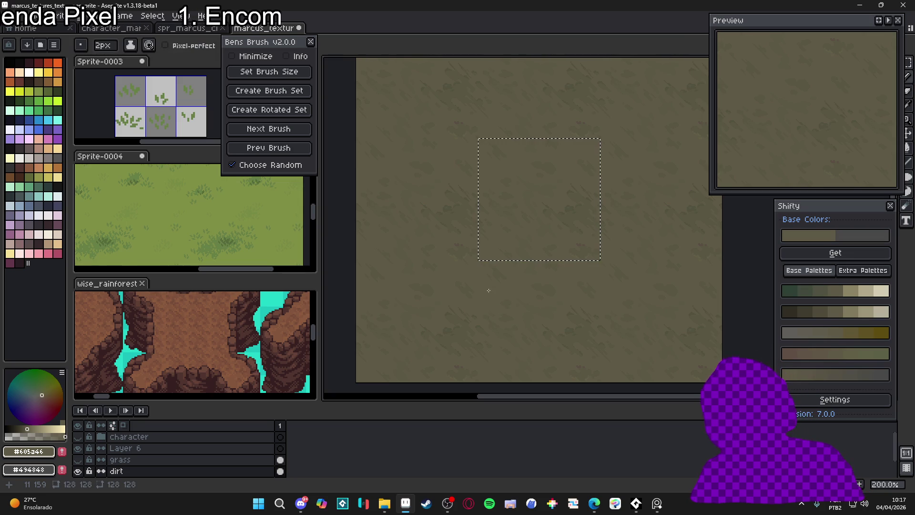
# - Delete the old dirt, bucket-fill the tile with flat #605a46, and load it into Shifty
pyautogui.hotkey('ctrl', 'd')
pyautogui.press('Delete')
pyautogui.press('g')
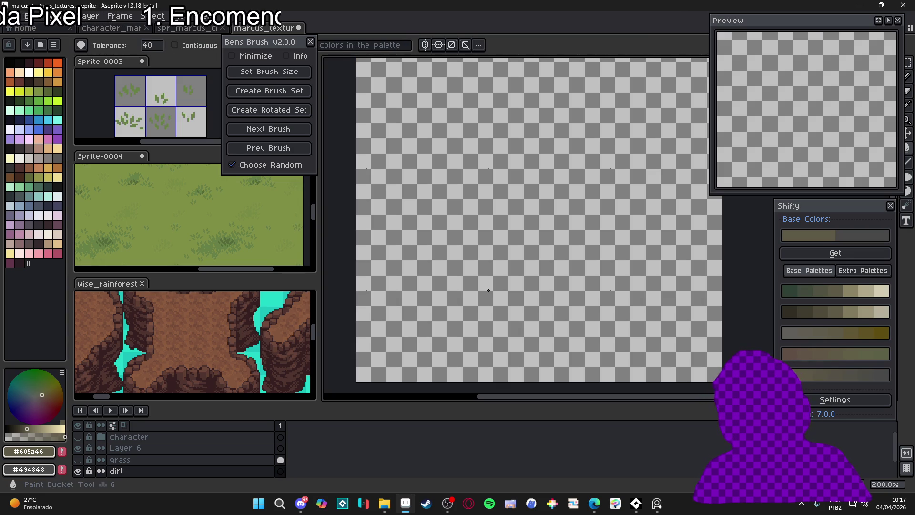
pyautogui.click(572, 195)
pyautogui.click(835, 253)
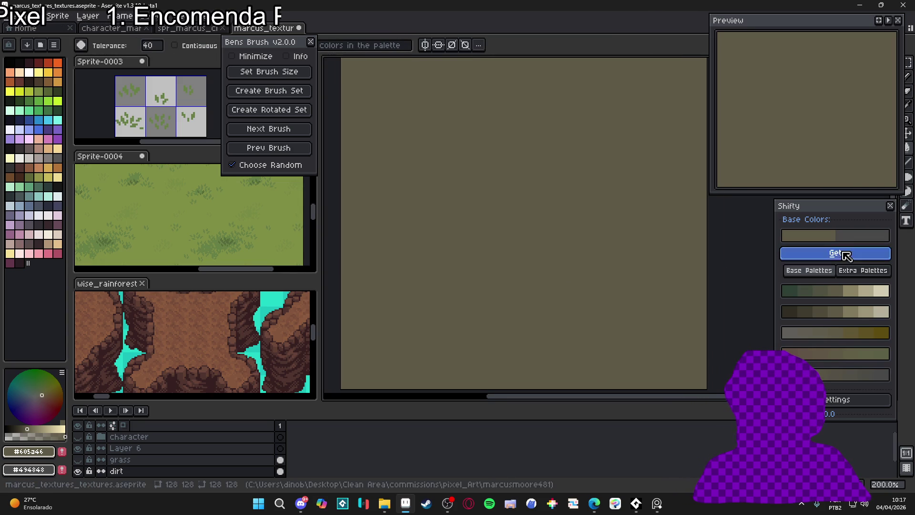
# - Test a darker shade and a dark yellow shade with pencil strokes, undoing both
pyautogui.press('b')
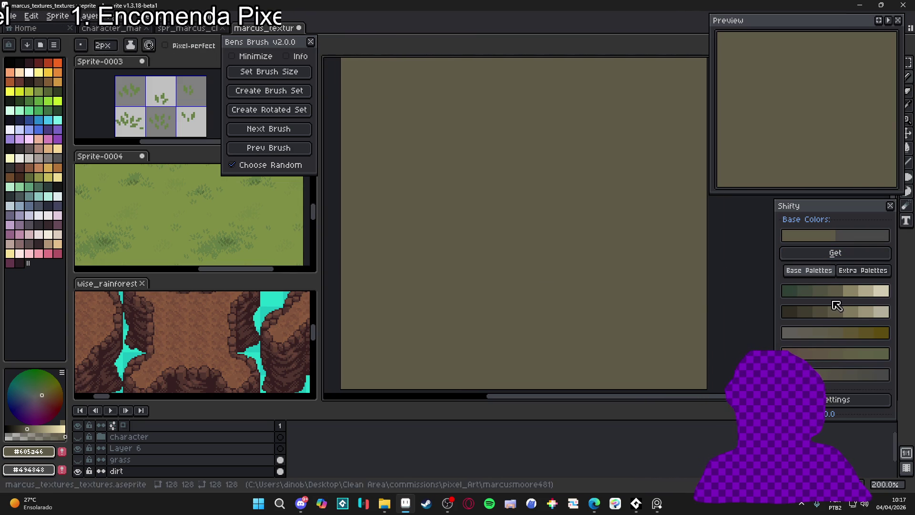
pyautogui.click(828, 312)
pyautogui.scroll(3, 550, 248)
pyautogui.moveTo(547, 254); pyautogui.dragTo(560, 259)
pyautogui.hotkey('ctrl', 'z')
pyautogui.scroll(-3, 525, 233)
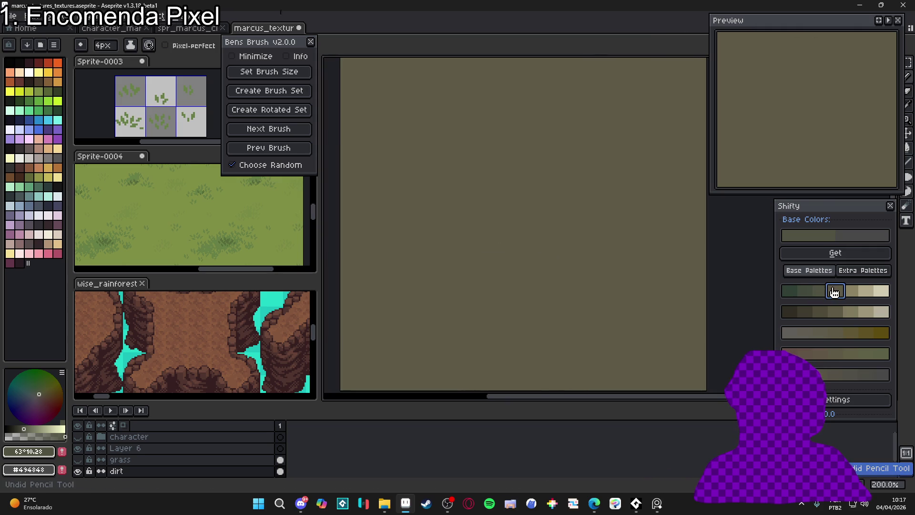
pyautogui.keyDown('alt'); pyautogui.click(526, 232); pyautogui.keyUp('alt')
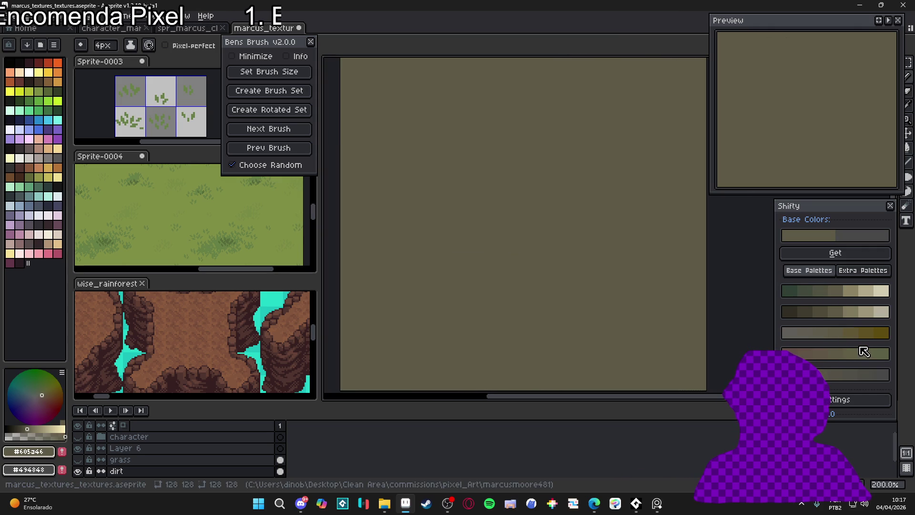
pyautogui.click(879, 333)
pyautogui.moveTo(555, 233); pyautogui.dragTo(581, 248)
pyautogui.hotkey('ctrl', 'z')
# - Try greyish-brown and browns #504c47 and #545147, testing then undoing a diagonal streak
pyautogui.click(868, 333)
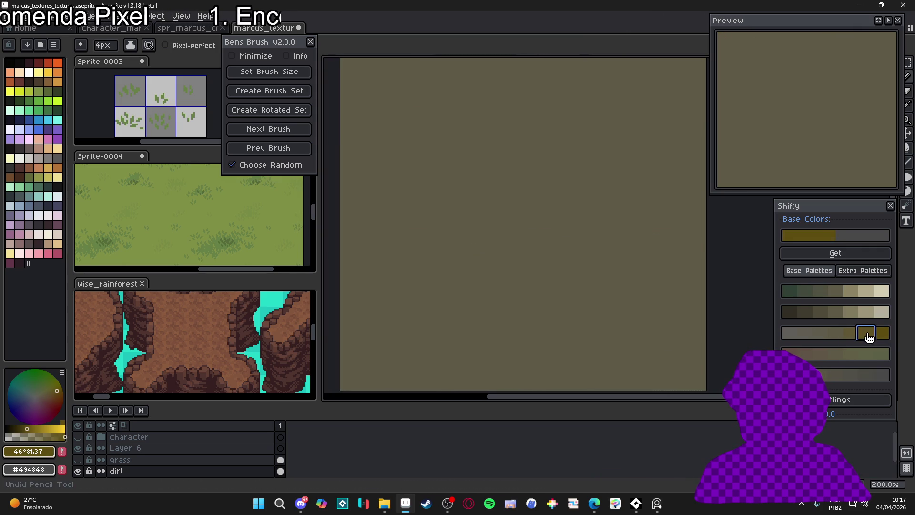
pyautogui.click(795, 338)
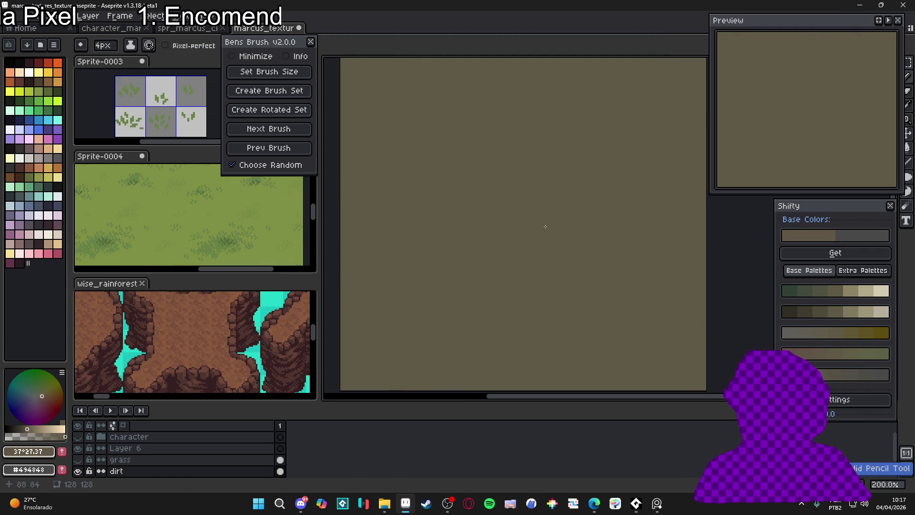
pyautogui.moveTo(536, 229); pyautogui.dragTo(536, 225)
pyautogui.click(819, 362)
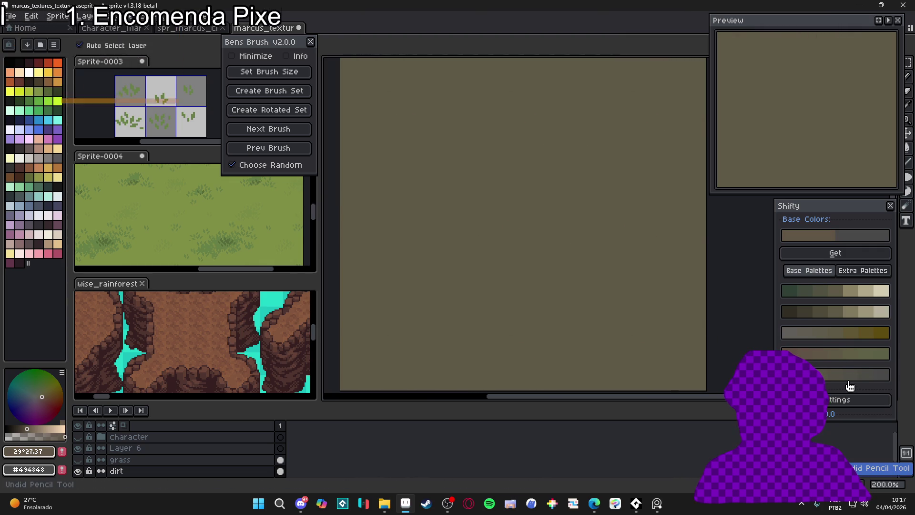
pyautogui.click(848, 377)
pyautogui.click(838, 376)
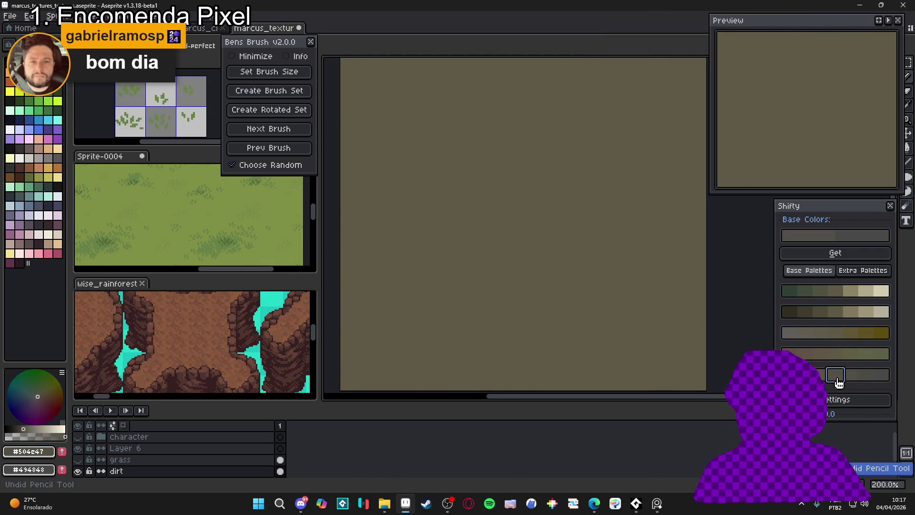
pyautogui.moveTo(553, 246); pyautogui.dragTo(568, 262)
pyautogui.hotkey('ctrl', 'z')
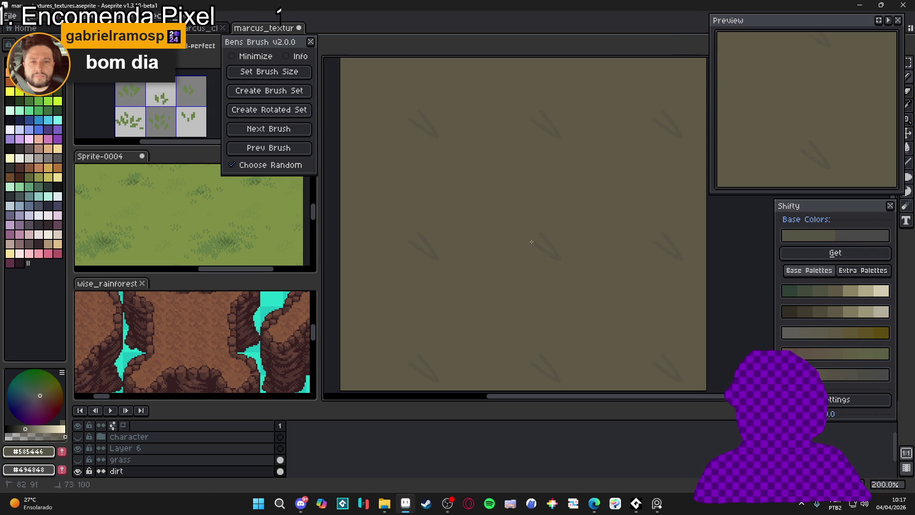
pyautogui.click(544, 266)
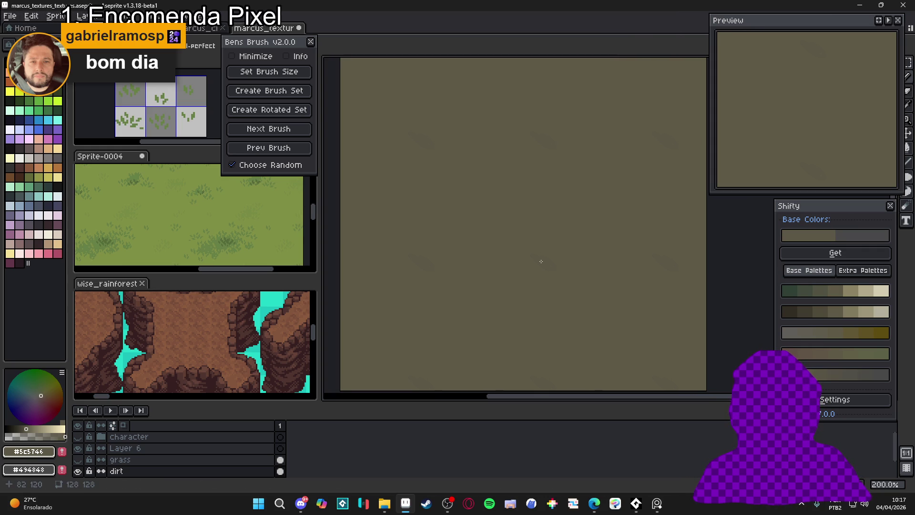
pyautogui.scroll(1, 531, 256)
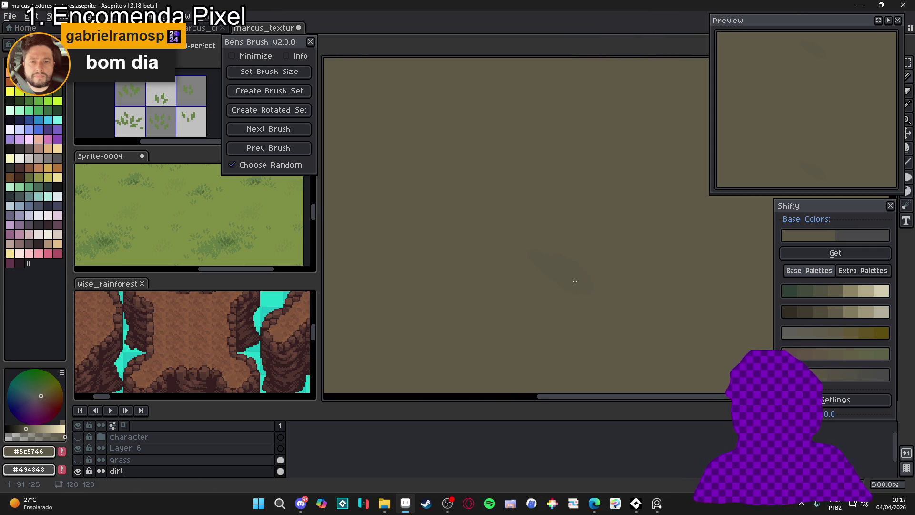
pyautogui.scroll(1, 510, 294)
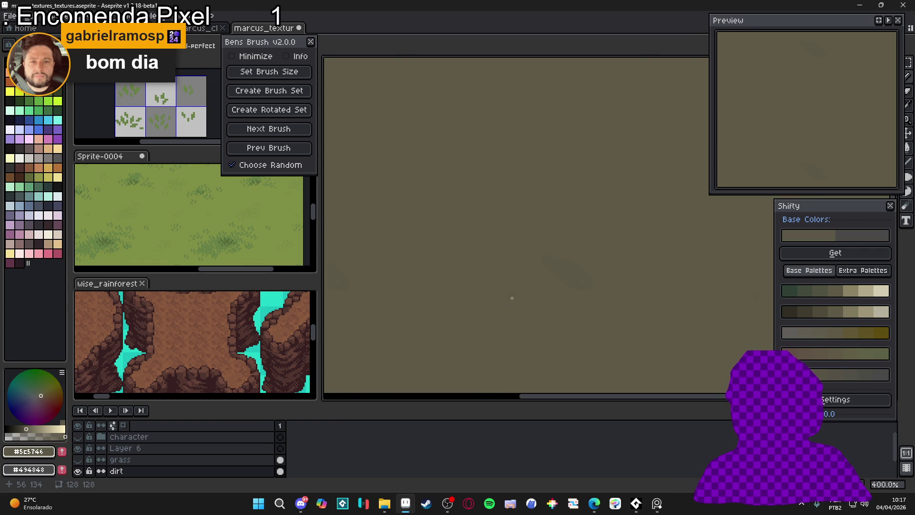
pyautogui.scroll(1, 509, 312)
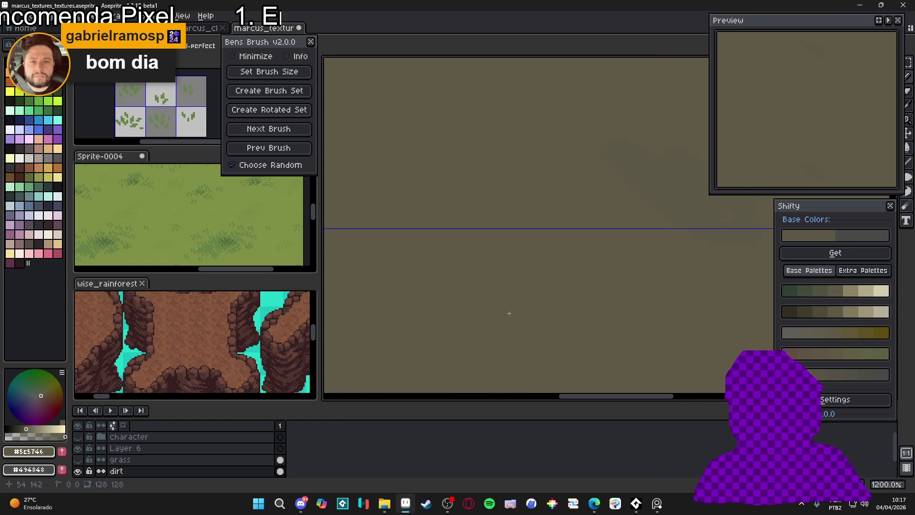
pyautogui.scroll(1, 509, 312)
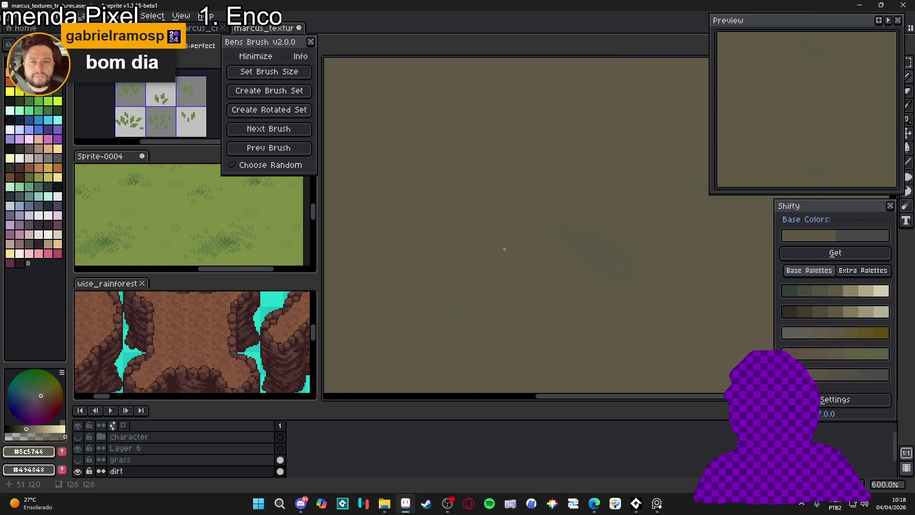
pyautogui.scroll(1, 568, 270)
pyautogui.scroll(5, 467, 350)
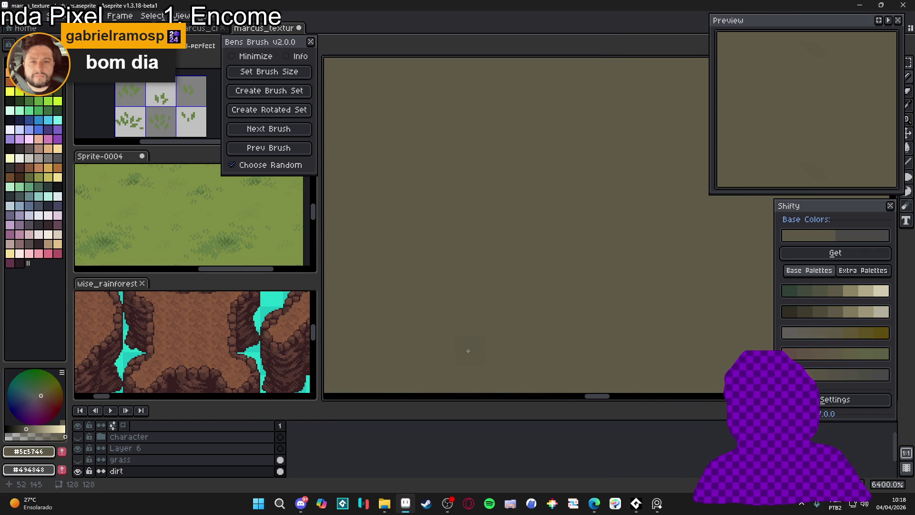
pyautogui.scroll(-10, 474, 309)
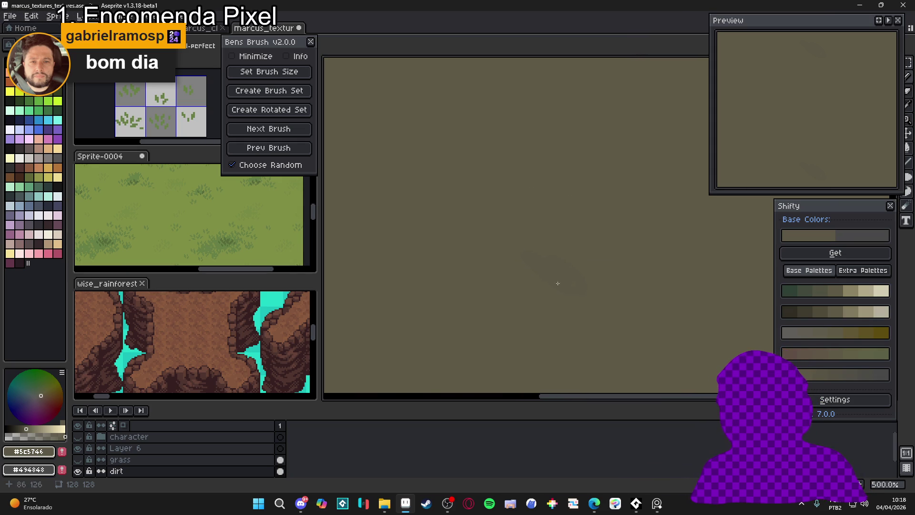
pyautogui.moveTo(570, 283); pyautogui.dragTo(580, 267)
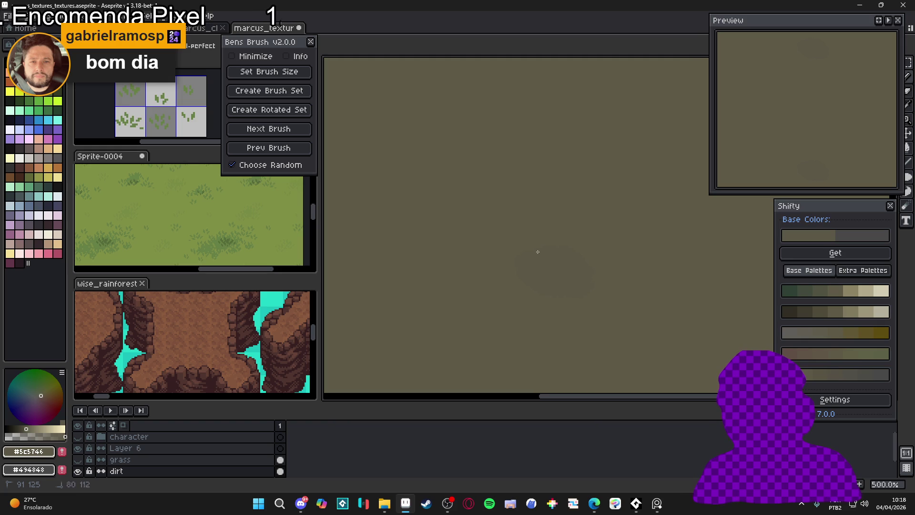
pyautogui.moveTo(584, 262)
pyautogui.mouseDown()
pyautogui.moveTo(531, 278)
pyautogui.moveTo(537, 249)
pyautogui.moveTo(515, 253)
pyautogui.mouseUp()
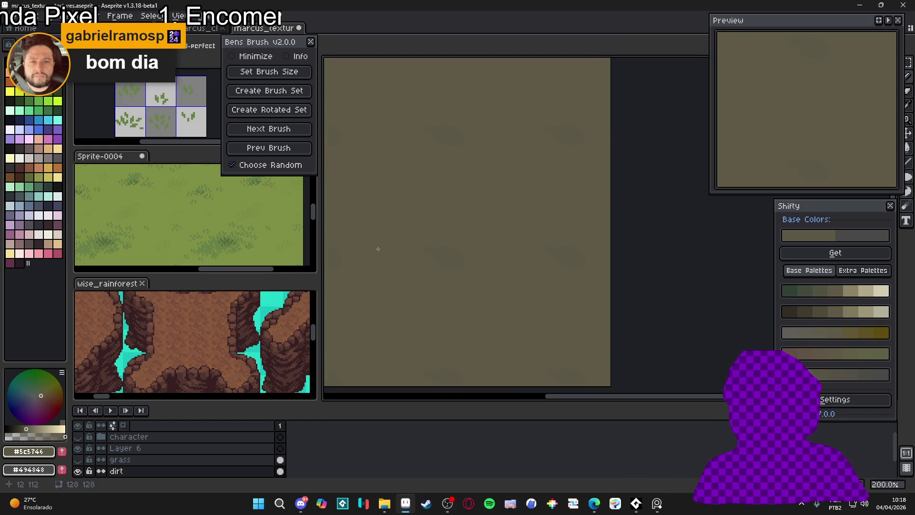
pyautogui.scroll(-4, 424, 257)
pyautogui.scroll(2, 493, 243)
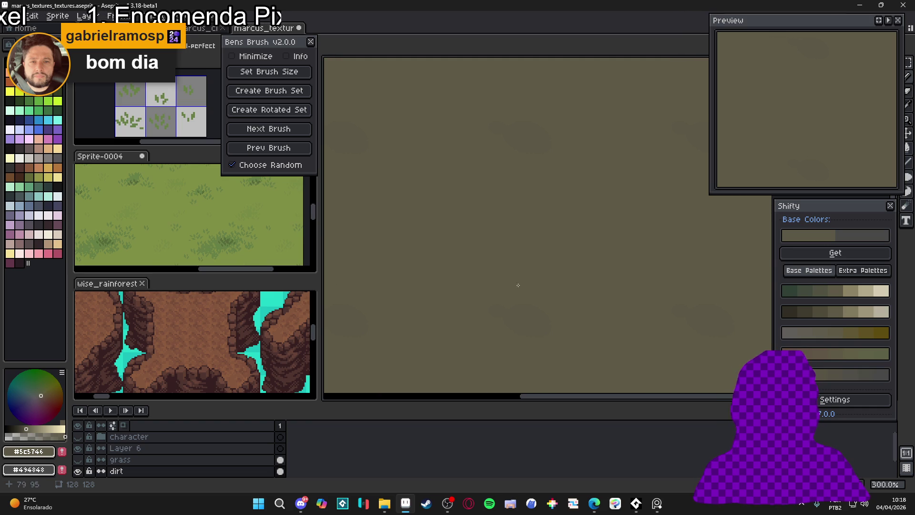
pyautogui.scroll(-1, 524, 293)
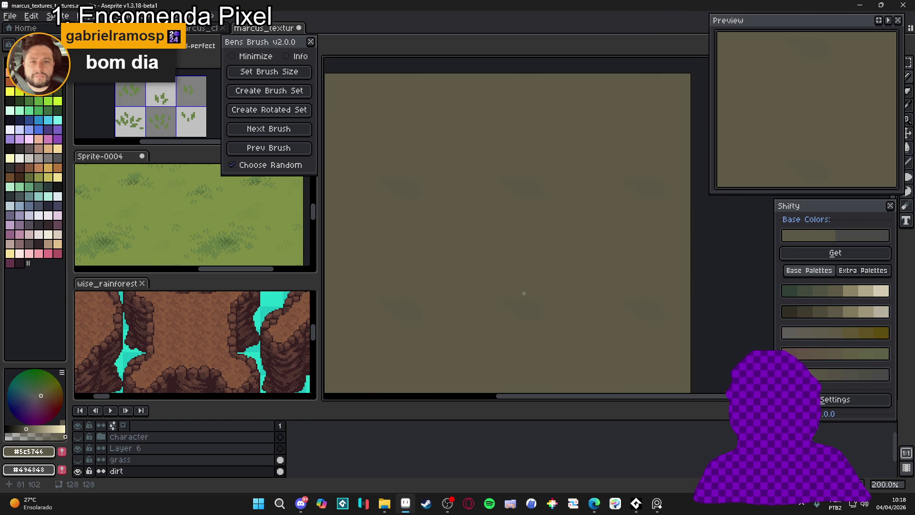
pyautogui.hscroll(-2, 522, 286)
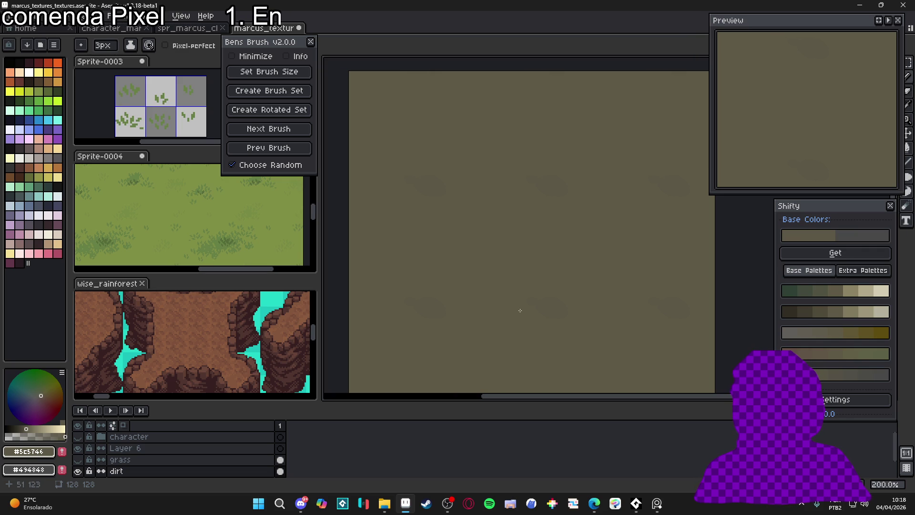
# - Pencil darker blotches and dabs around the lower, central and left-edge areas of the dirt tile
pyautogui.hscroll(-1, 524, 317)
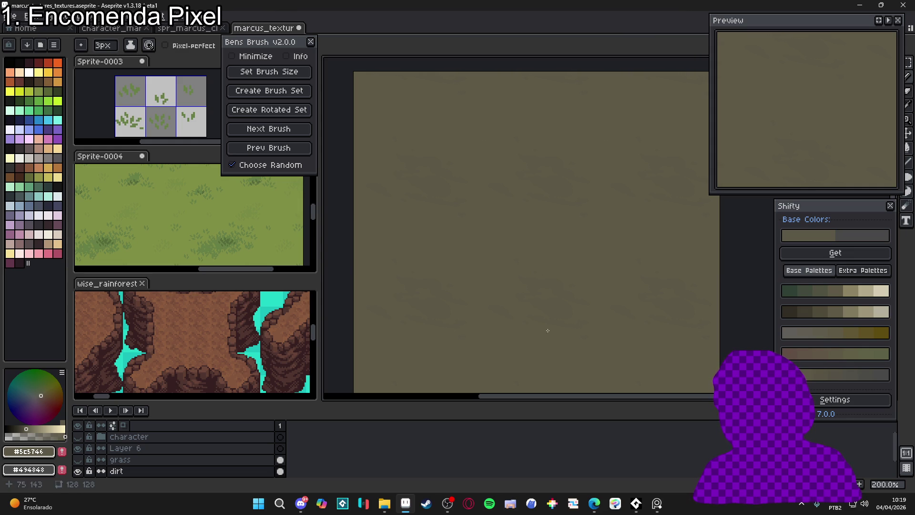
pyautogui.moveTo(528, 311); pyautogui.dragTo(536, 308)
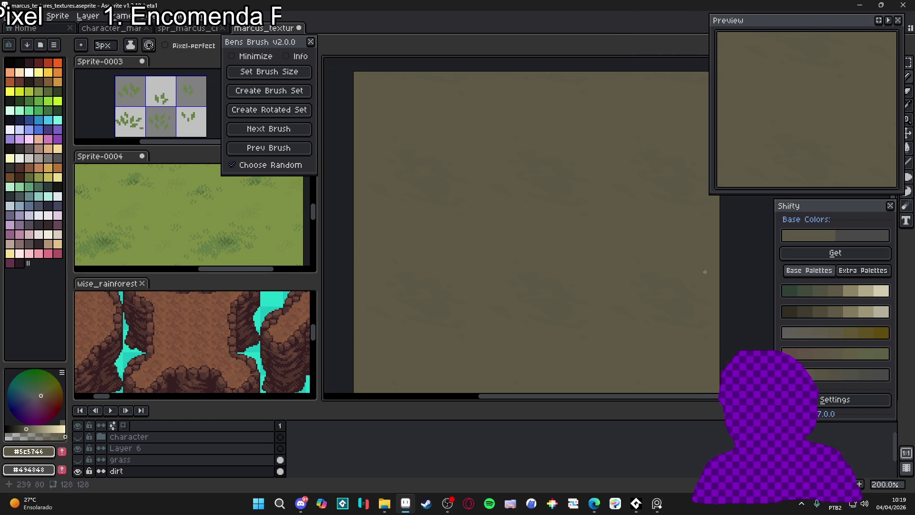
pyautogui.scroll(-2, 583, 274)
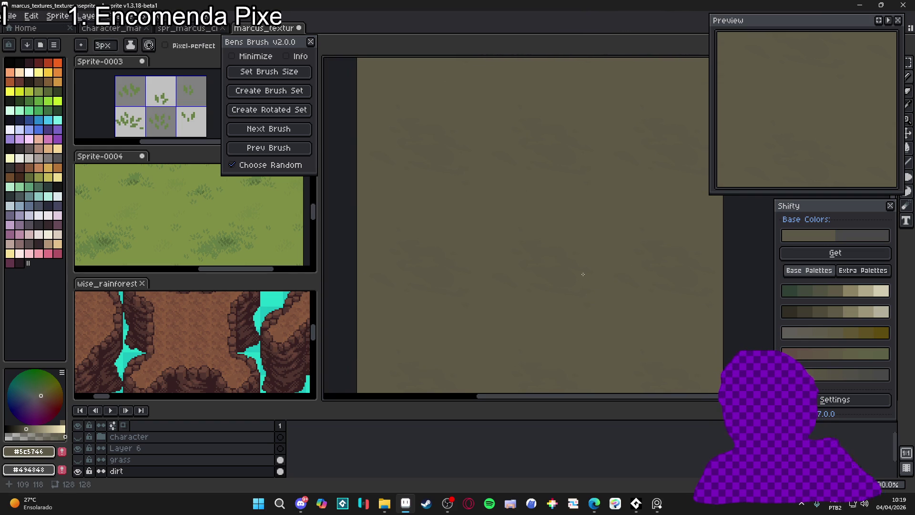
pyautogui.moveTo(588, 289); pyautogui.dragTo(552, 280)
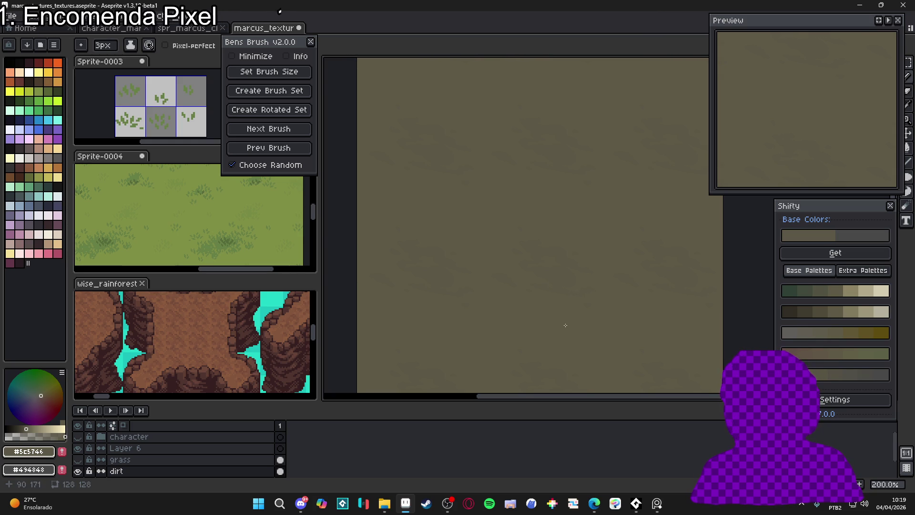
pyautogui.moveTo(554, 300); pyautogui.dragTo(554, 299)
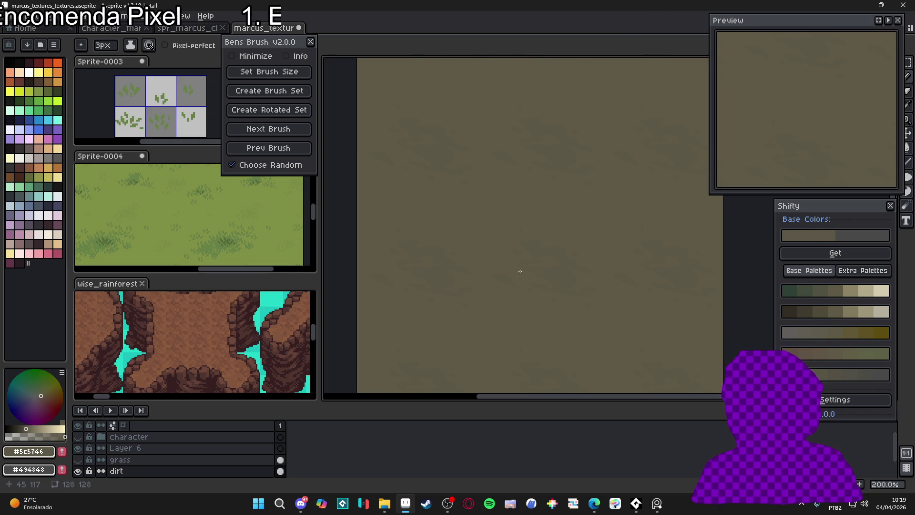
pyautogui.moveTo(504, 254); pyautogui.dragTo(527, 266)
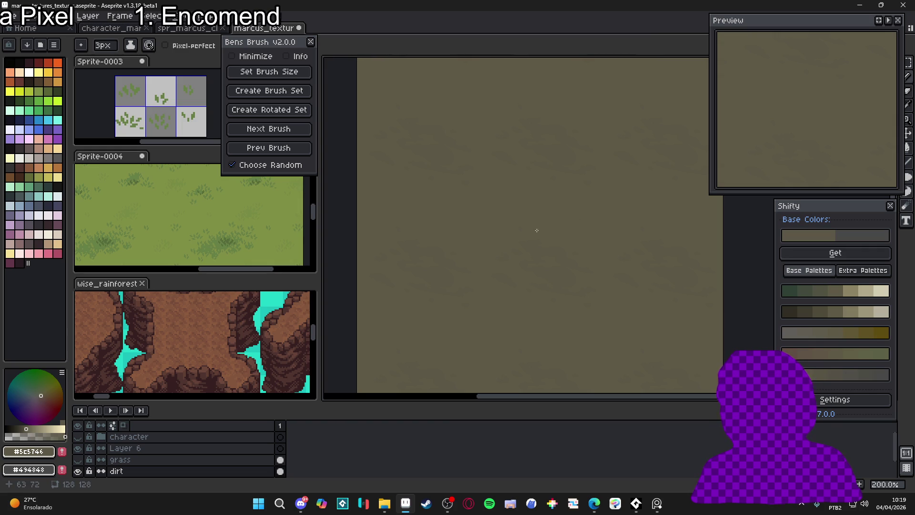
pyautogui.moveTo(535, 231); pyautogui.dragTo(524, 235)
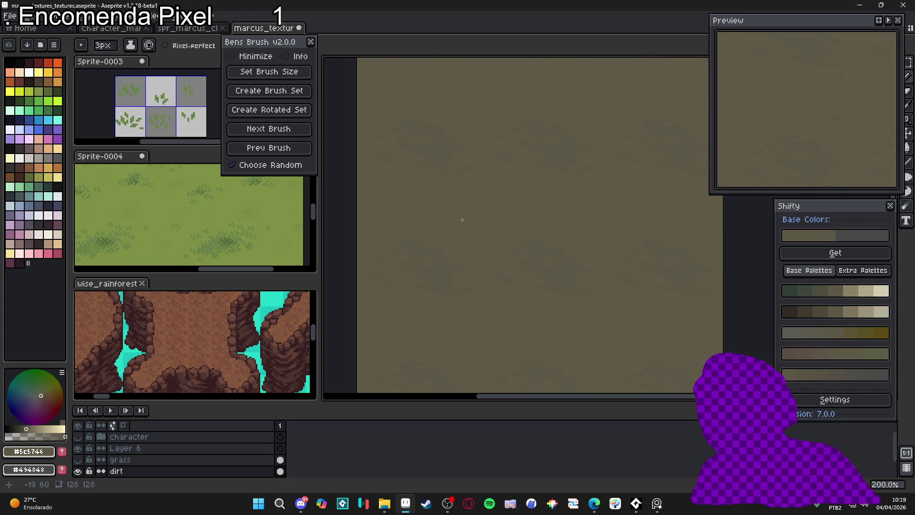
pyautogui.moveTo(462, 220); pyautogui.dragTo(466, 222)
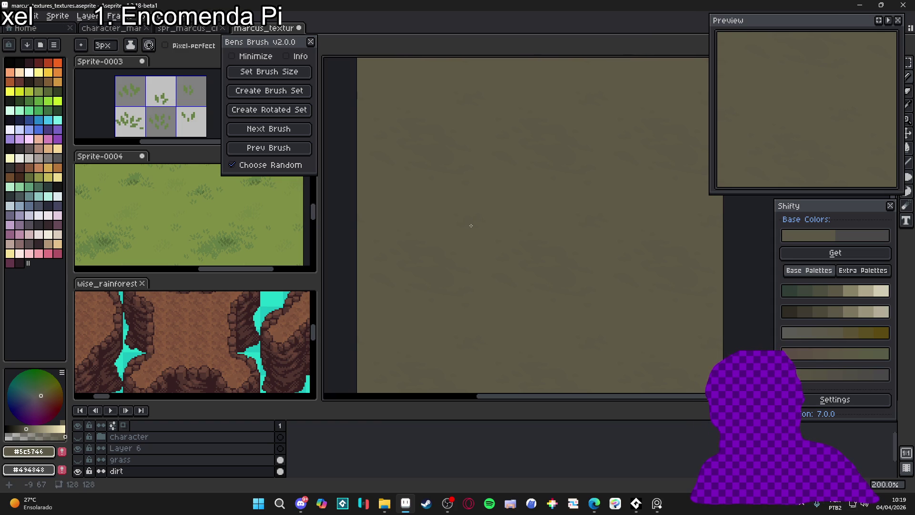
pyautogui.moveTo(472, 219); pyautogui.dragTo(467, 210)
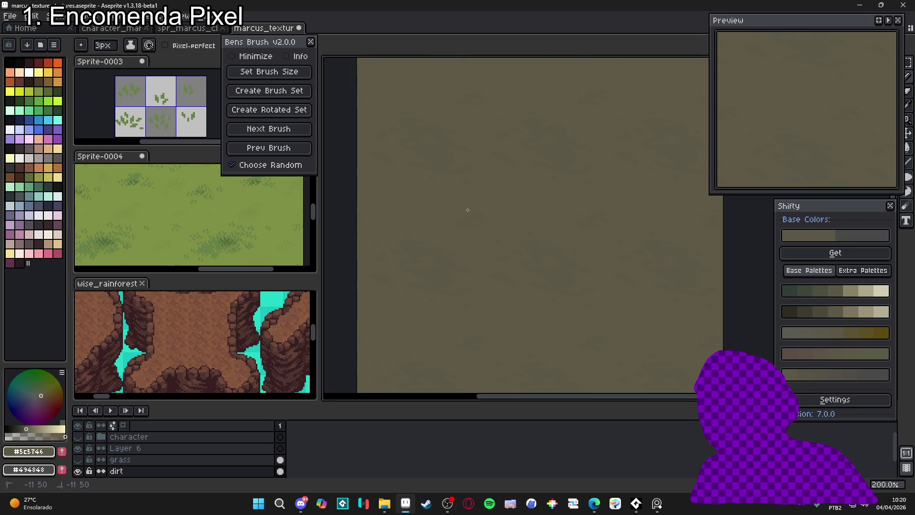
pyautogui.click(476, 235)
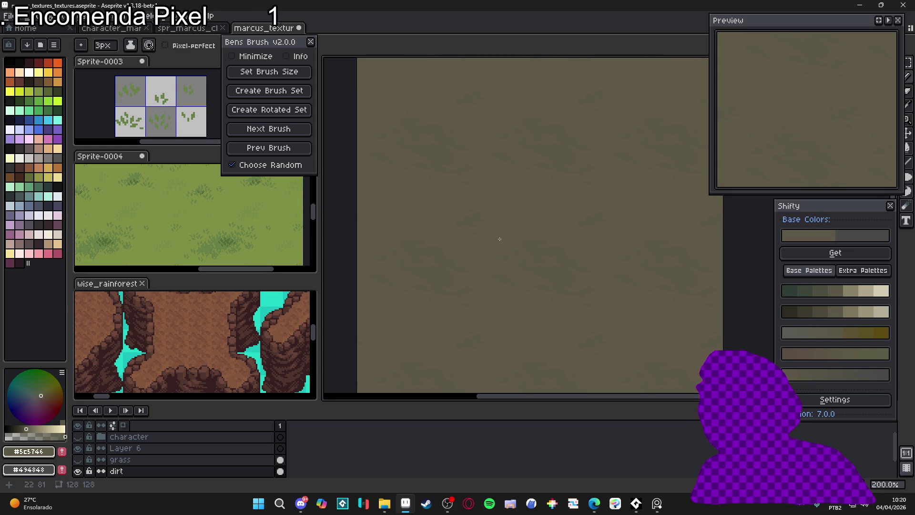
# - Extend the dark patch at the left edge, then touch up patch outlines with #5c5746
pyautogui.click(476, 234)
pyautogui.moveTo(477, 232); pyautogui.dragTo(466, 224)
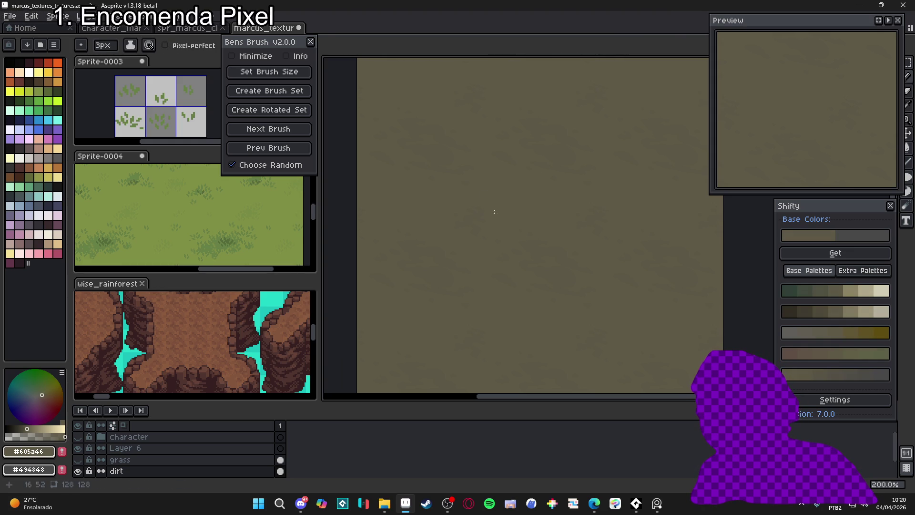
pyautogui.keyDown('alt'); pyautogui.click(474, 207); pyautogui.keyUp('alt')
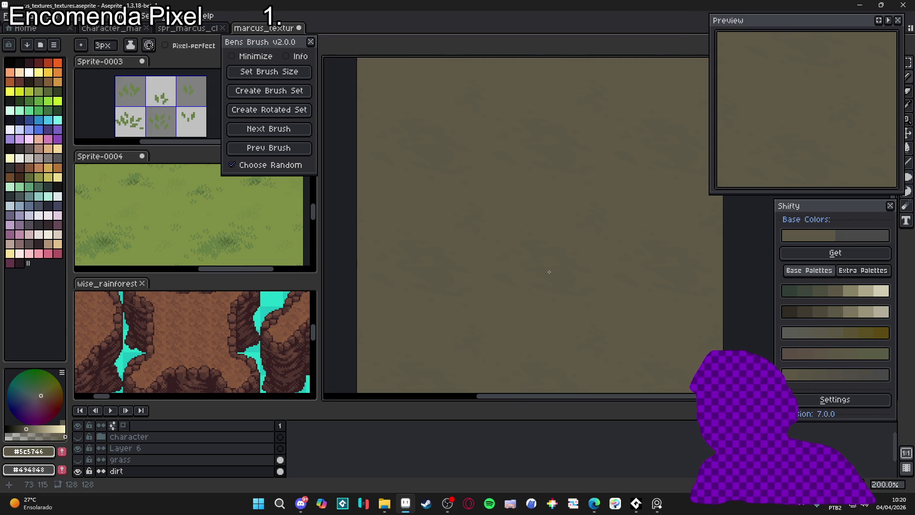
pyautogui.scroll(-2, 645, 304)
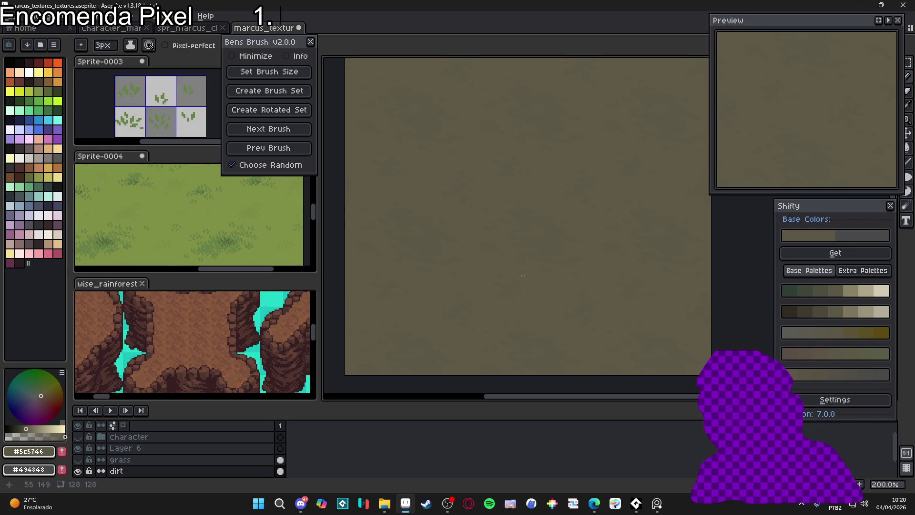
pyautogui.moveTo(541, 331); pyautogui.dragTo(527, 330)
pyautogui.click(543, 331)
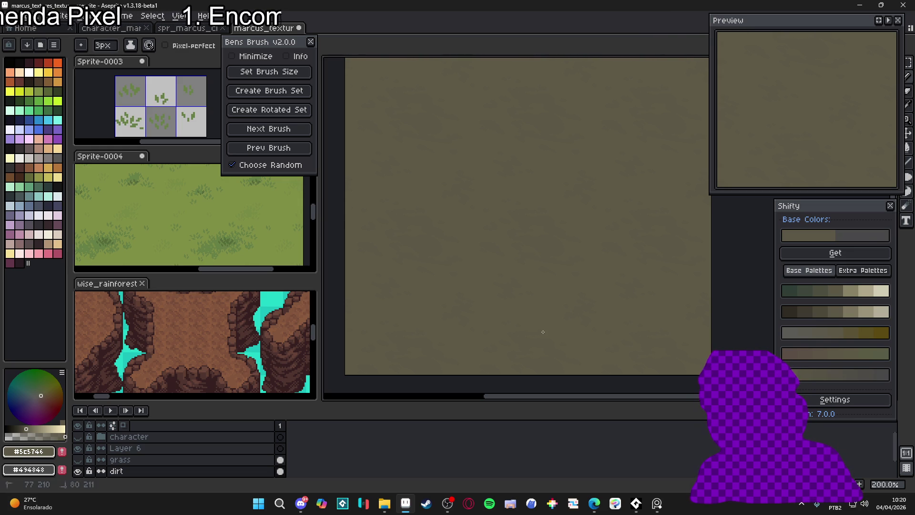
pyautogui.click(562, 329)
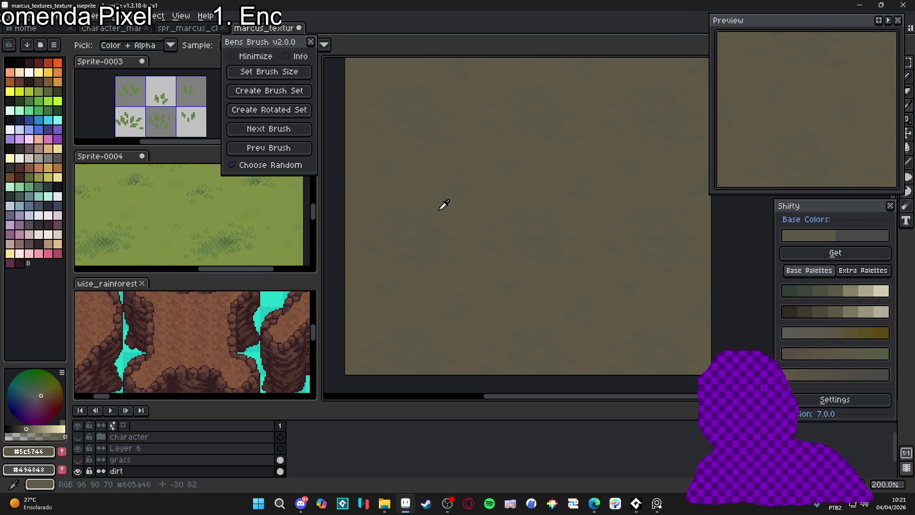
# - Paint darker patches in the lower dirt using the sampled #605a46 and #5c5746 browns
pyautogui.keyDown('alt'); pyautogui.click(419, 224); pyautogui.keyUp('alt')
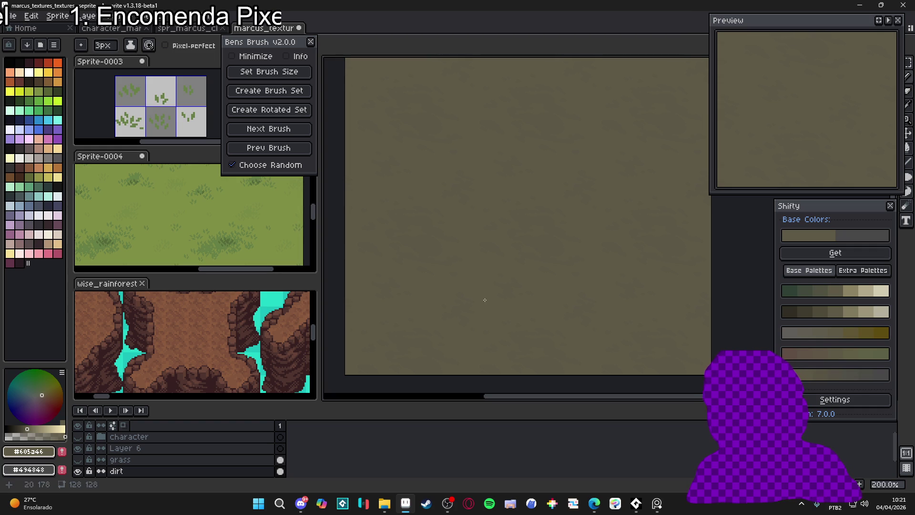
pyautogui.moveTo(483, 300); pyautogui.dragTo(505, 301)
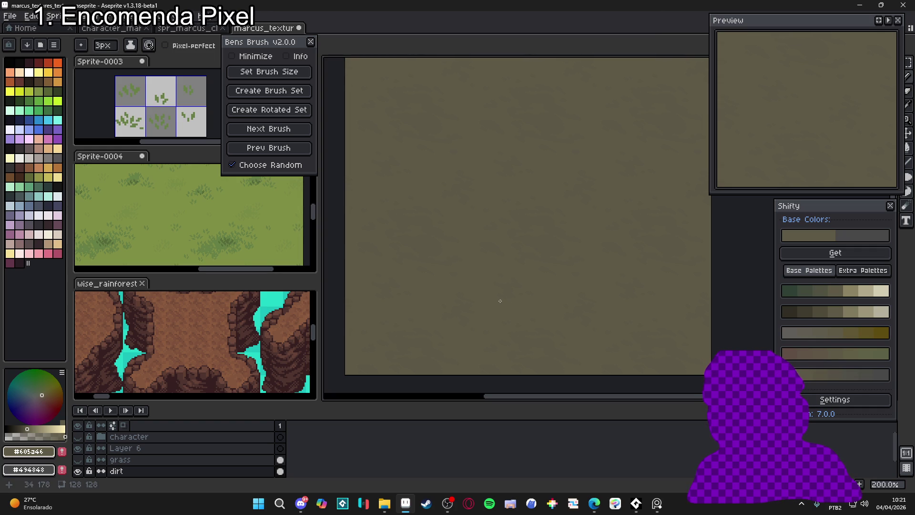
pyautogui.keyDown('alt'); pyautogui.click(505, 298); pyautogui.keyUp('alt')
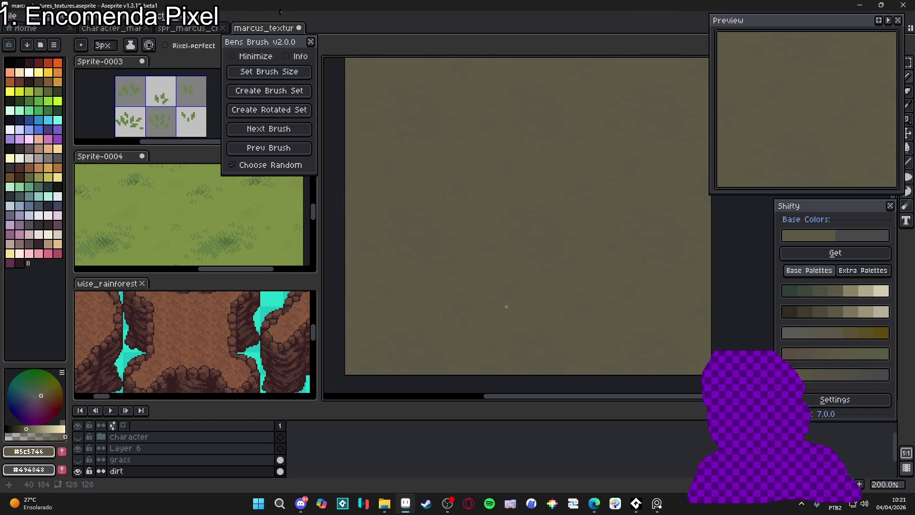
pyautogui.moveTo(490, 297); pyautogui.dragTo(497, 306)
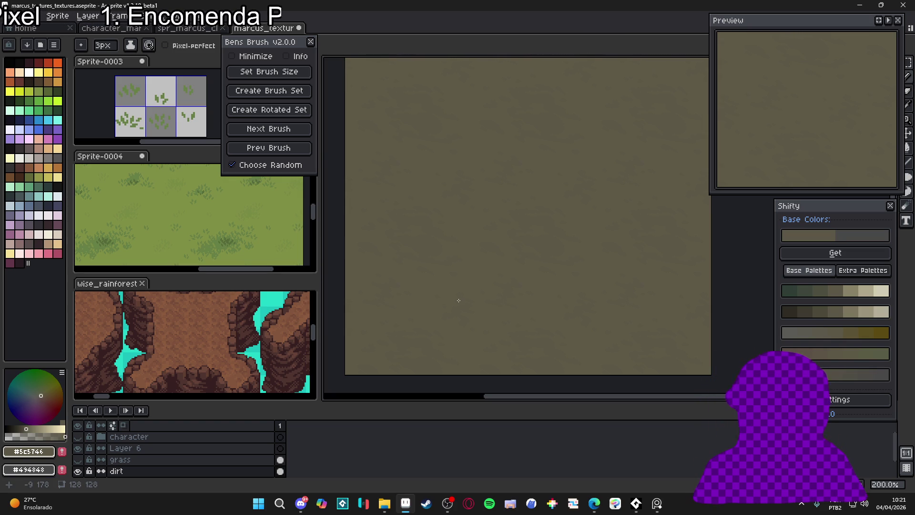
pyautogui.scroll(1, 459, 300)
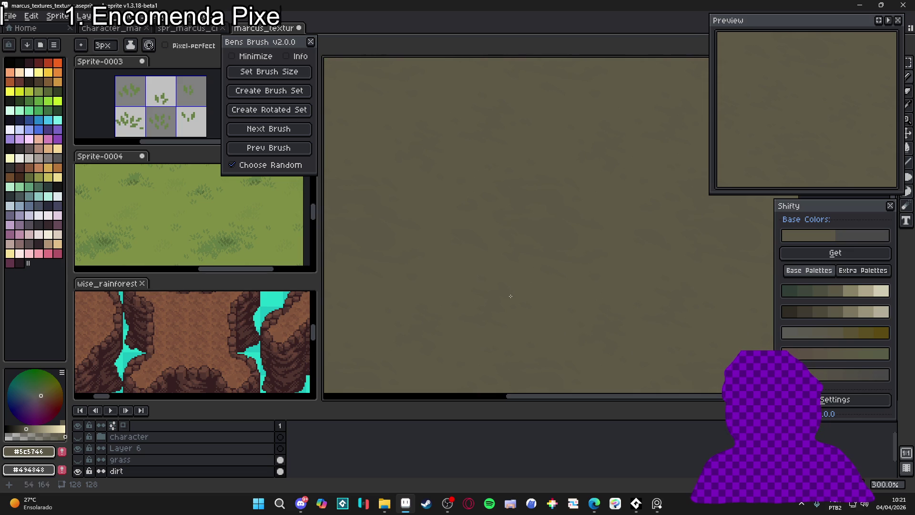
pyautogui.scroll(1, 545, 265)
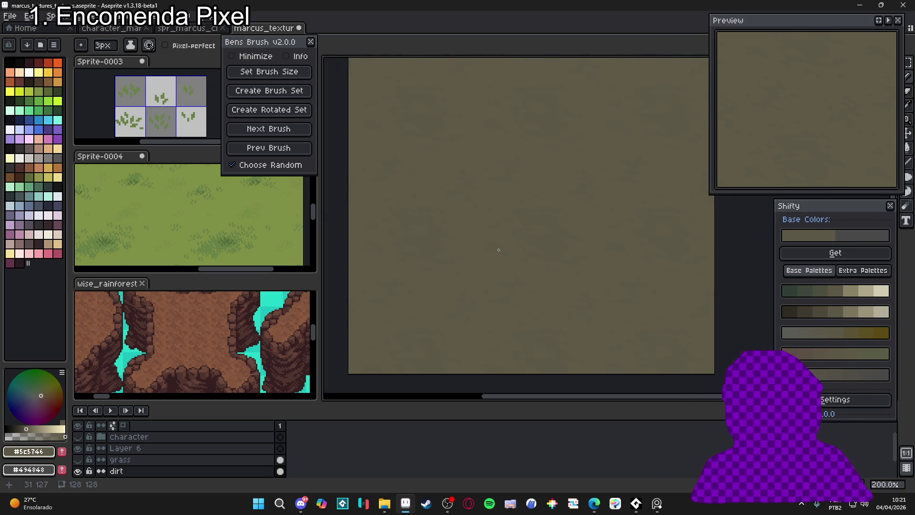
pyautogui.press('i')
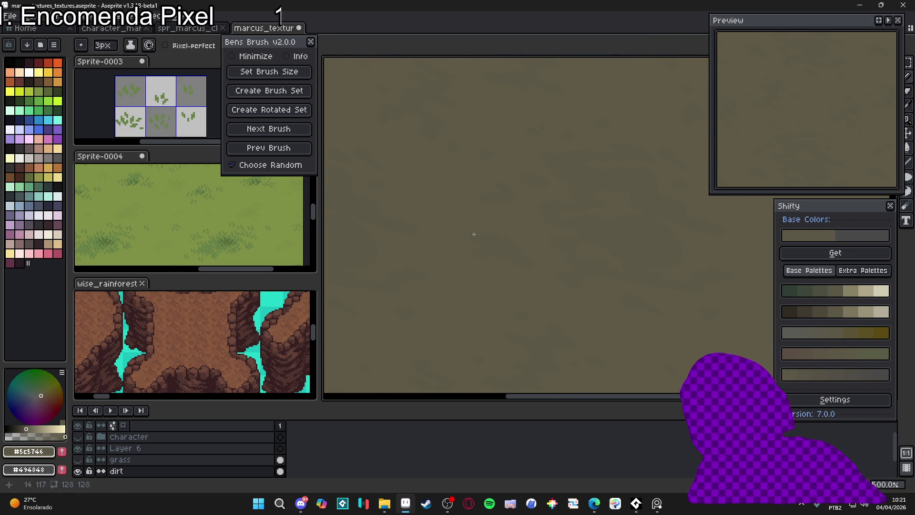
pyautogui.press('b')
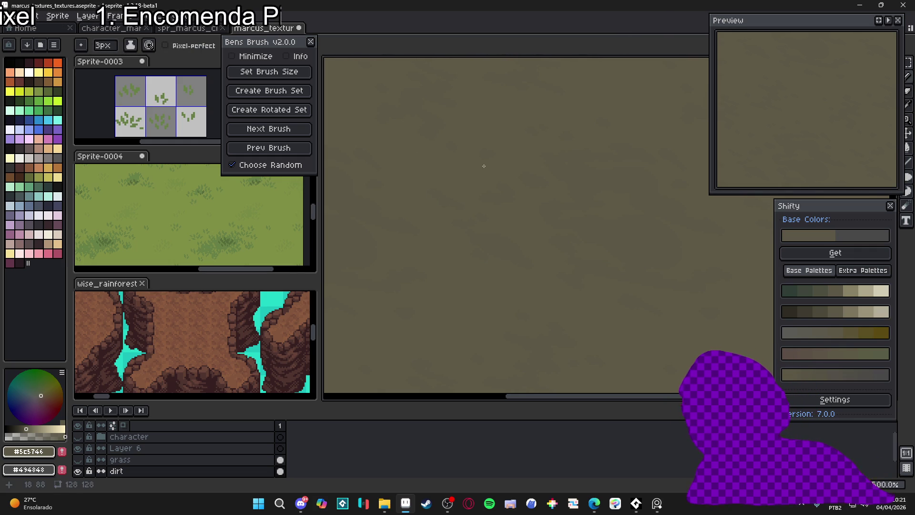
pyautogui.press('v')
pyautogui.press('b')
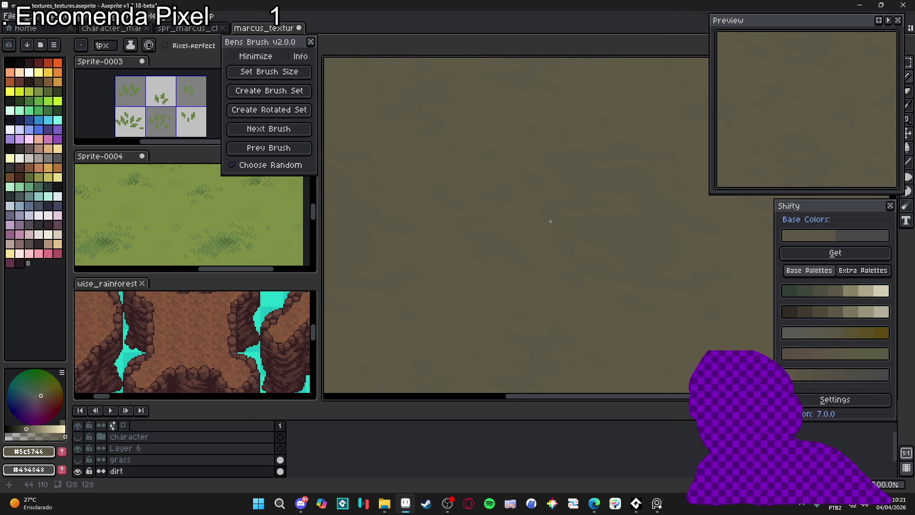
pyautogui.scroll(-3, 613, 316)
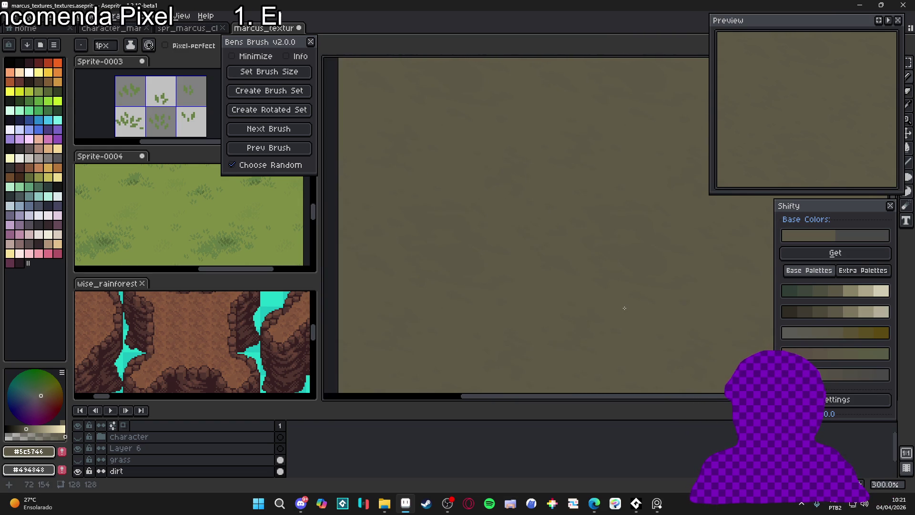
pyautogui.moveTo(626, 326); pyautogui.dragTo(594, 319)
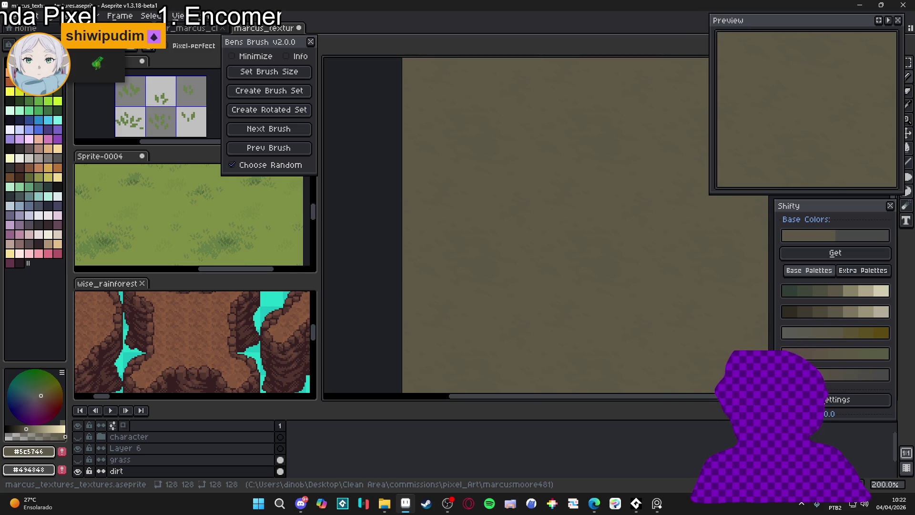
# - Pick a muted reddish-brown Shifty swatch and switch to the Pencil
pyautogui.click(812, 359)
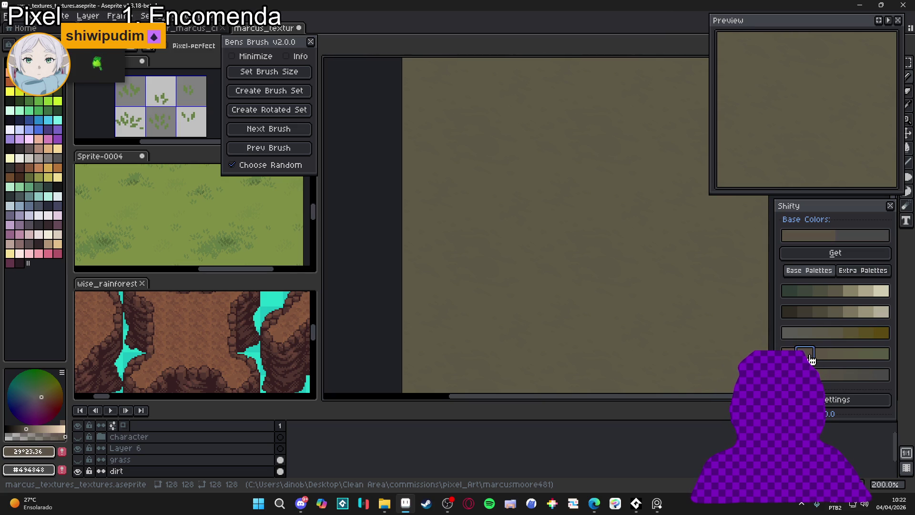
pyautogui.scroll(3, 607, 249)
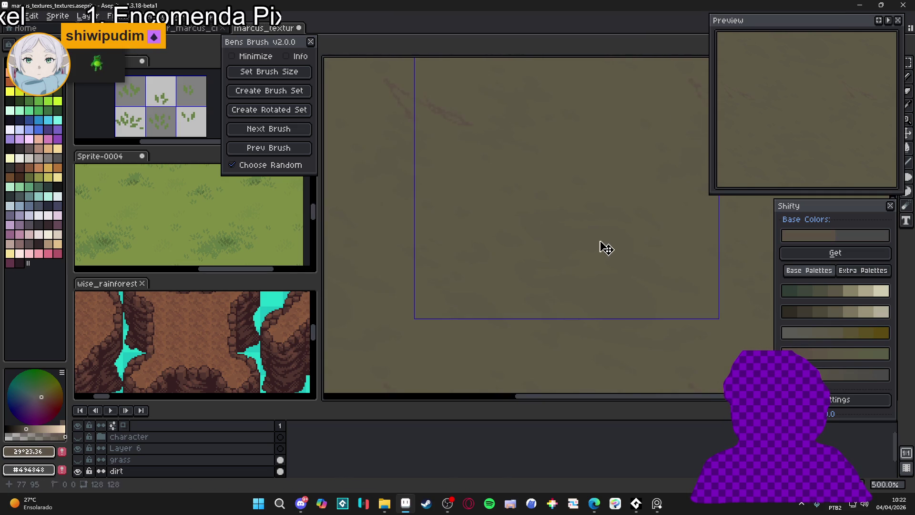
pyautogui.press('b')
pyautogui.scroll(-1, 609, 257)
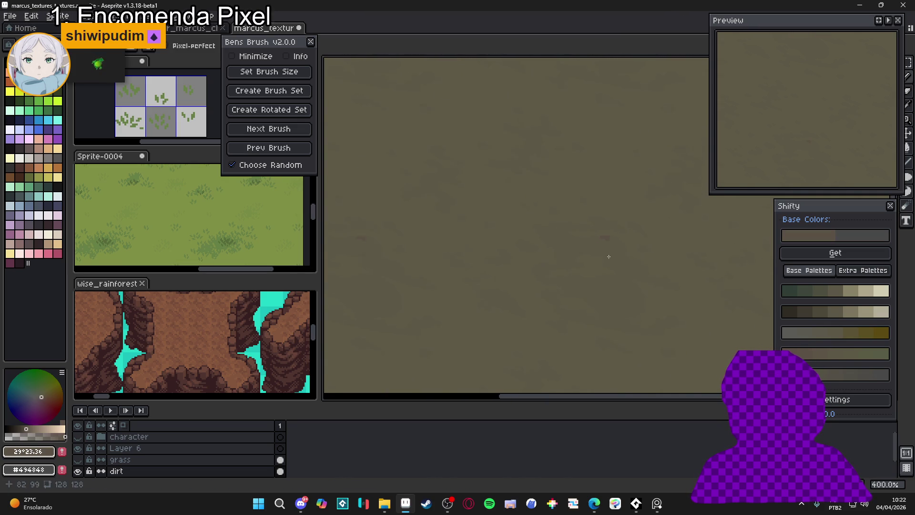
pyautogui.scroll(-2, 618, 271)
pyautogui.scroll(4, 618, 267)
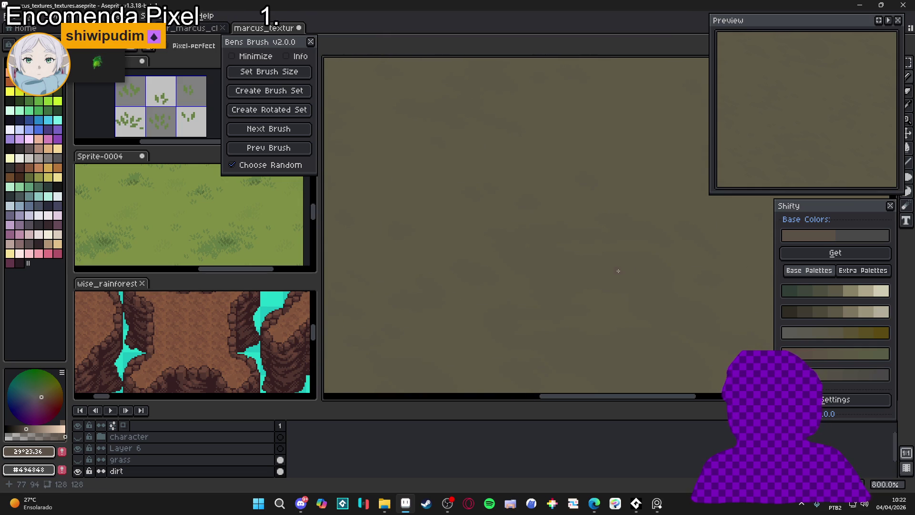
pyautogui.scroll(-1, 619, 274)
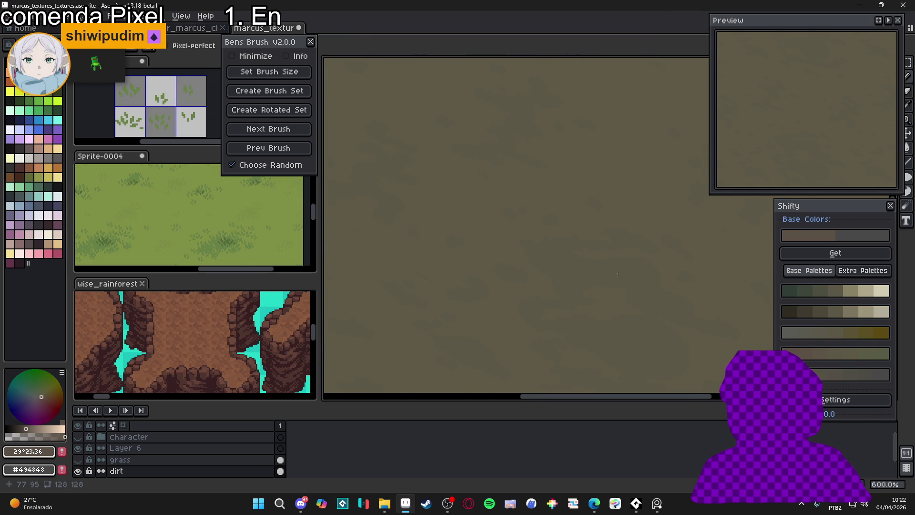
pyautogui.scroll(-2, 596, 281)
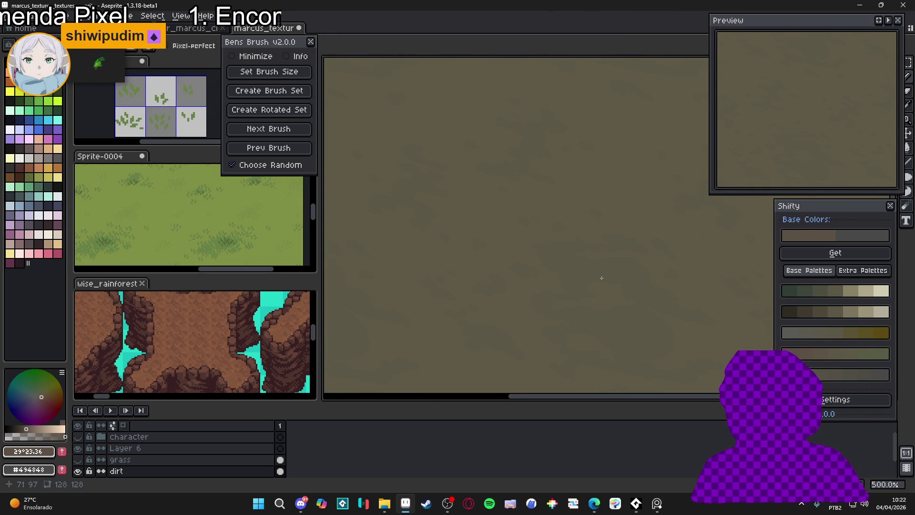
pyautogui.scroll(-2, 561, 268)
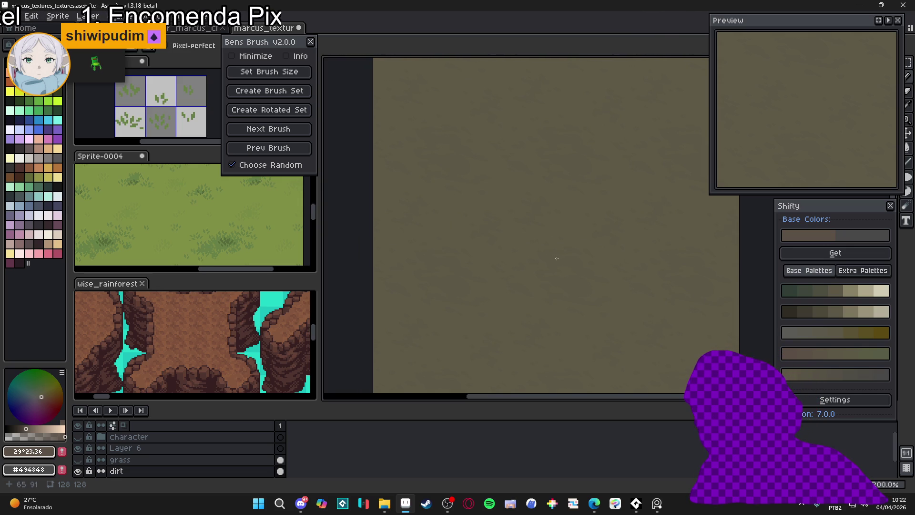
# - Dab and drag short reddish pebble specks and streaks around the dirt's centre
pyautogui.click(561, 259)
pyautogui.click(561, 259)
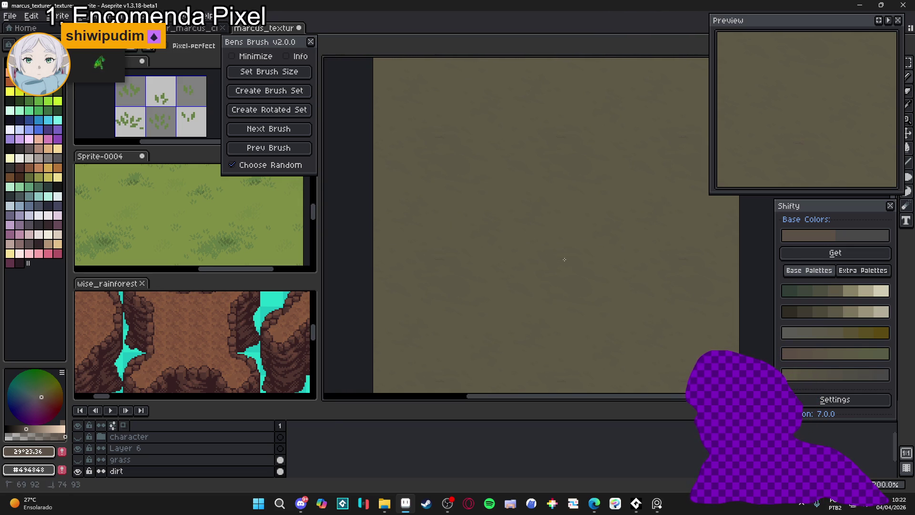
pyautogui.hotkey('ctrl', 'a')
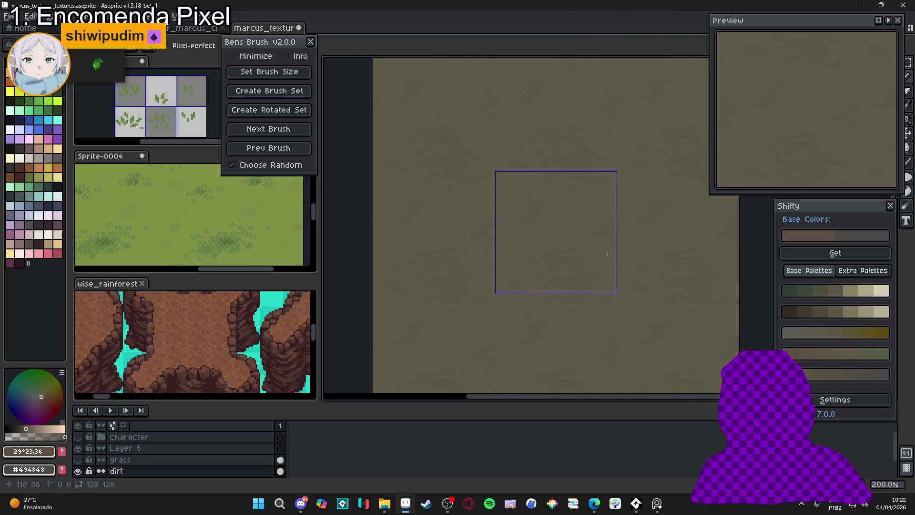
pyautogui.hotkey('ctrl', 'd')
pyautogui.moveTo(569, 259); pyautogui.dragTo(572, 258)
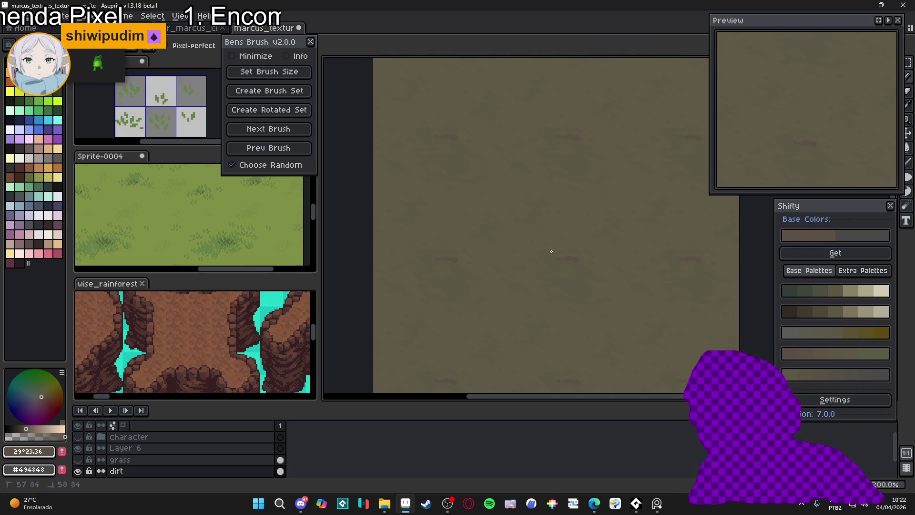
pyautogui.moveTo(549, 252); pyautogui.dragTo(551, 252)
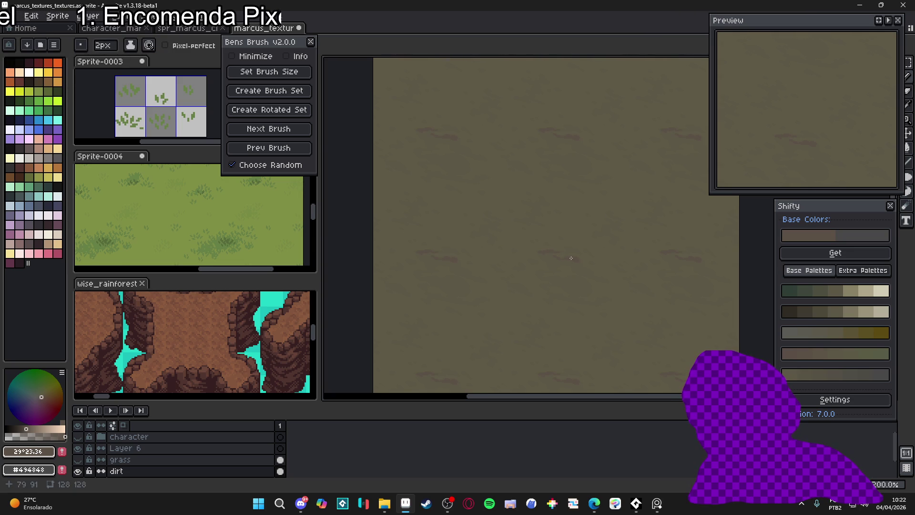
pyautogui.moveTo(576, 264); pyautogui.dragTo(583, 265)
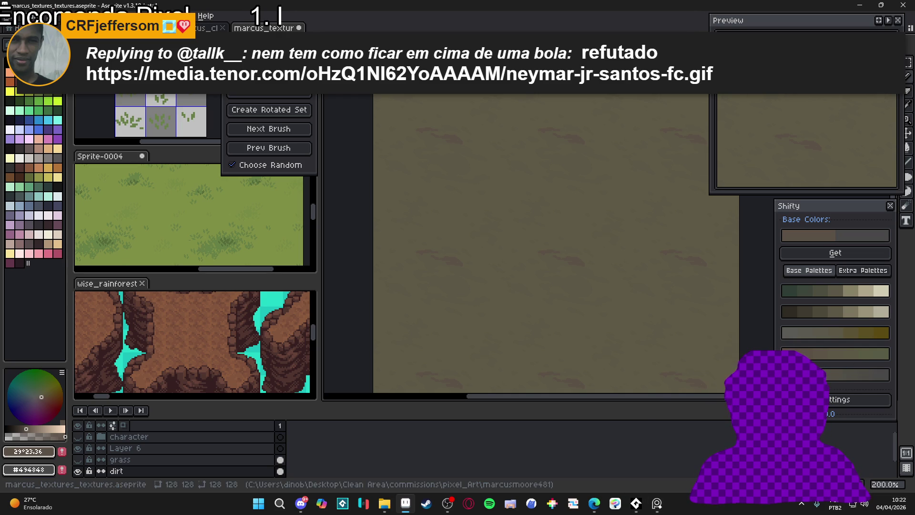
pyautogui.scroll(-2, 619, 286)
pyautogui.scroll(2, 644, 299)
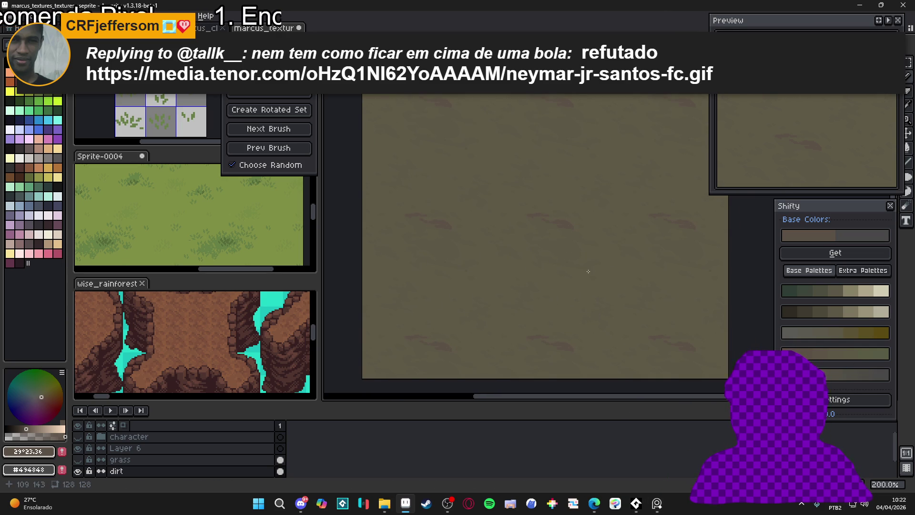
pyautogui.scroll(1, 526, 234)
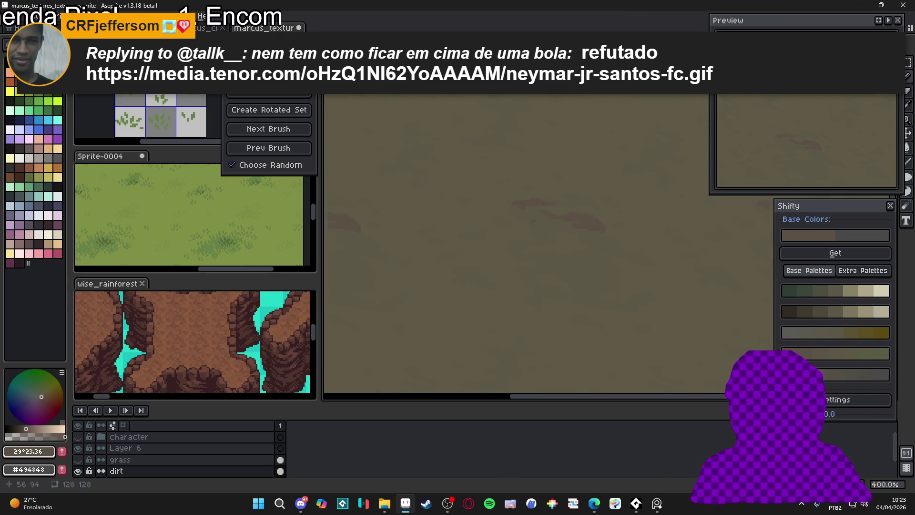
pyautogui.scroll(-1, 525, 221)
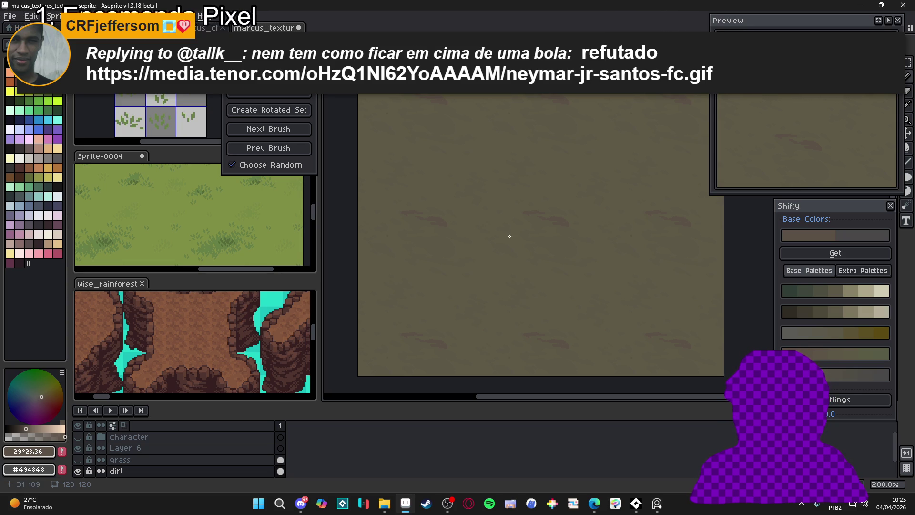
pyautogui.scroll(2, 510, 236)
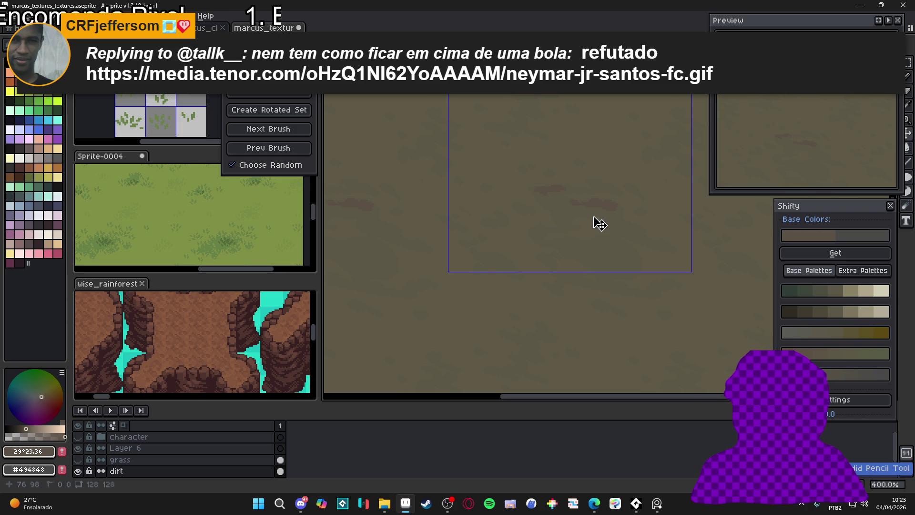
# - Undo the last pebble stroke, then add two specks near the texture's bottom edge
pyautogui.hotkey('ctrl', 'z')
pyautogui.hotkey('ctrl', 'z')
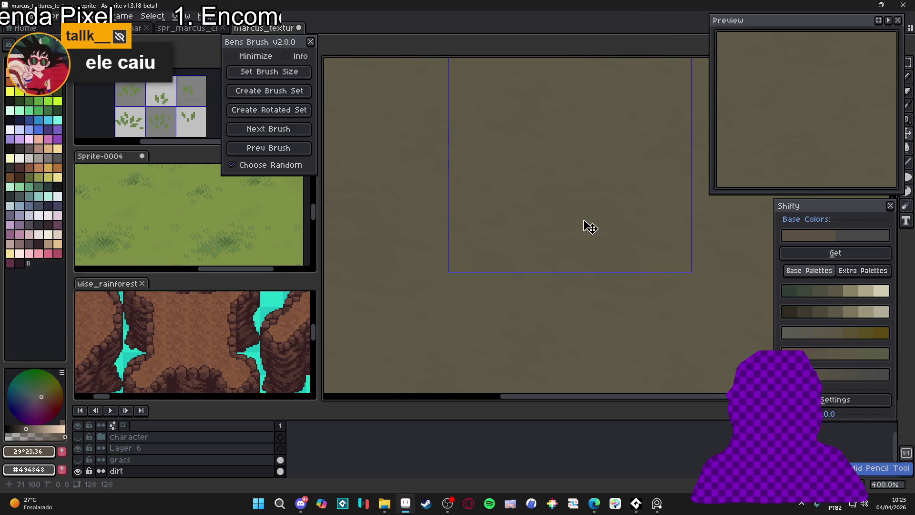
pyautogui.hotkey('ctrl', 'd')
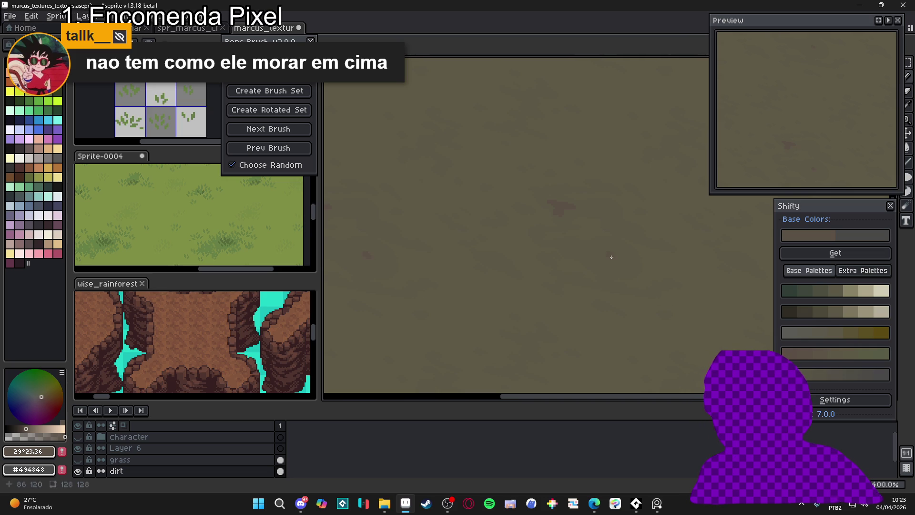
pyautogui.moveTo(599, 258)
pyautogui.mouseDown()
pyautogui.moveTo(612, 251)
pyautogui.moveTo(610, 259)
pyautogui.mouseUp()
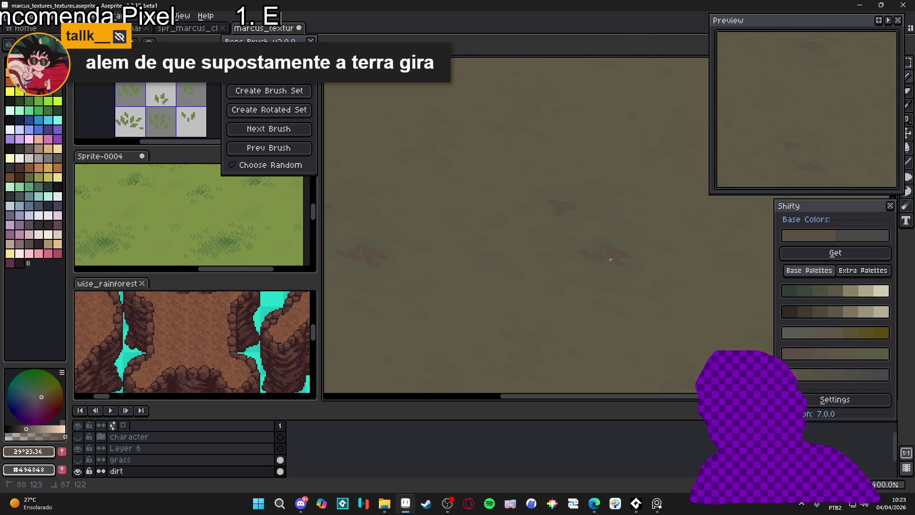
pyautogui.click(599, 263)
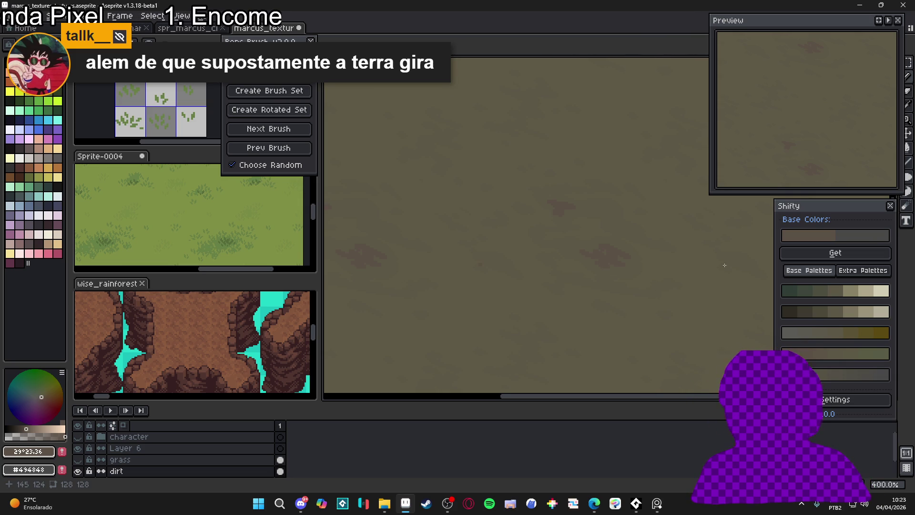
# - Undo the two latest pebble strokes after checking the tiled texture
pyautogui.scroll(-2, 671, 264)
pyautogui.moveTo(671, 264)
pyautogui.mouseDown()
pyautogui.moveTo(638, 253)
pyautogui.moveTo(657, 272)
pyautogui.mouseUp()
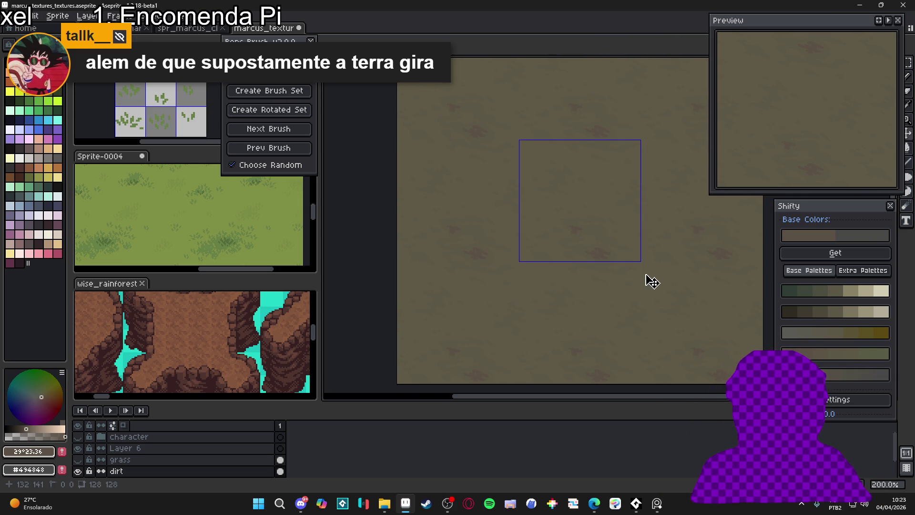
pyautogui.hotkey('ctrl', 'a')
pyautogui.hotkey('ctrl', 'z')
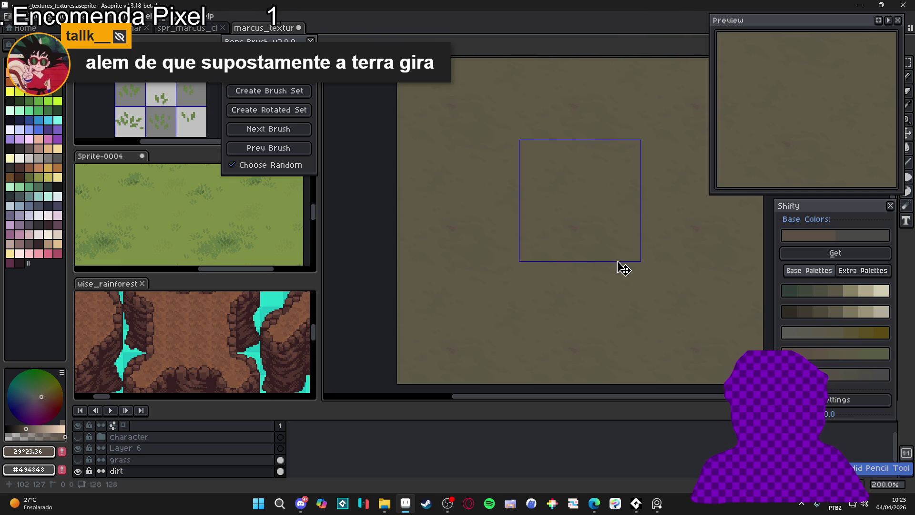
pyautogui.hotkey('ctrl', 'z')
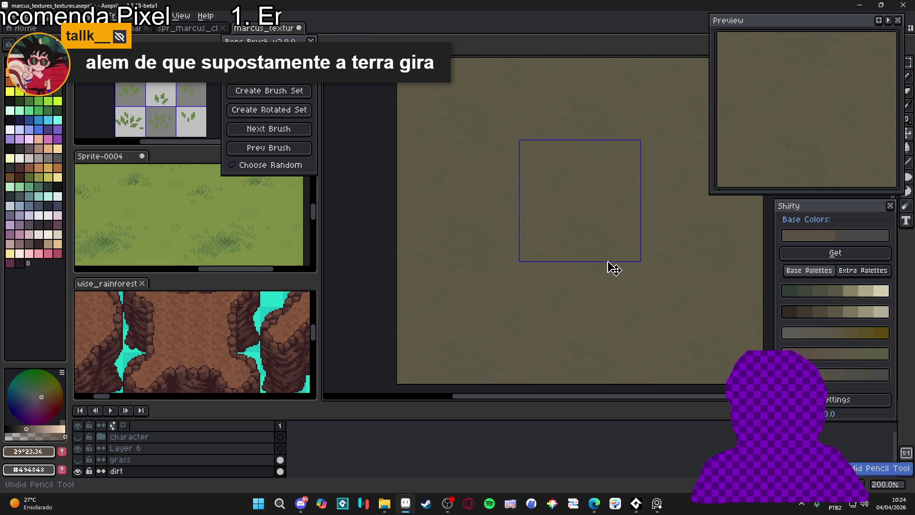
pyautogui.scroll(3, 549, 248)
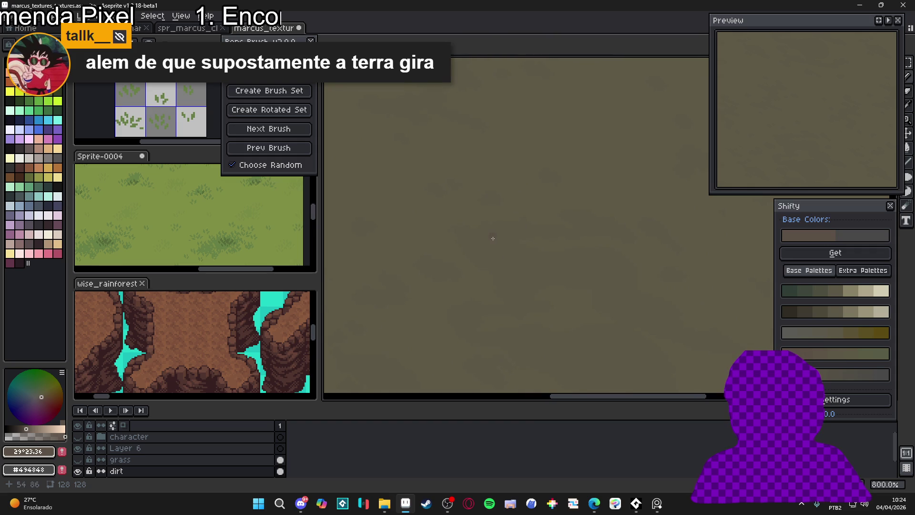
# - Stamp three small patches of pixels across the upper-left dirt
pyautogui.scroll(5, 525, 244)
pyautogui.click(463, 220)
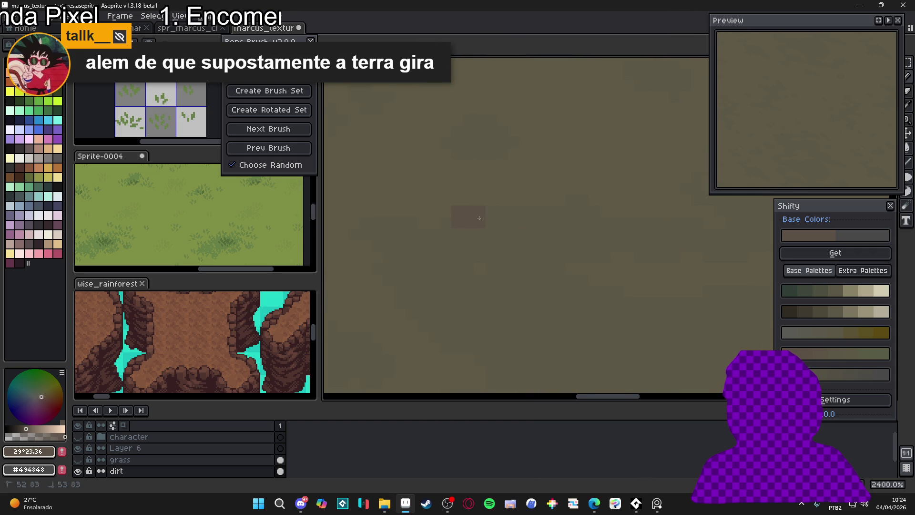
pyautogui.click(410, 224)
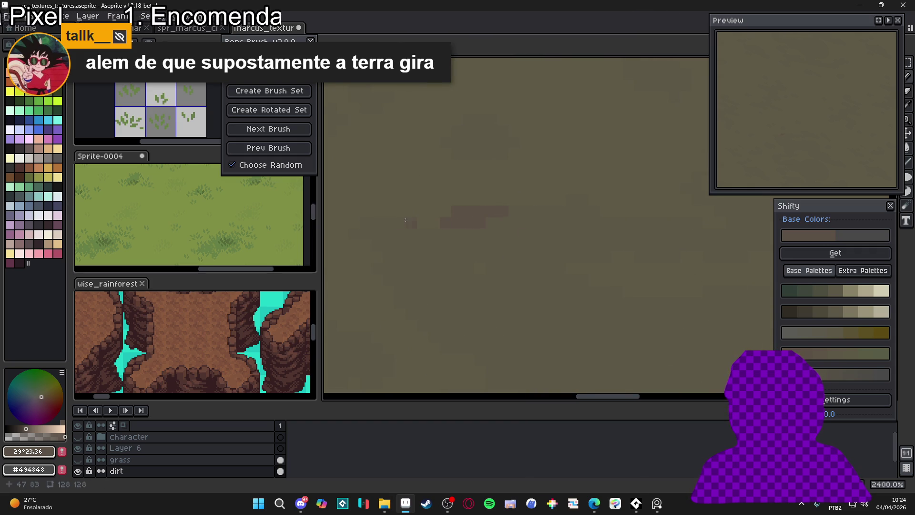
pyautogui.click(371, 226)
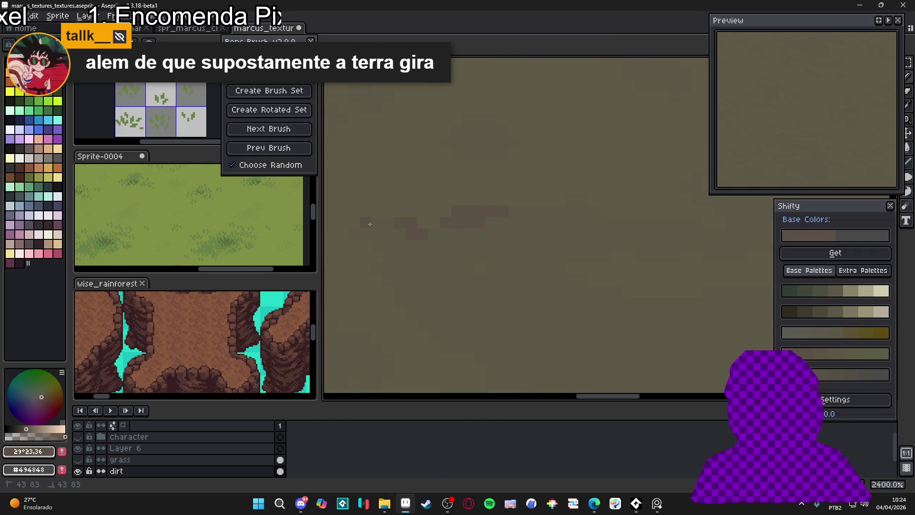
pyautogui.scroll(-5, 384, 222)
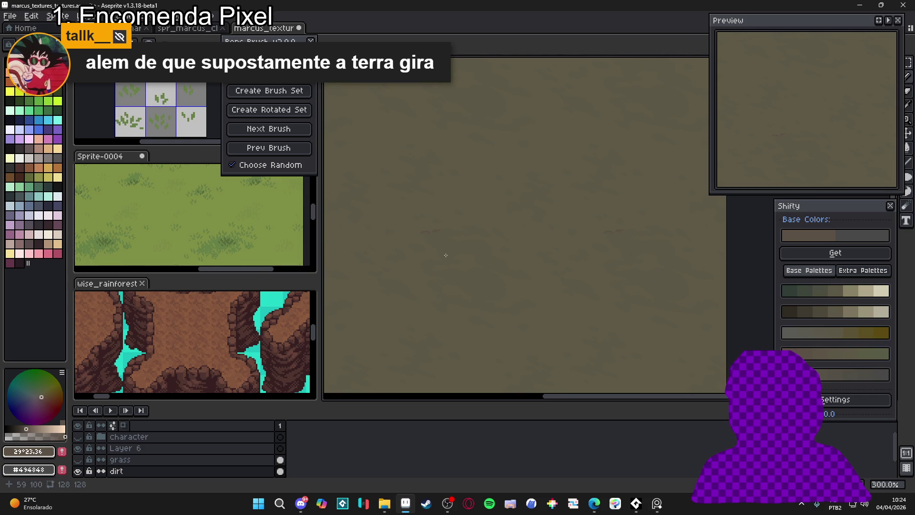
pyautogui.scroll(-1, 482, 249)
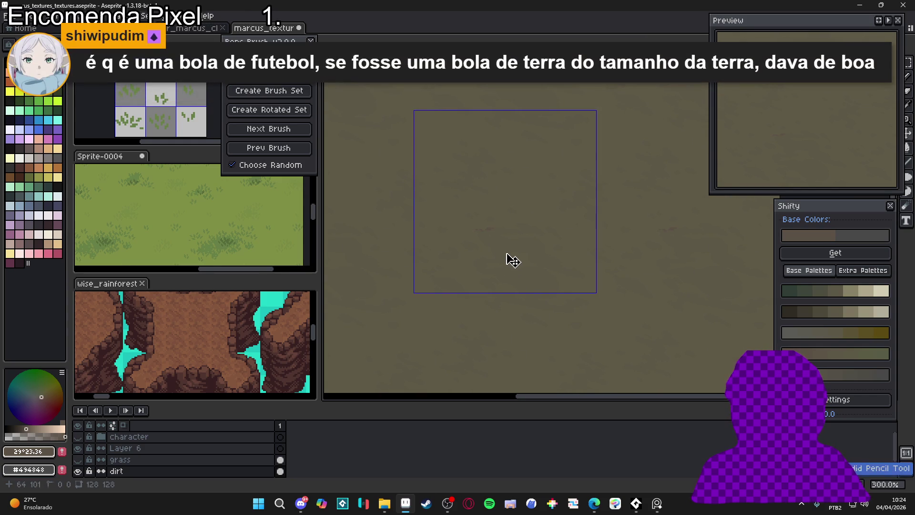
pyautogui.scroll(2, 505, 235)
pyautogui.scroll(5, 523, 270)
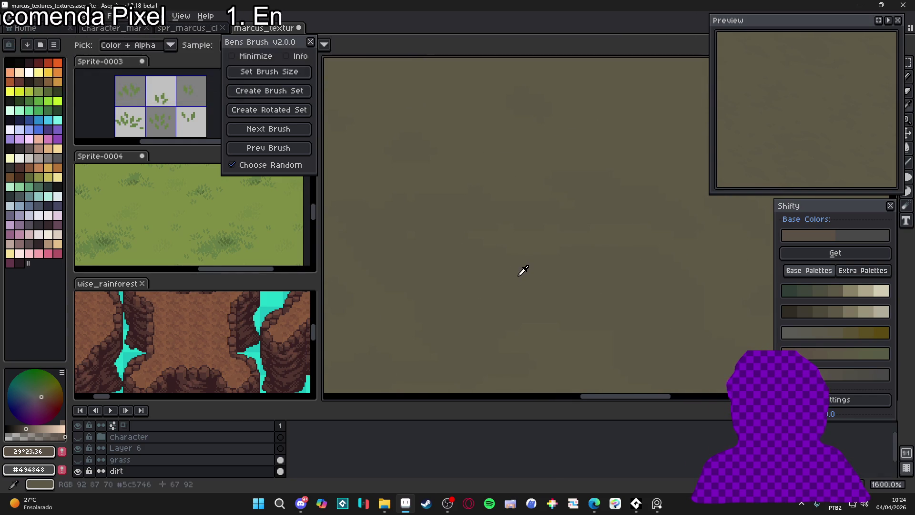
# - Choose the darker #524f47 brown, trying and undoing a streak across the upper canvas
pyautogui.click(837, 313)
pyautogui.scroll(1, 420, 243)
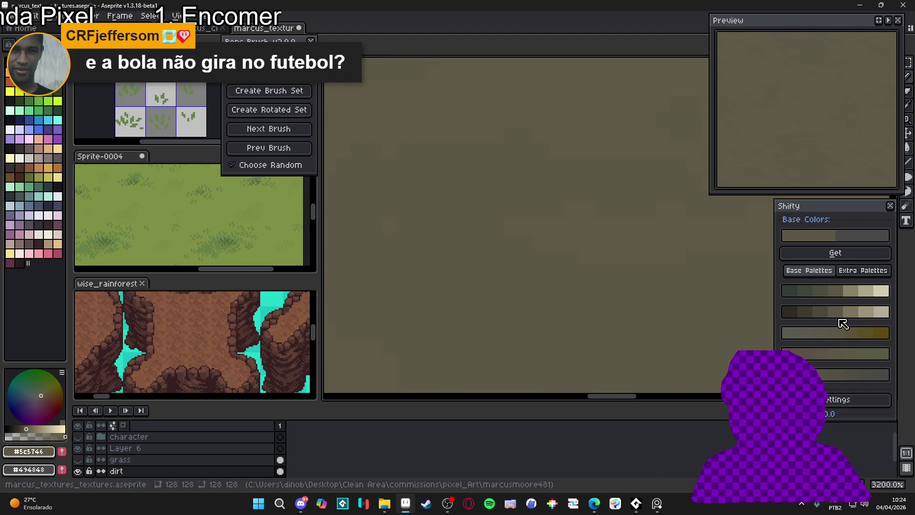
pyautogui.click(820, 312)
pyautogui.keyDown('alt'); pyautogui.click(411, 231); pyautogui.keyUp('alt')
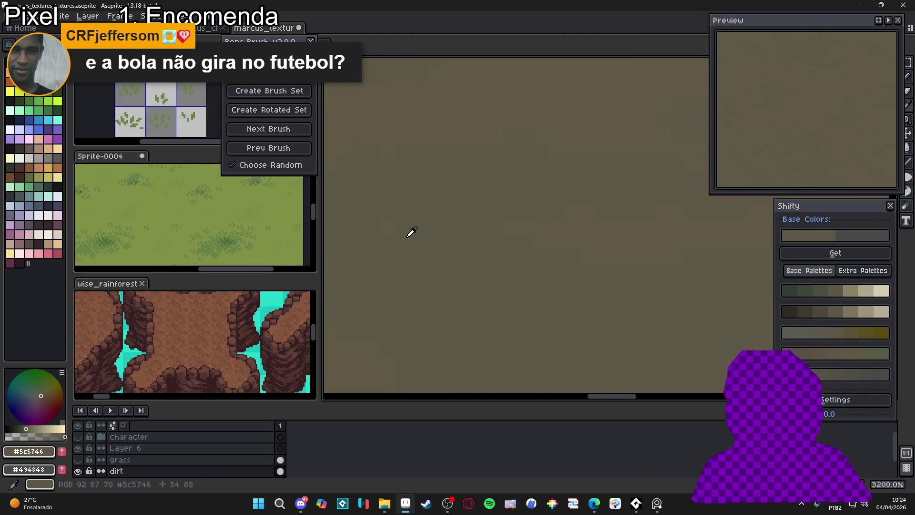
pyautogui.click(847, 341)
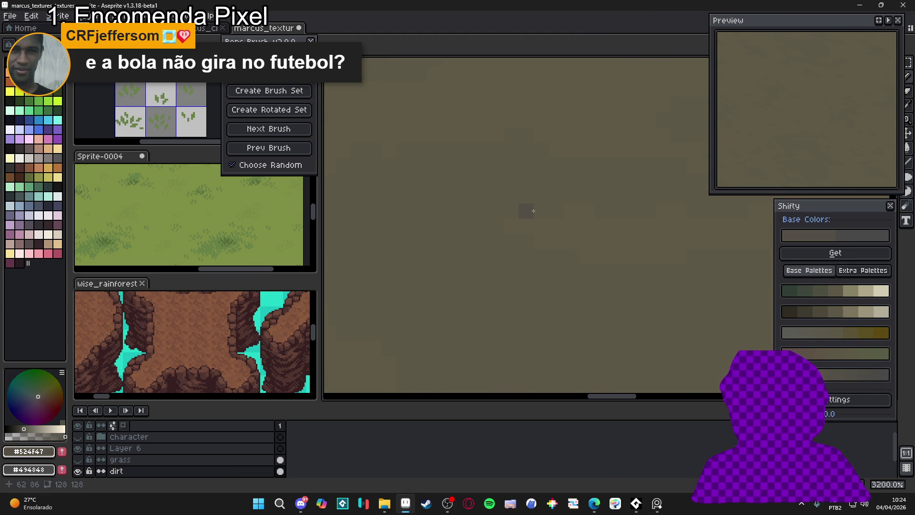
pyautogui.moveTo(403, 146); pyautogui.dragTo(378, 153)
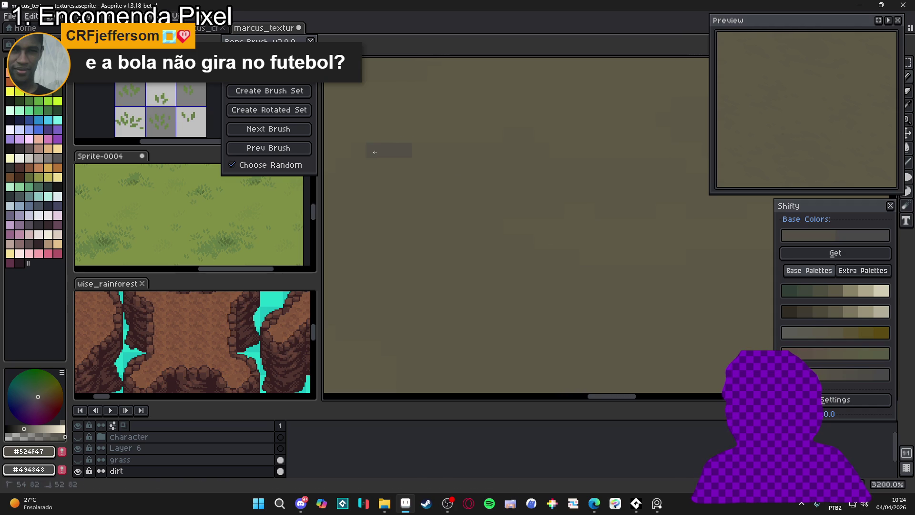
pyautogui.hotkey('ctrl', 'z')
pyautogui.scroll(-5, 423, 182)
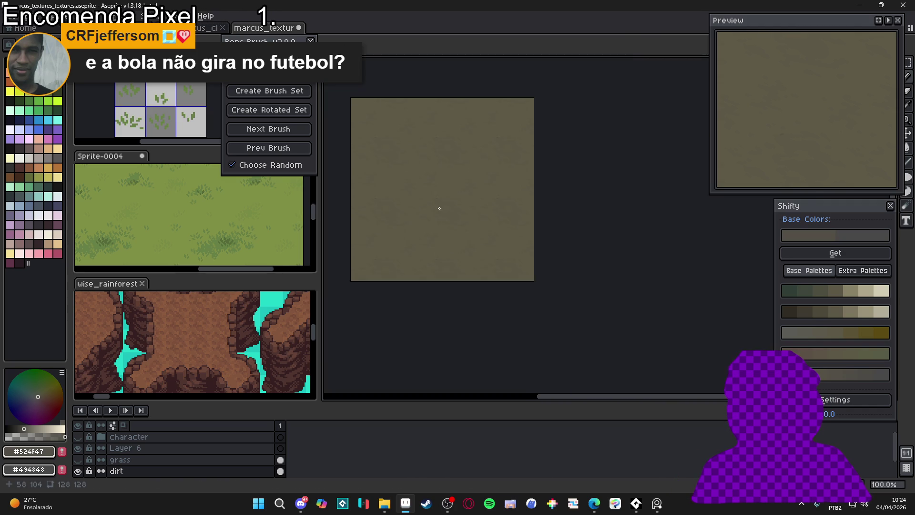
pyautogui.scroll(3, 423, 182)
pyautogui.scroll(1, 422, 182)
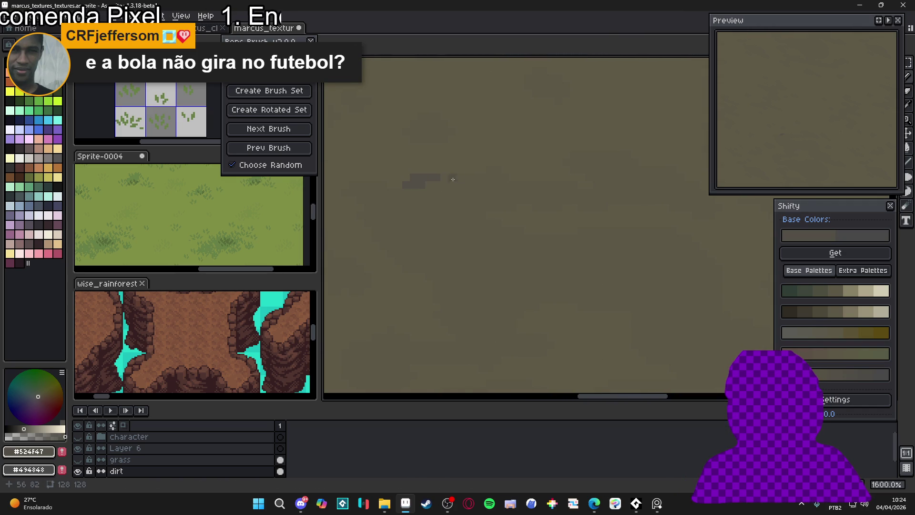
# - Stamp a dark patch near the upper centre and soften its edges with base #5C5746
pyautogui.click(500, 179)
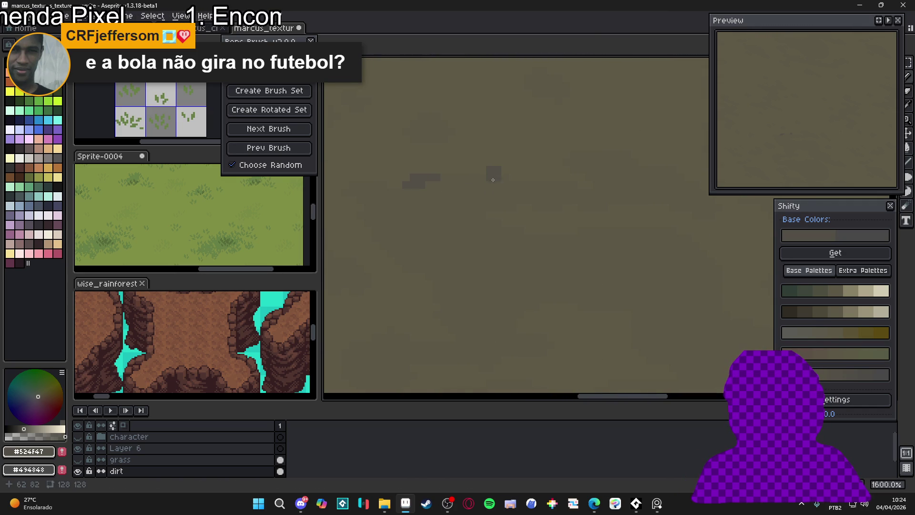
pyautogui.keyDown('alt'); pyautogui.click(501, 175); pyautogui.keyUp('alt')
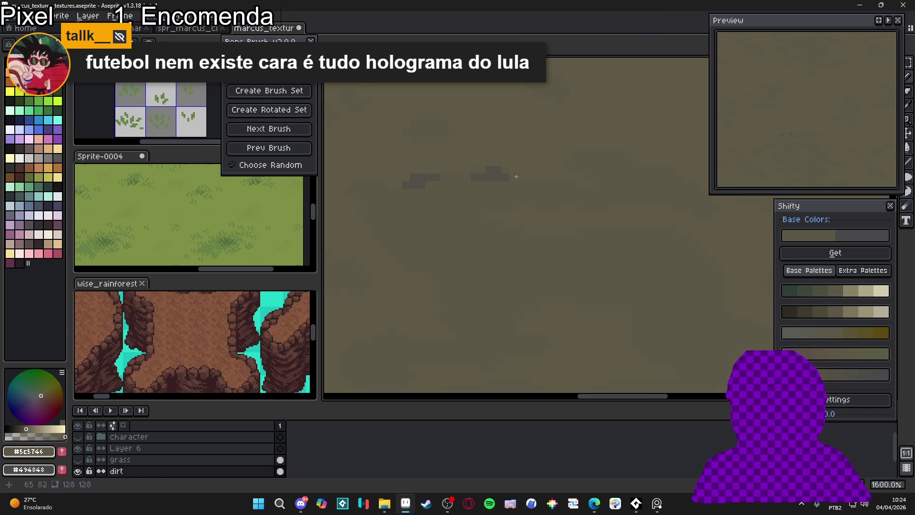
pyautogui.keyDown('alt'); pyautogui.click(503, 176); pyautogui.keyUp('alt')
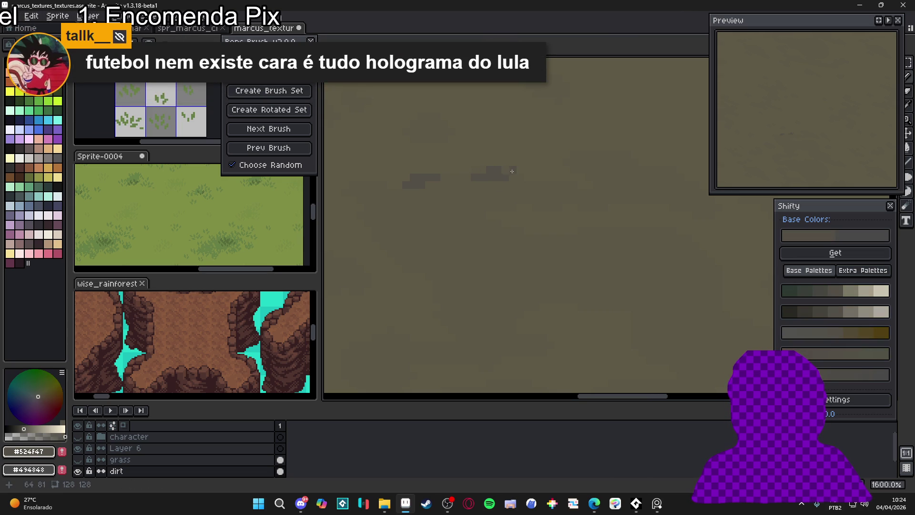
pyautogui.keyDown('alt'); pyautogui.click(506, 171); pyautogui.keyUp('alt')
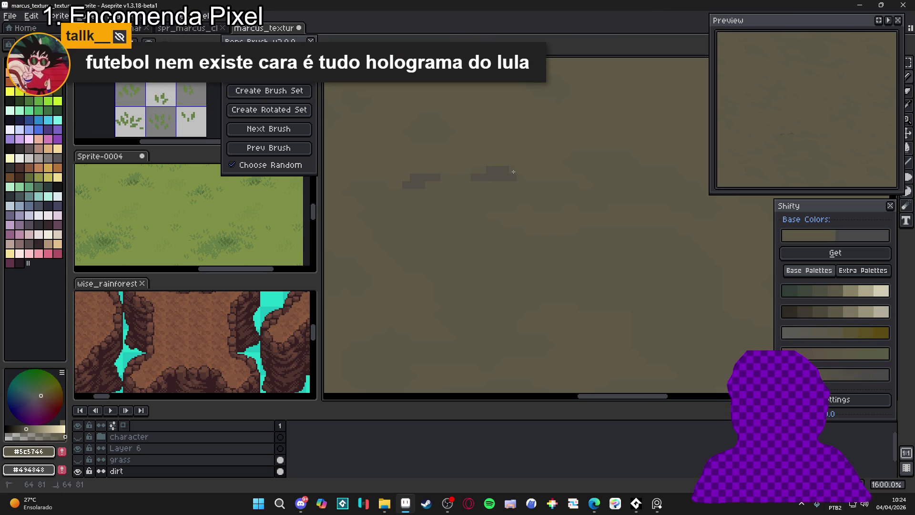
pyautogui.click(508, 177)
pyautogui.scroll(4, 477, 194)
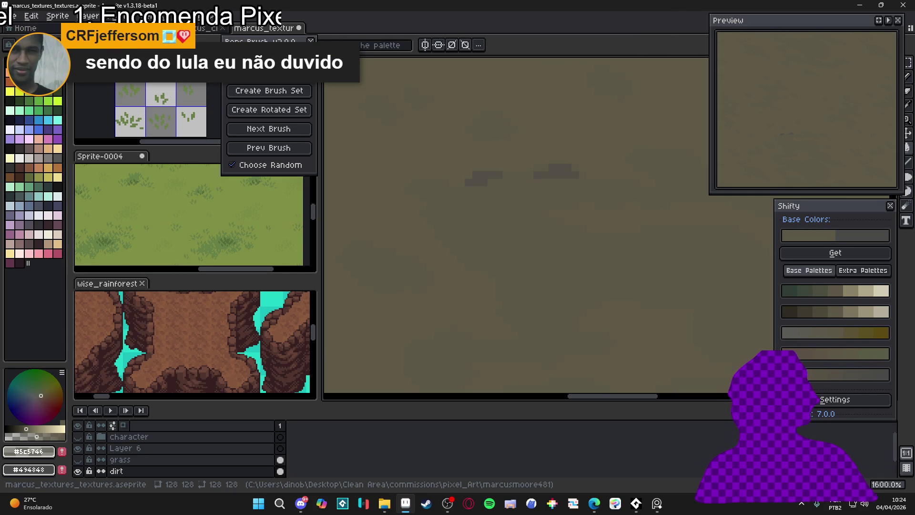
# - Try the fill tool, then extend the dark patch leftward and resample #575347
pyautogui.press('g')
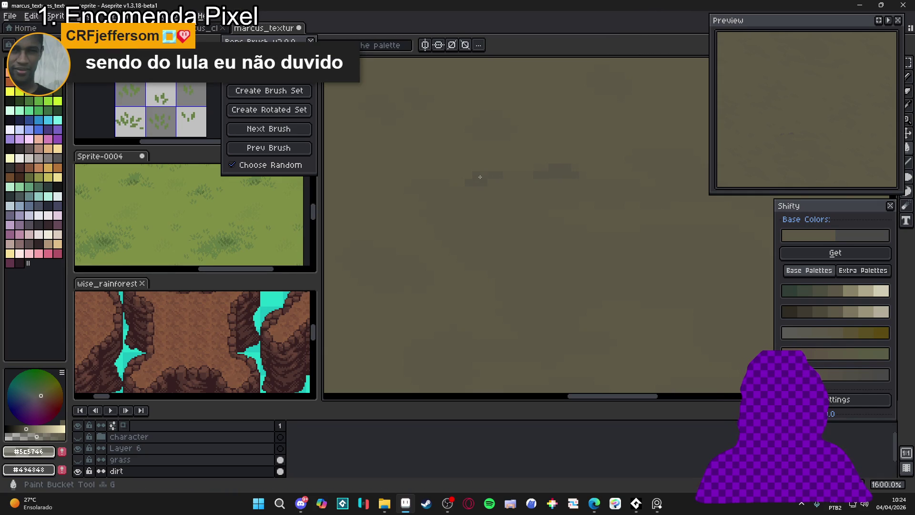
pyautogui.scroll(-3, 459, 242)
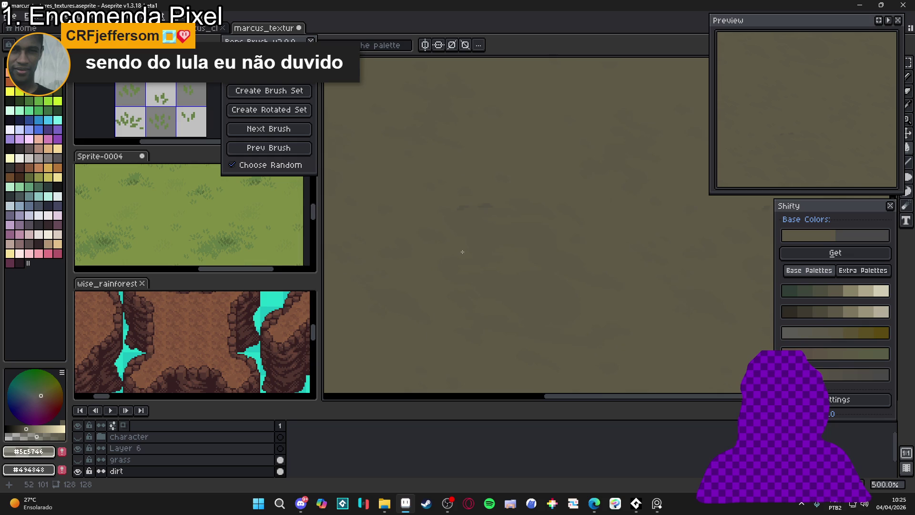
pyautogui.scroll(5, 476, 219)
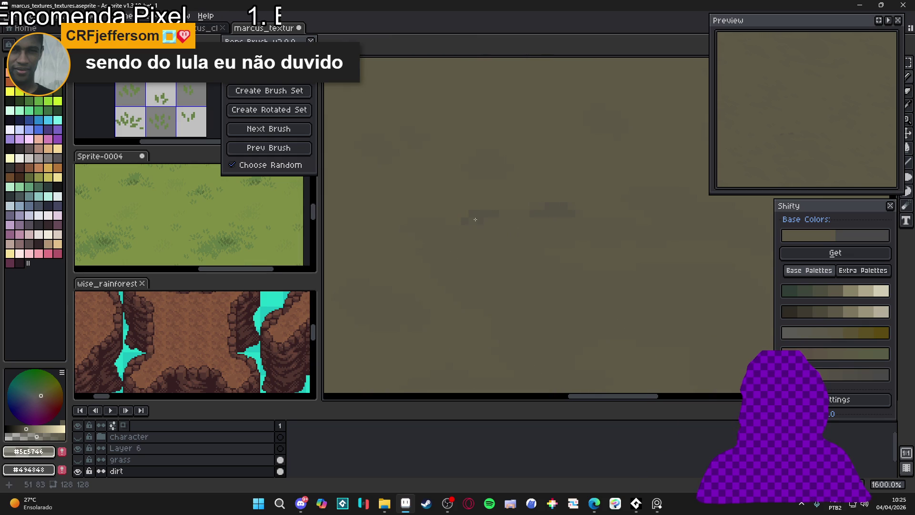
pyautogui.scroll(-3, 479, 224)
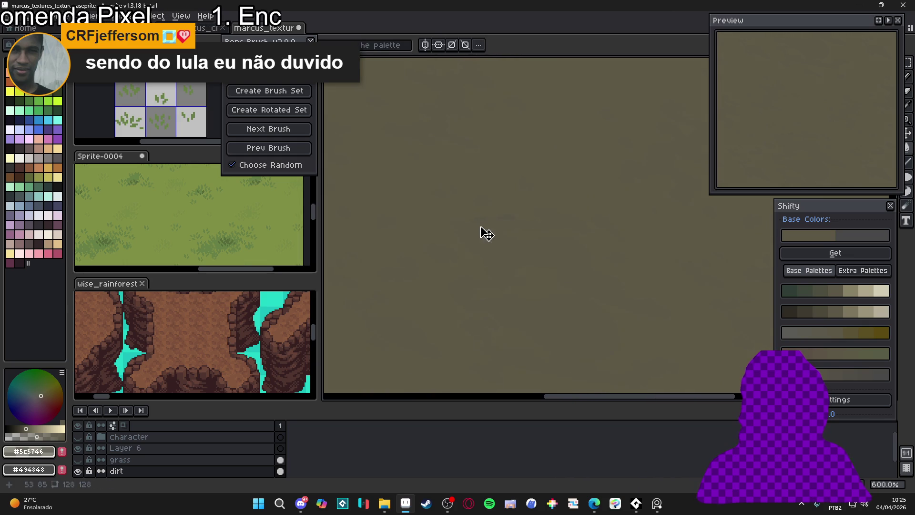
pyautogui.press('g')
pyautogui.click(488, 236)
pyautogui.scroll(7, 458, 212)
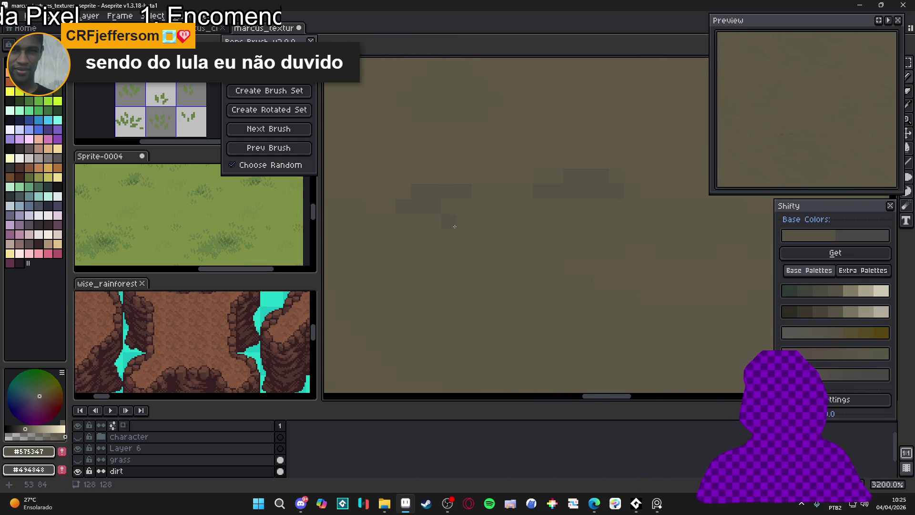
pyautogui.scroll(-1, 425, 247)
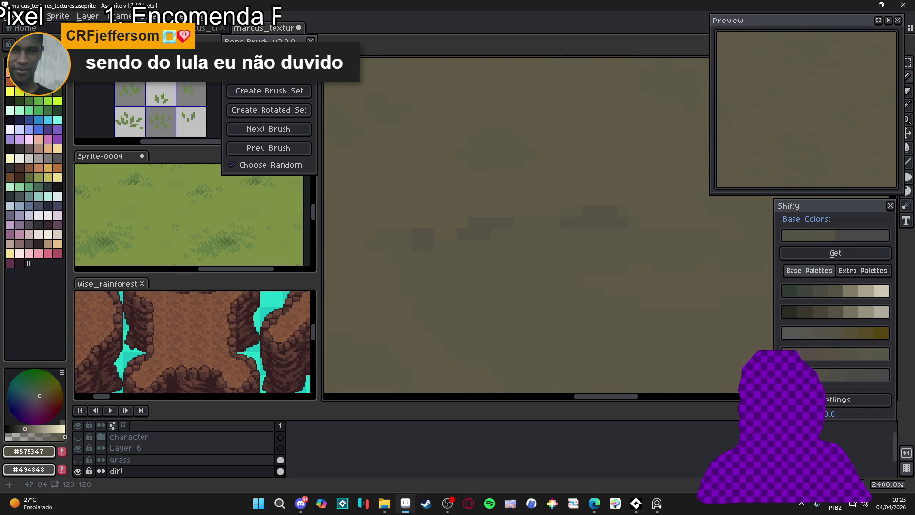
pyautogui.moveTo(428, 247); pyautogui.dragTo(390, 249)
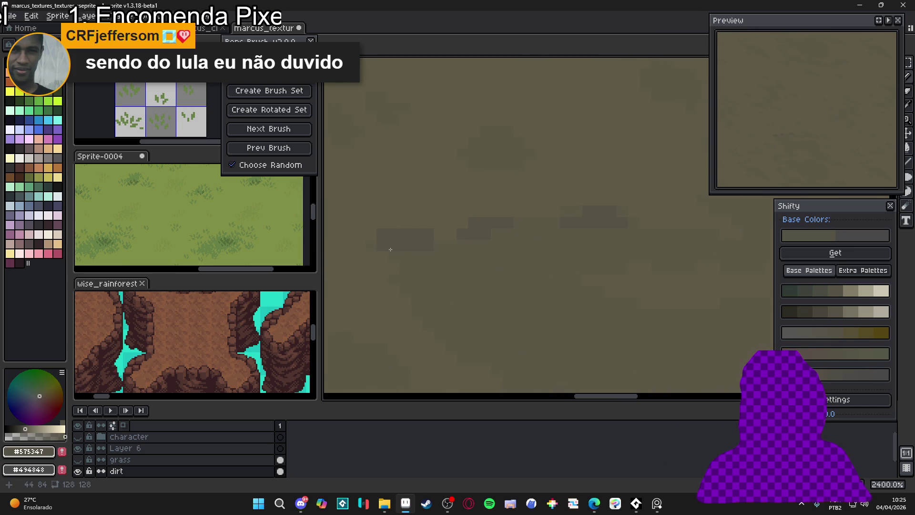
pyautogui.keyDown('alt'); pyautogui.click(418, 235); pyautogui.keyUp('alt')
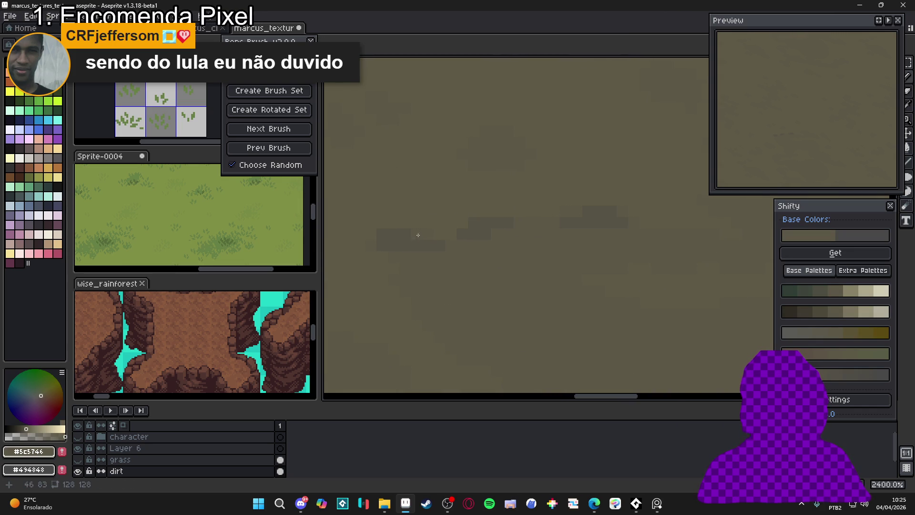
pyautogui.keyDown('alt'); pyautogui.click(409, 242); pyautogui.keyUp('alt')
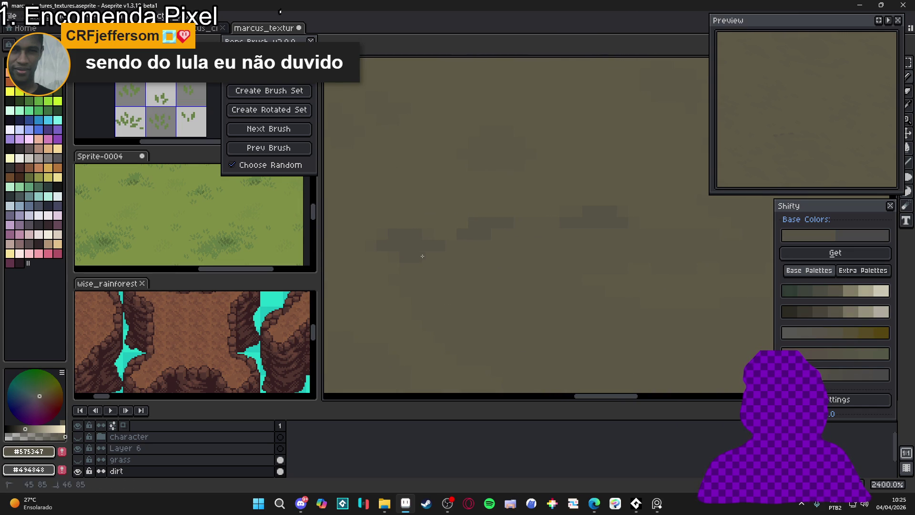
# - Add dark #575347 pixels to the patch and stamp another dark blotch near the centre
pyautogui.scroll(-2, 460, 254)
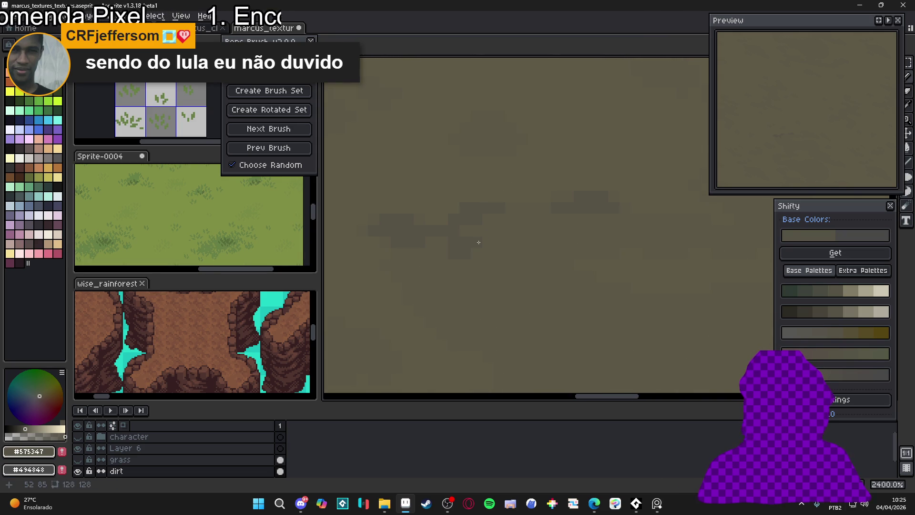
pyautogui.moveTo(478, 242); pyautogui.dragTo(495, 212)
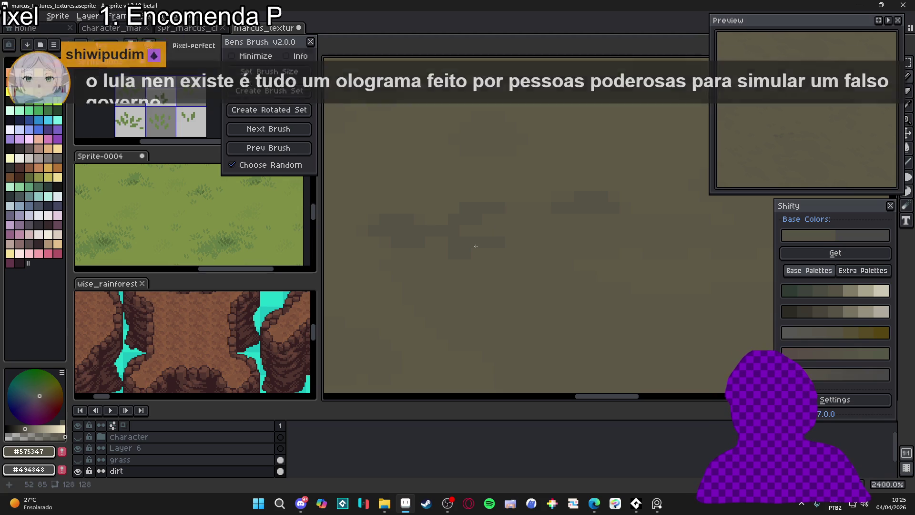
pyautogui.scroll(-5, 479, 250)
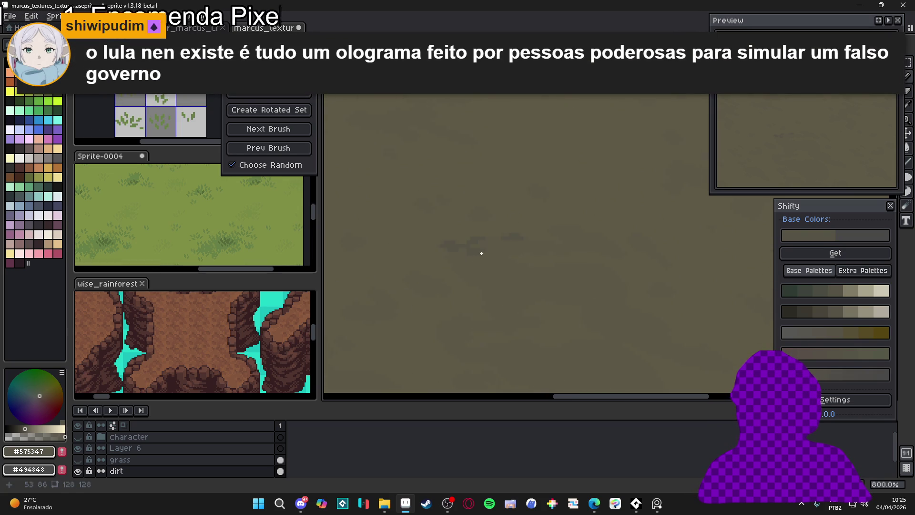
pyautogui.scroll(5, 481, 253)
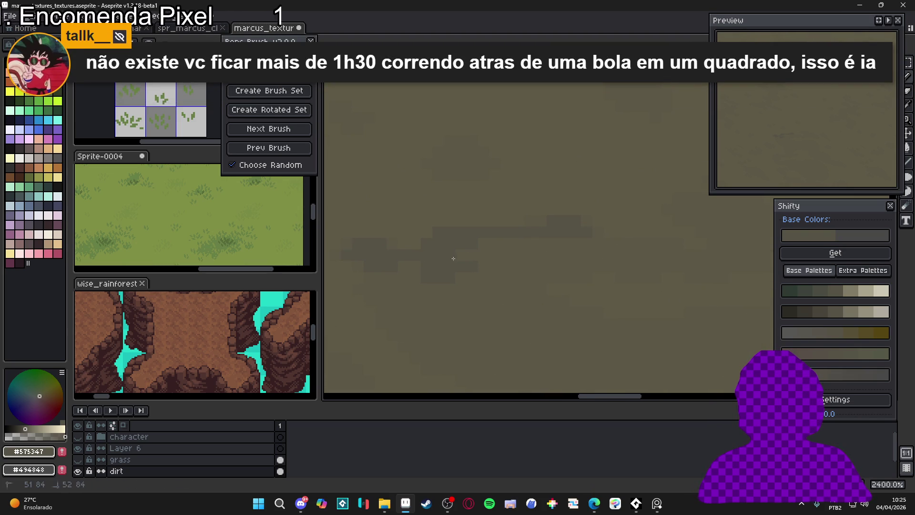
pyautogui.keyDown('alt'); pyautogui.click(450, 243); pyautogui.keyUp('alt')
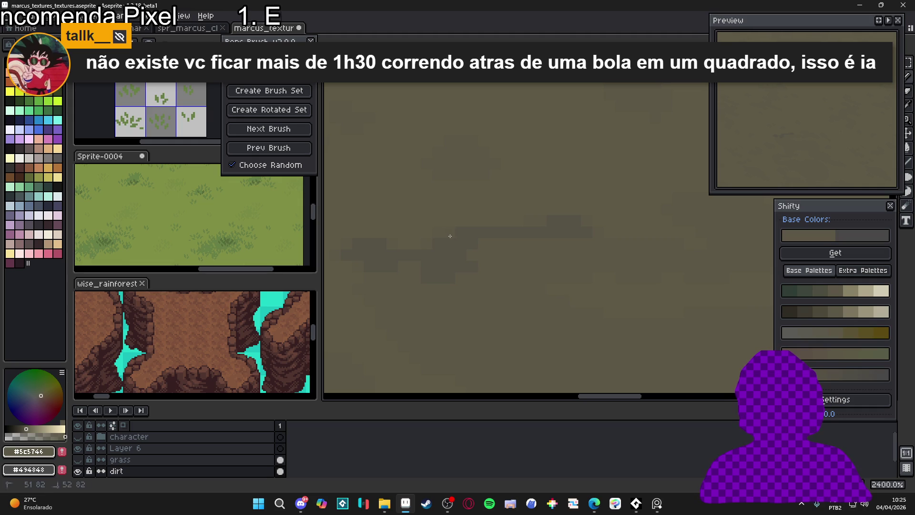
pyautogui.scroll(-3, 450, 236)
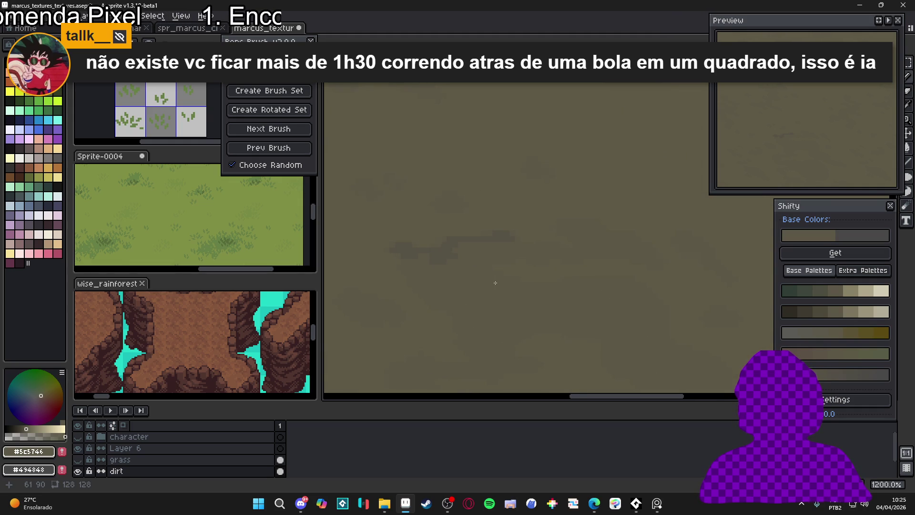
pyautogui.keyDown('alt'); pyautogui.click(439, 245); pyautogui.keyUp('alt')
pyautogui.scroll(5, 455, 242)
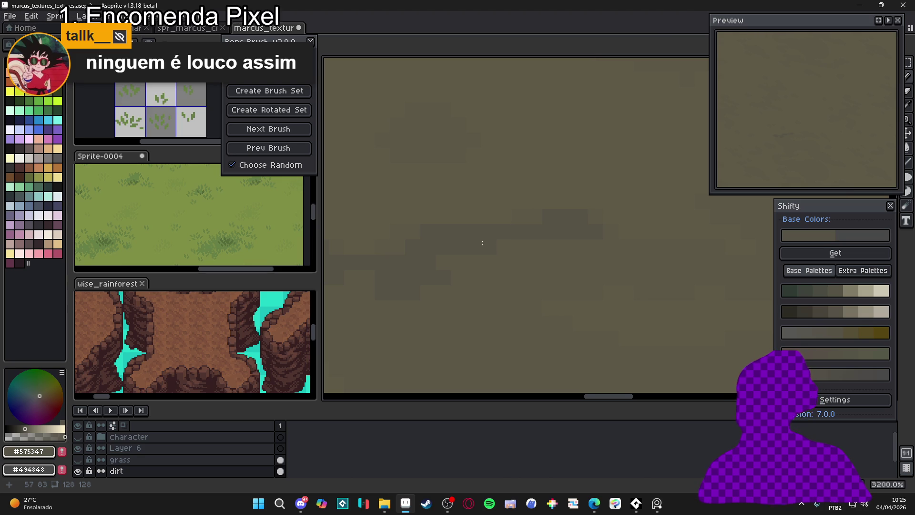
pyautogui.scroll(-3, 496, 259)
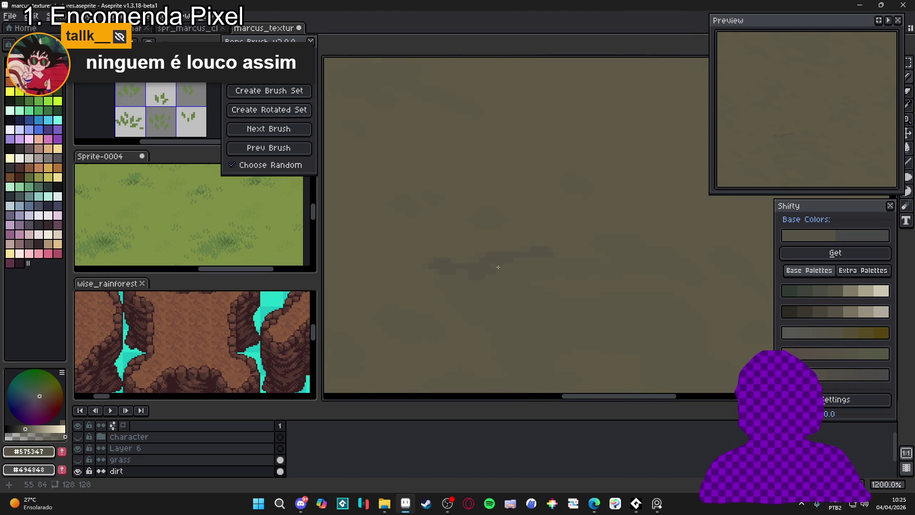
pyautogui.scroll(5, 513, 234)
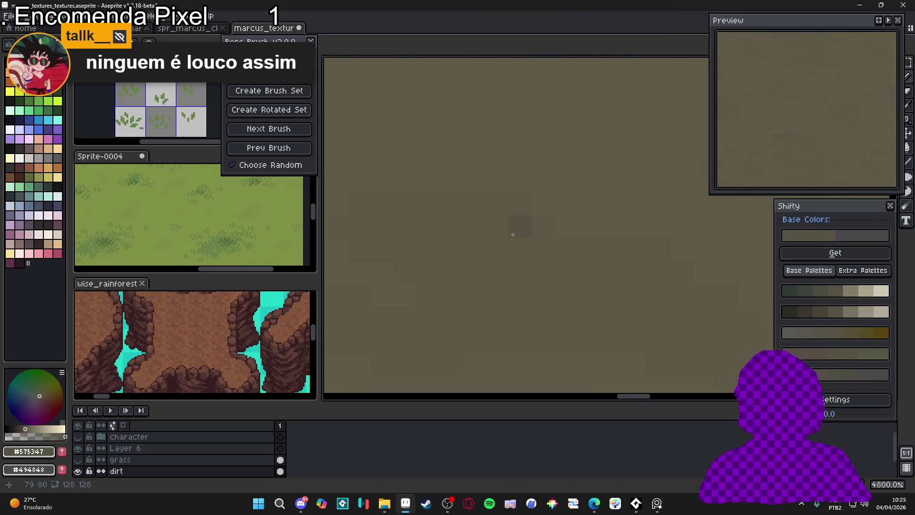
pyautogui.click(497, 218)
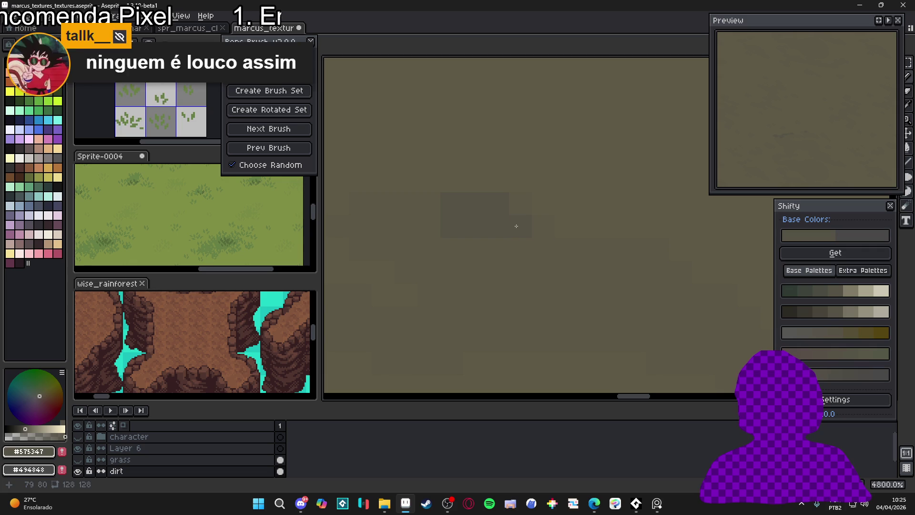
# - Stamp a cluster of dark patches around the middle of the texture
pyautogui.scroll(-1, 430, 222)
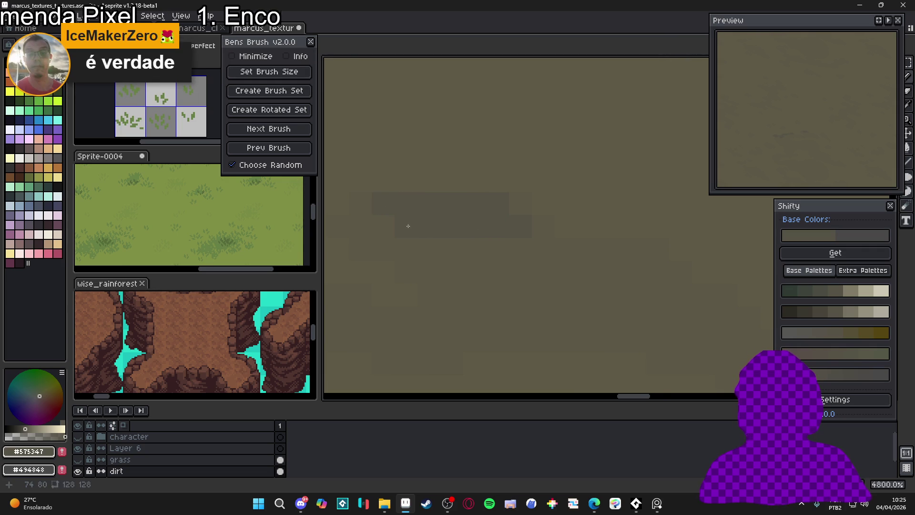
pyautogui.scroll(-6, 410, 239)
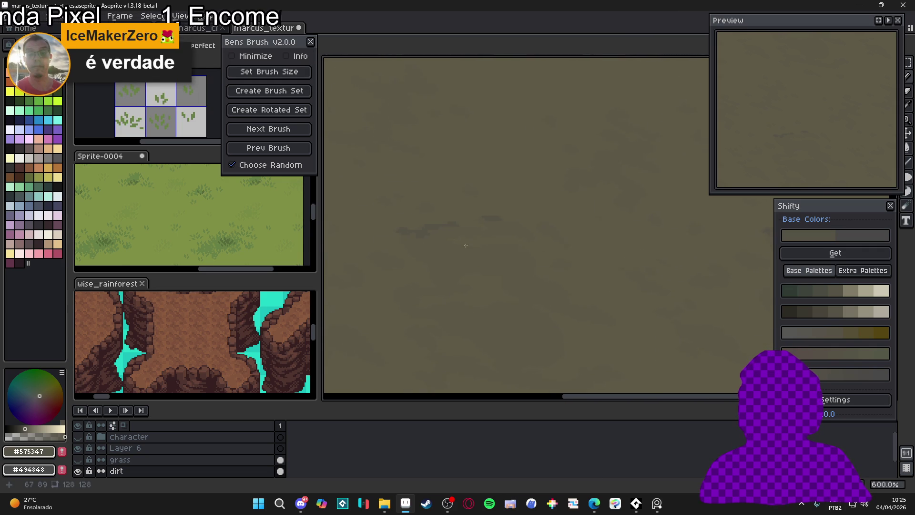
pyautogui.scroll(7, 458, 248)
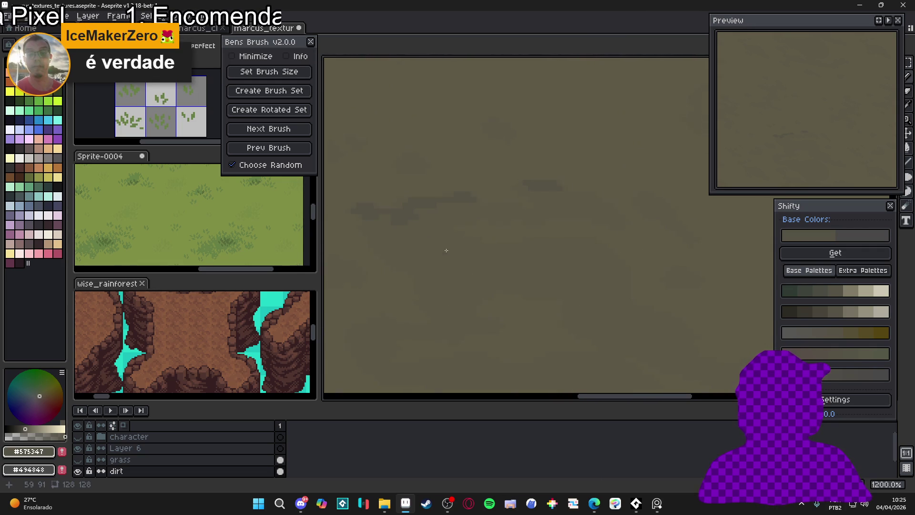
pyautogui.moveTo(459, 243)
pyautogui.mouseDown()
pyautogui.moveTo(454, 236)
pyautogui.moveTo(481, 240)
pyautogui.mouseUp()
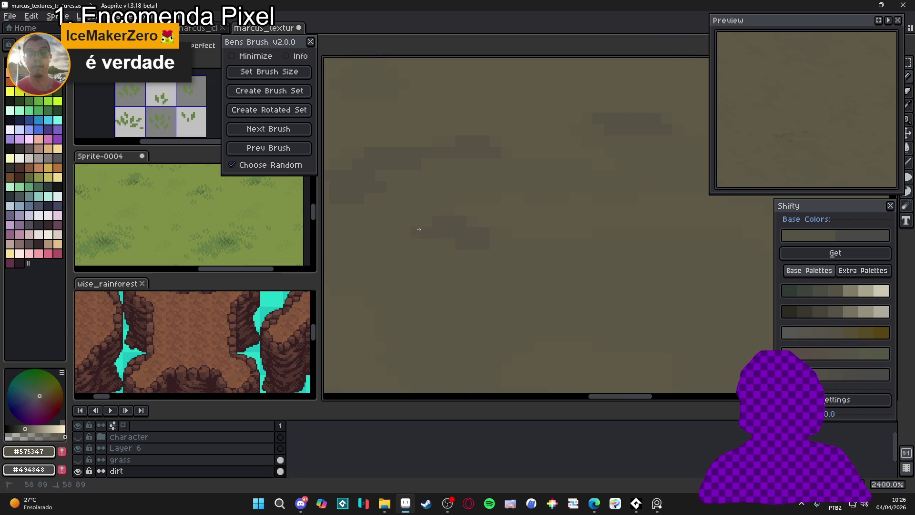
pyautogui.click(415, 220)
pyautogui.click(478, 253)
pyautogui.click(493, 248)
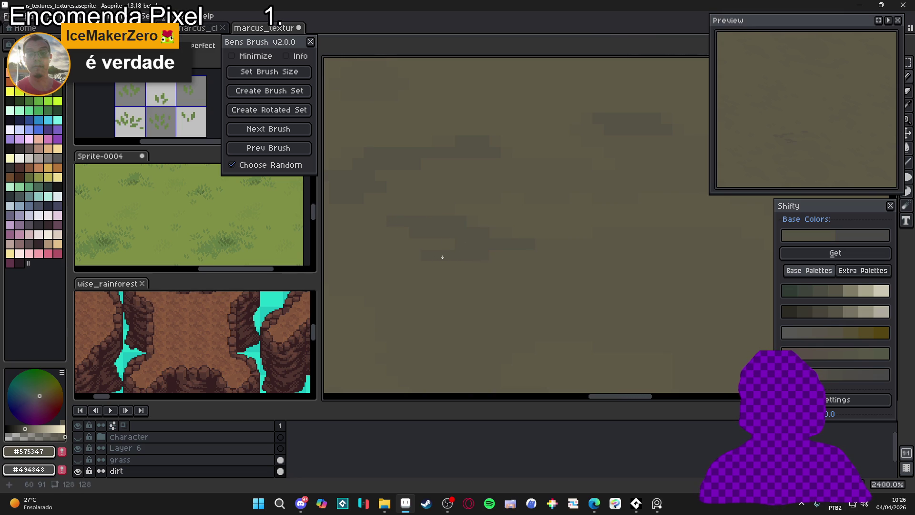
pyautogui.click(434, 264)
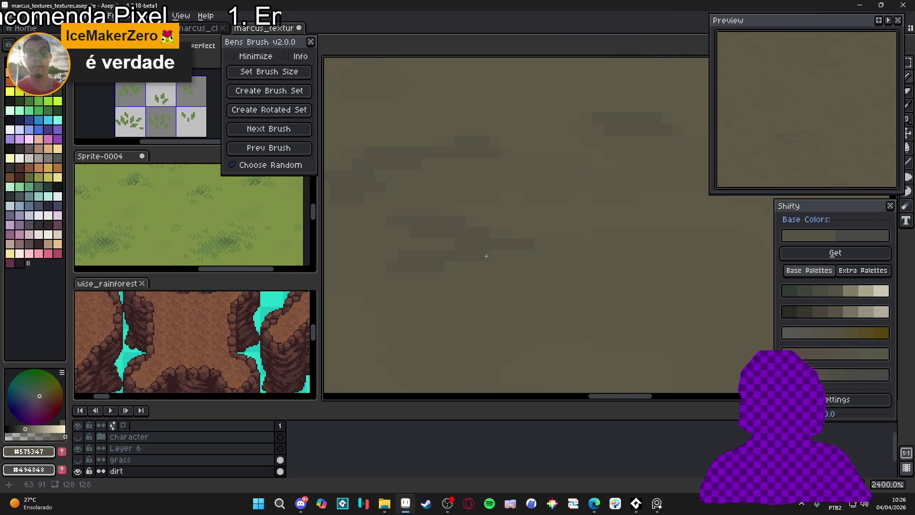
# - Pan across the tile and paint another strip of dark patch pixels further right
pyautogui.scroll(-5, 480, 267)
pyautogui.scroll(-1, 460, 277)
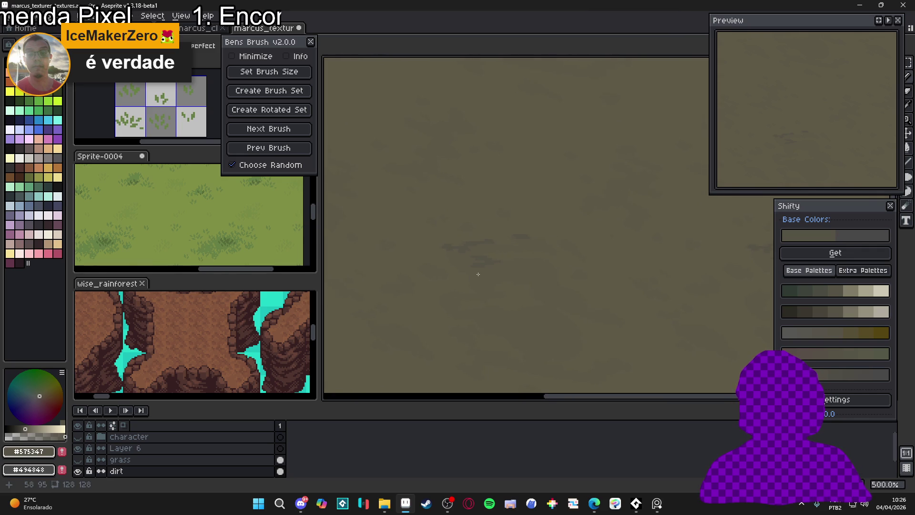
pyautogui.moveTo(476, 272); pyautogui.dragTo(500, 281)
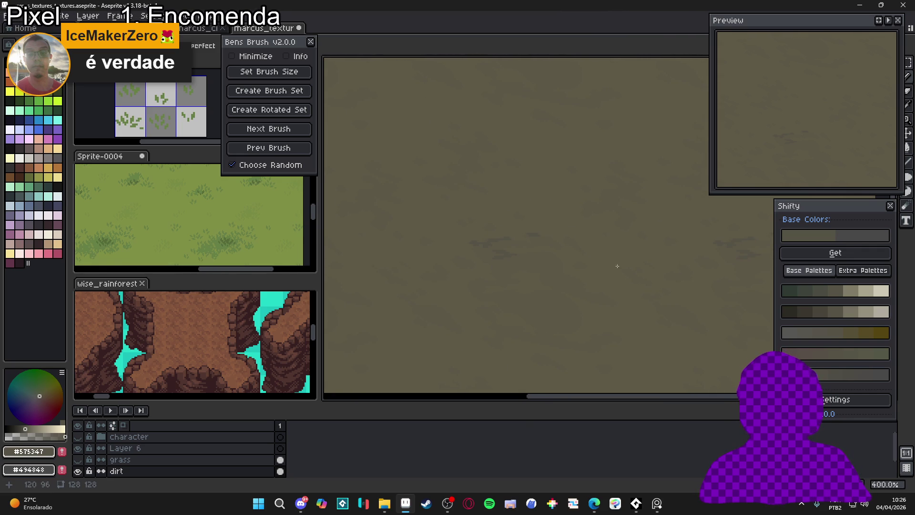
pyautogui.scroll(-1, 611, 257)
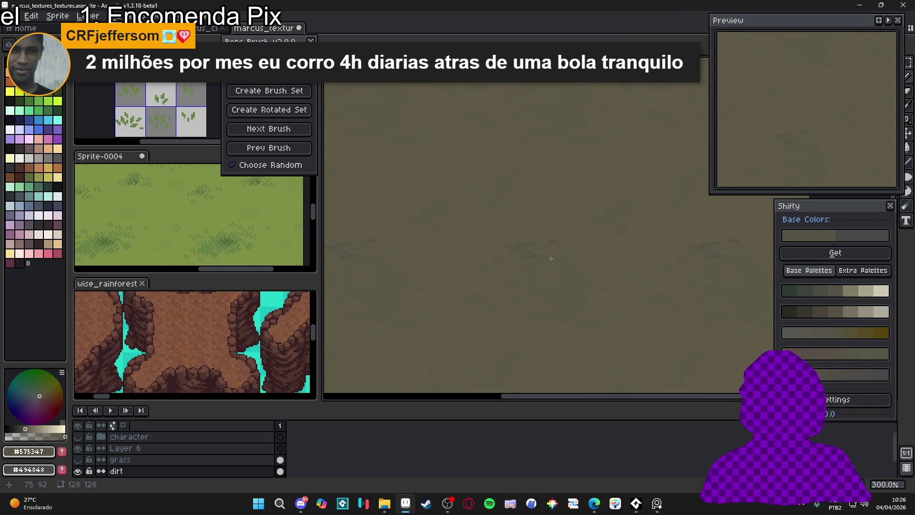
pyautogui.scroll(3, 551, 258)
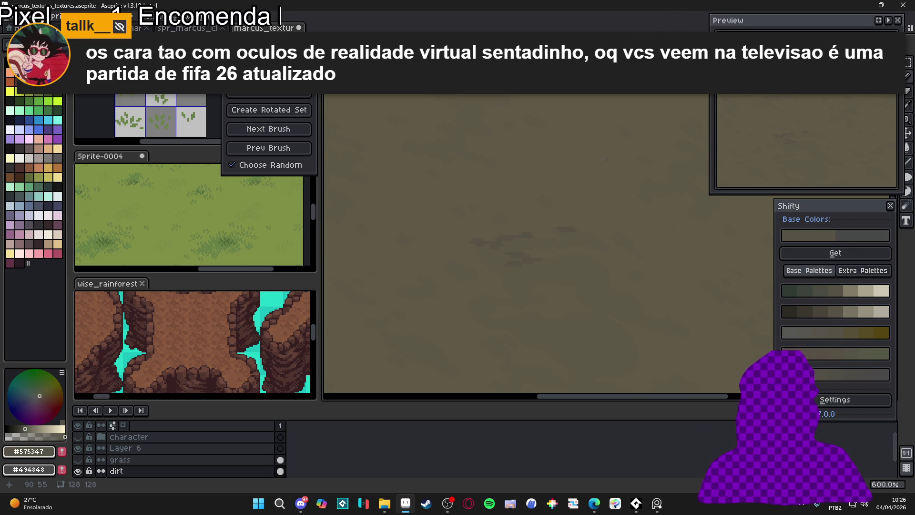
pyautogui.scroll(-3, 546, 308)
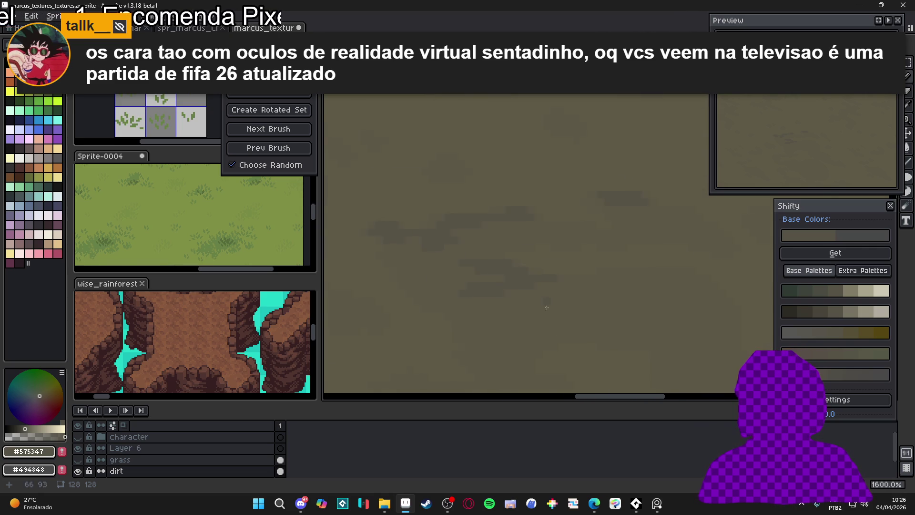
pyautogui.scroll(3, 558, 305)
pyautogui.moveTo(559, 303); pyautogui.dragTo(594, 296)
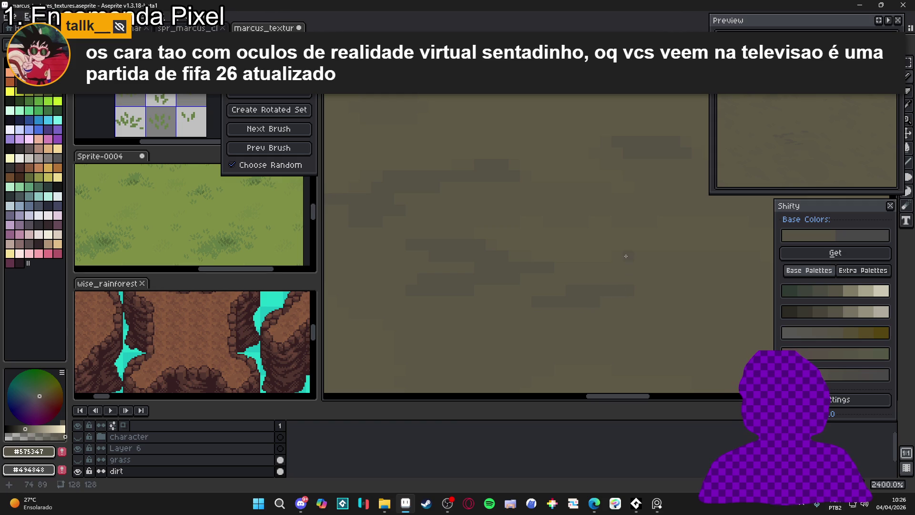
pyautogui.scroll(-5, 570, 255)
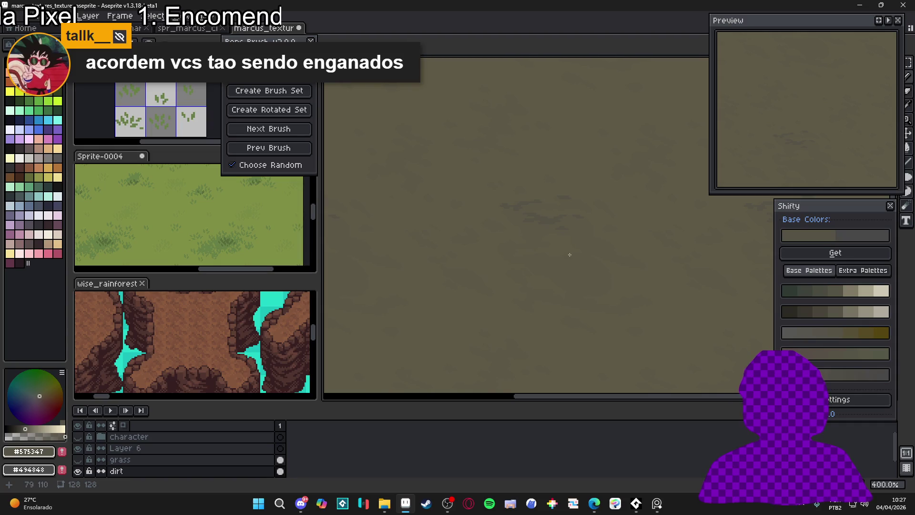
pyautogui.scroll(1, 586, 239)
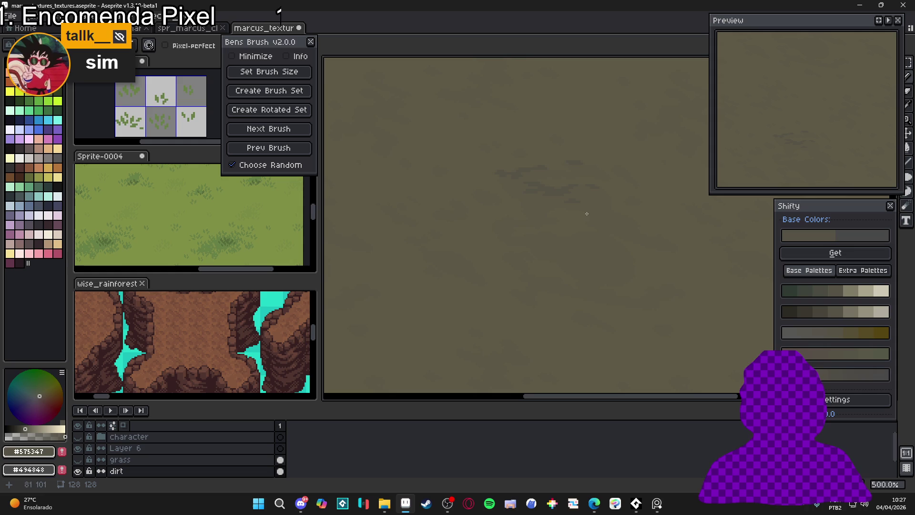
# - Undo the last two pencil strokes, clearing the selection after each
pyautogui.hotkey('ctrl', 'z')
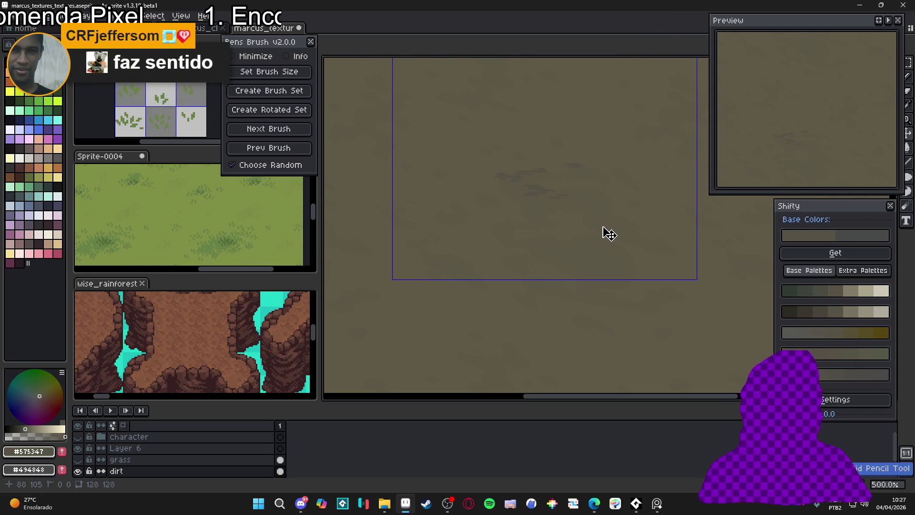
pyautogui.hotkey('ctrl', 'd')
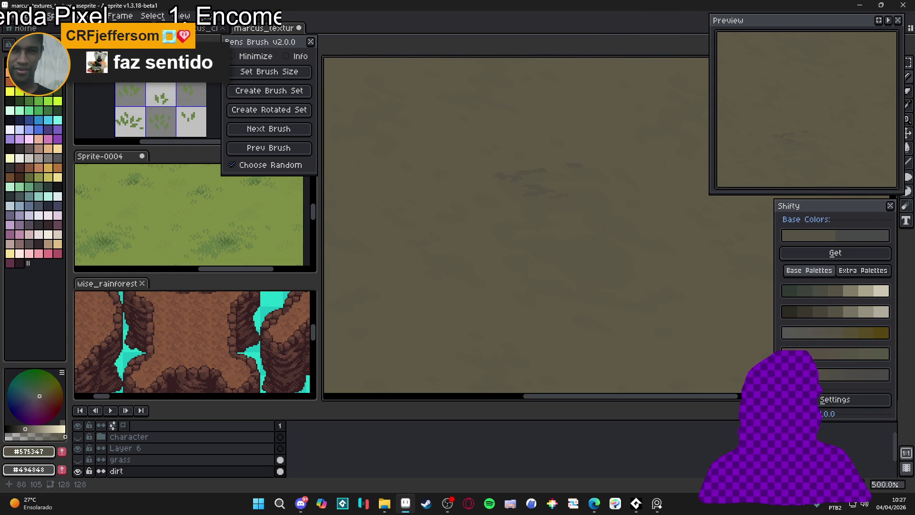
pyautogui.hotkey('ctrl', 'z')
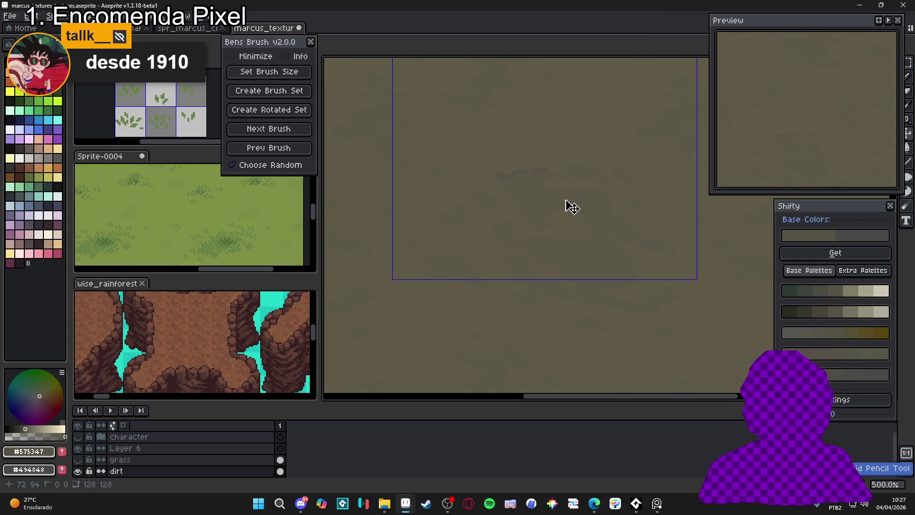
pyautogui.hotkey('ctrl', 'd')
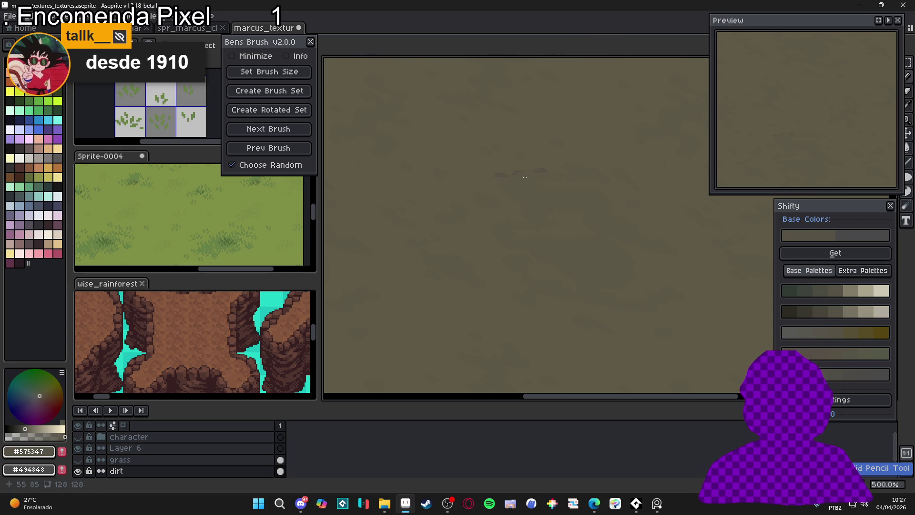
pyautogui.scroll(7, 525, 177)
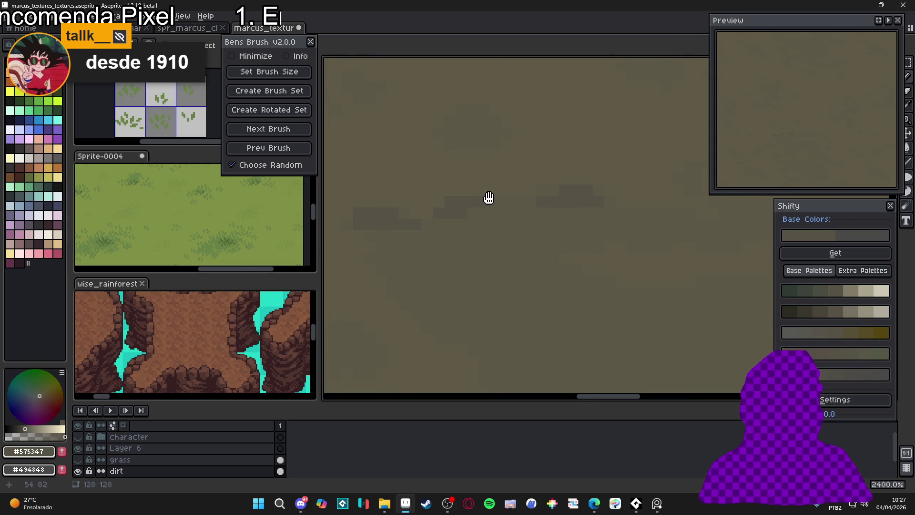
pyautogui.scroll(-2, 498, 198)
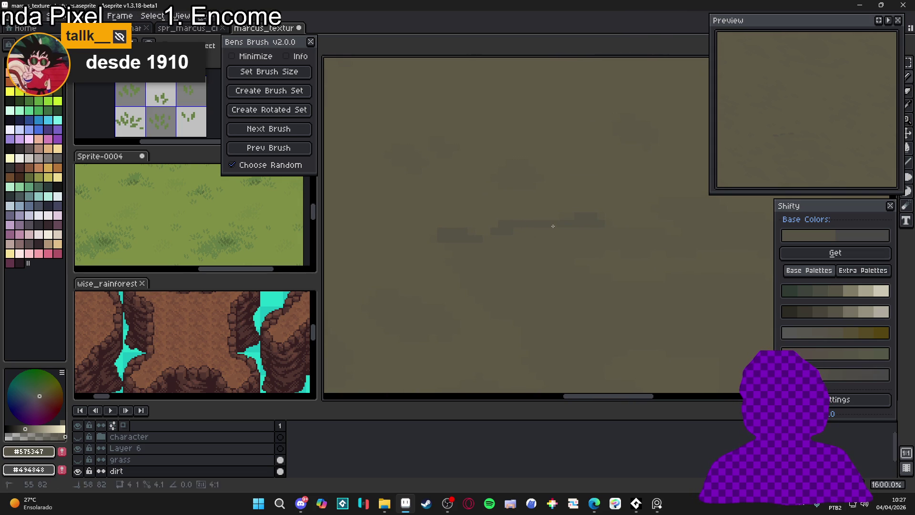
pyautogui.keyDown('alt'); pyautogui.click(595, 226); pyautogui.keyUp('alt')
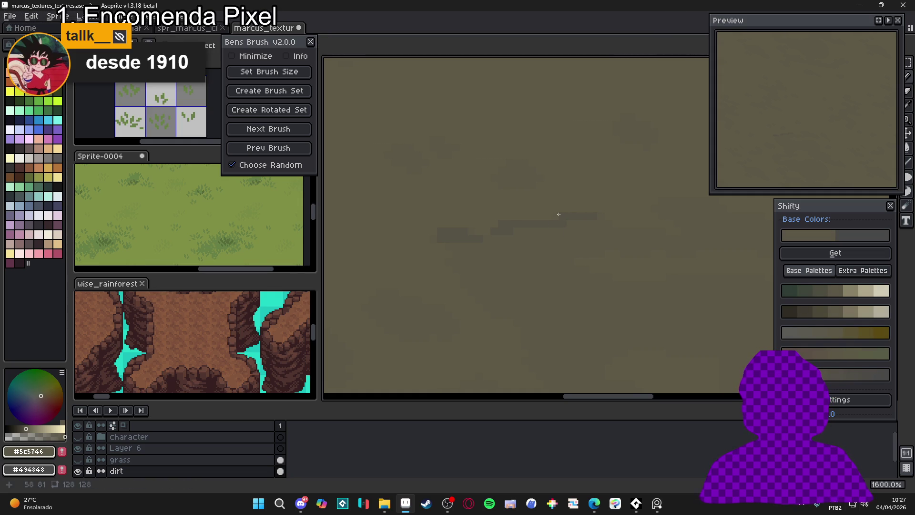
pyautogui.keyDown('alt'); pyautogui.click(538, 237); pyautogui.keyUp('alt')
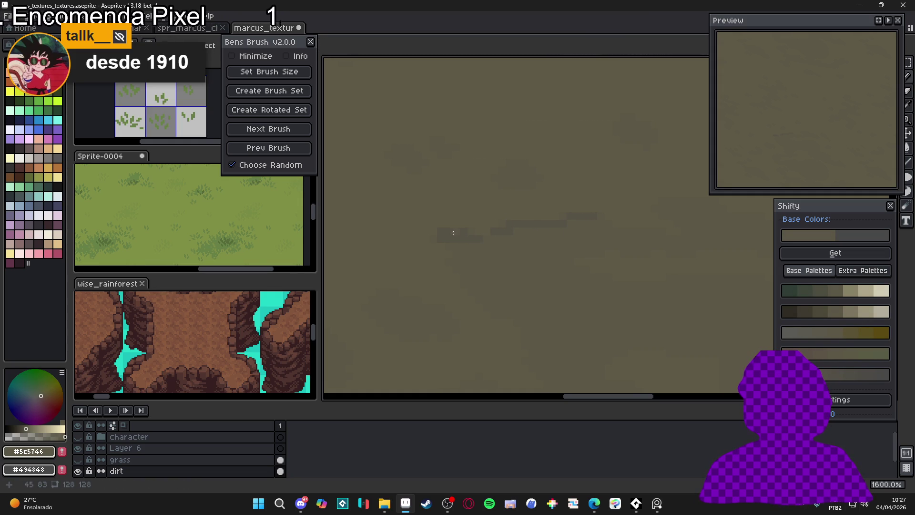
pyautogui.scroll(1, 486, 247)
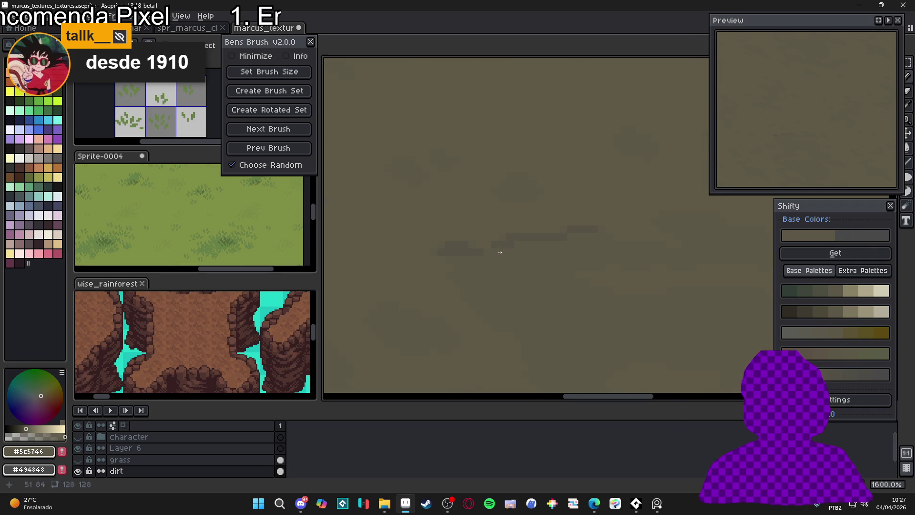
pyautogui.scroll(-3, 545, 249)
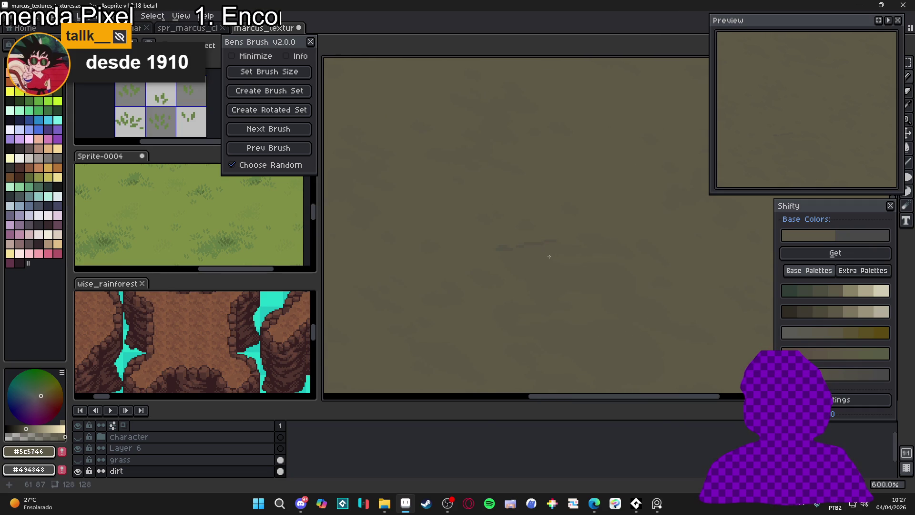
pyautogui.scroll(2, 549, 257)
pyautogui.keyDown('alt'); pyautogui.click(542, 232); pyautogui.keyUp('alt')
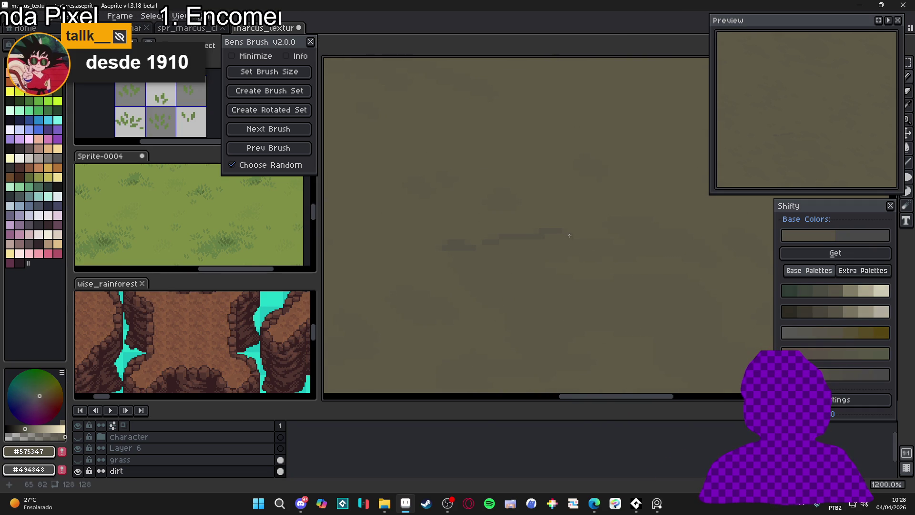
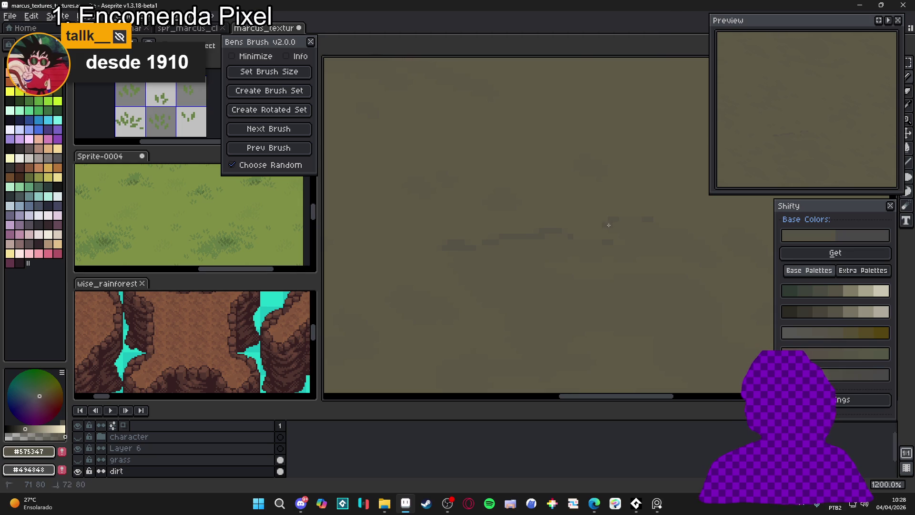
# - Switch to the Magic Wand and clear any selection on the tile
pyautogui.scroll(-5, 620, 243)
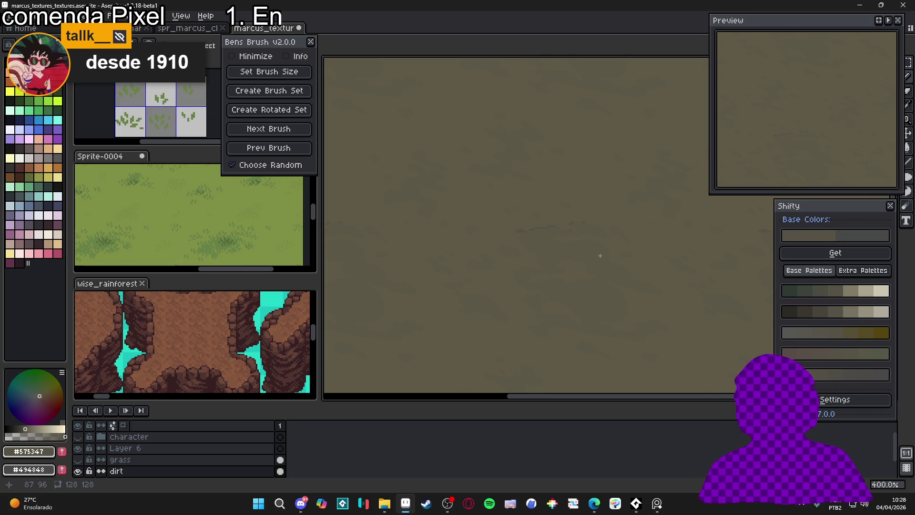
pyautogui.press('w')
pyautogui.scroll(1, 601, 260)
pyautogui.hotkey('ctrl', 'a')
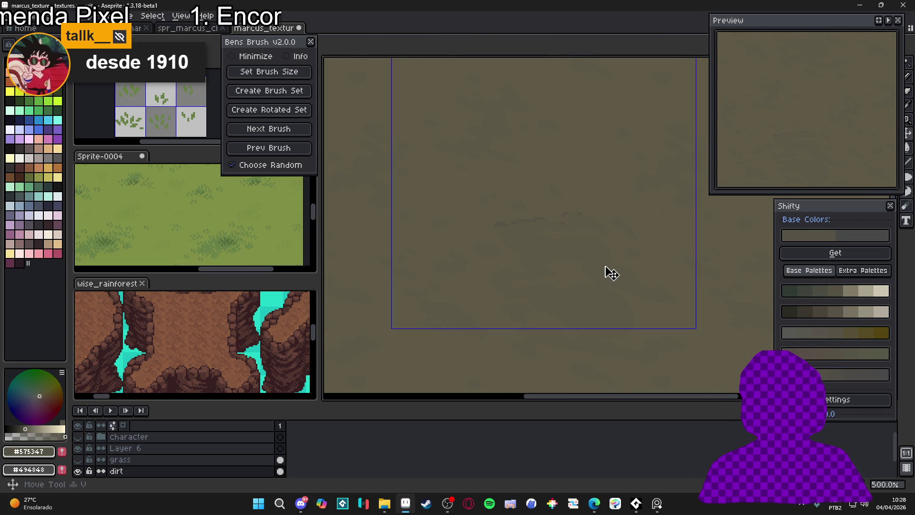
pyautogui.hotkey('ctrl', 'd')
# - Set the Magic Wand tolerance to 2, test it on a dirt patch, then deselect
pyautogui.click(384, 49)
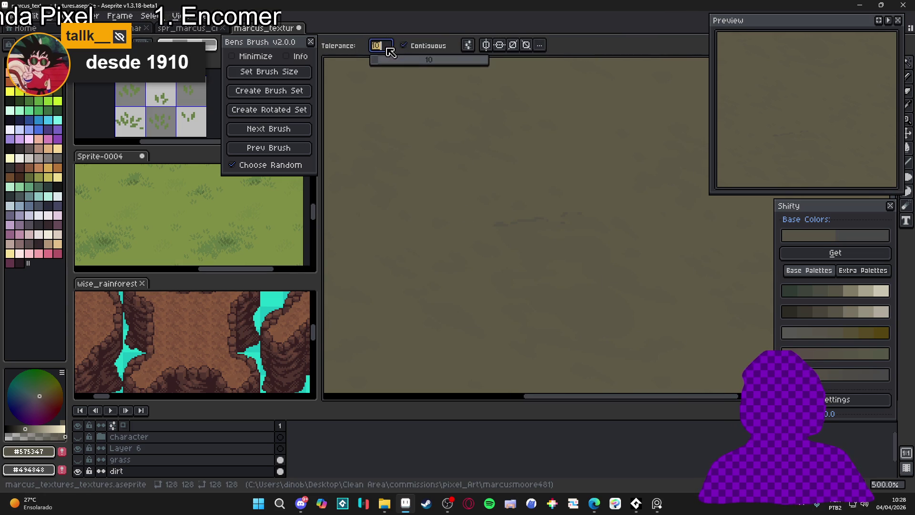
pyautogui.press('BackSpace')
pyautogui.press('BackSpace')
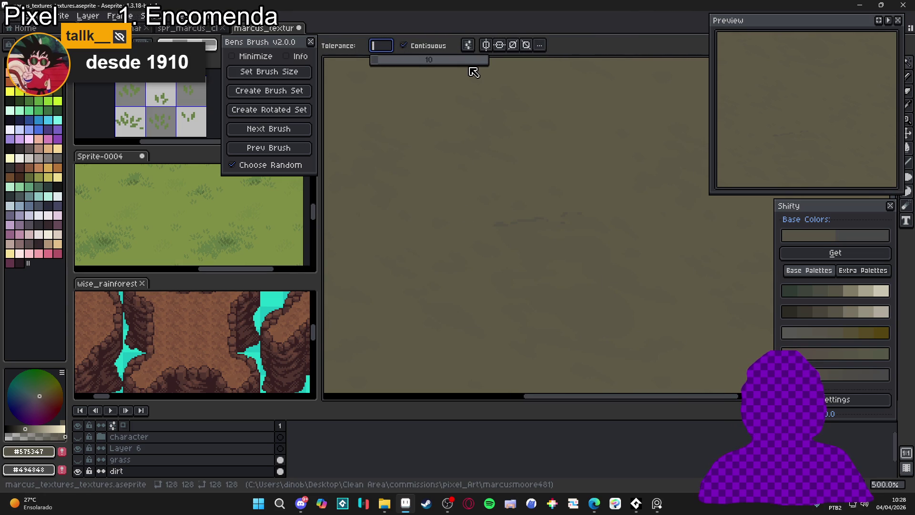
pyautogui.write('2')
pyautogui.press('Return')
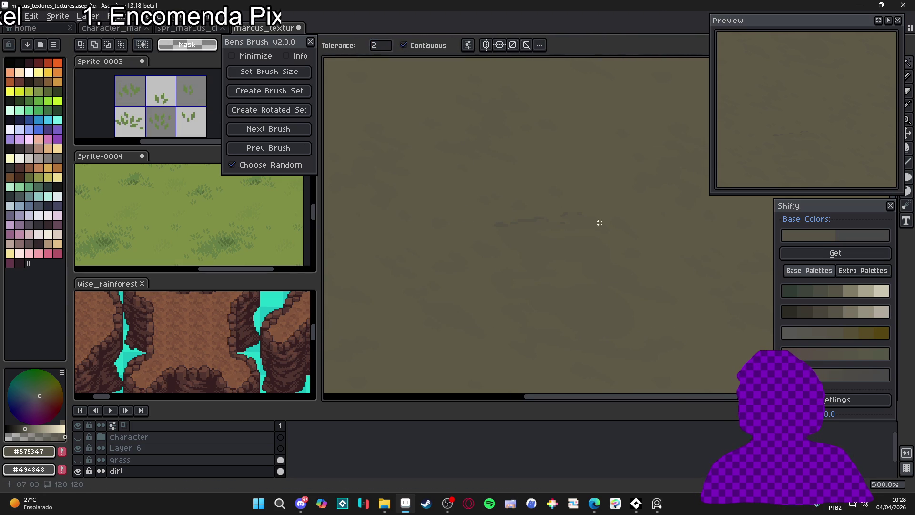
pyautogui.click(586, 254)
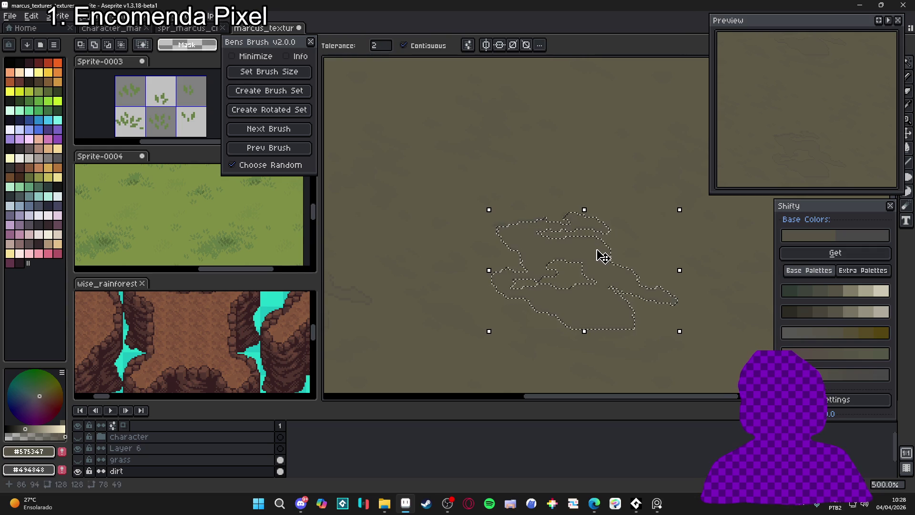
pyautogui.scroll(4, 596, 259)
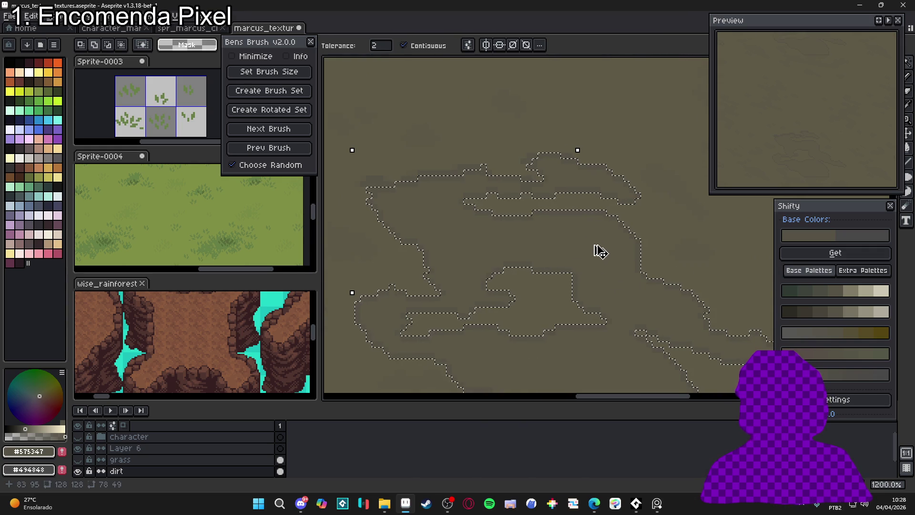
pyautogui.hotkey('ctrl', 'd')
# - Set the pencil brush size to 2px
pyautogui.press('b')
pyautogui.scroll(3, 596, 167)
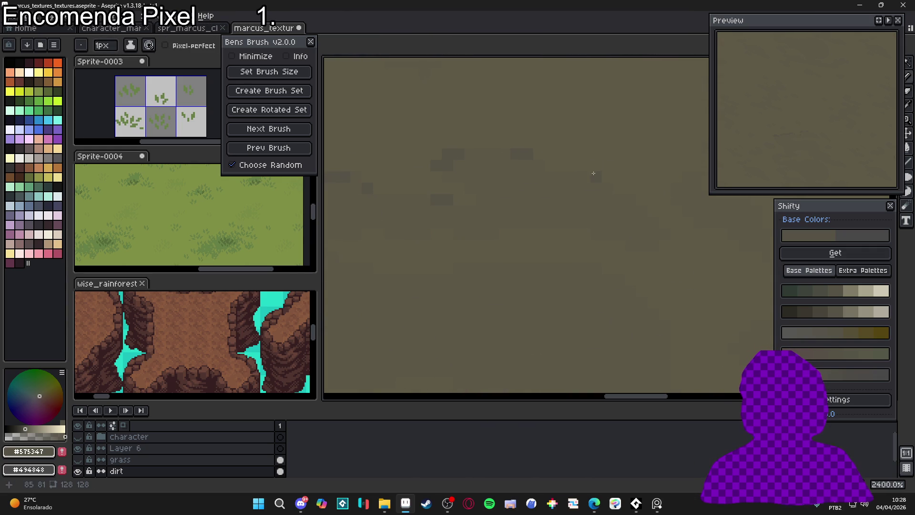
pyautogui.scroll(-3, 575, 202)
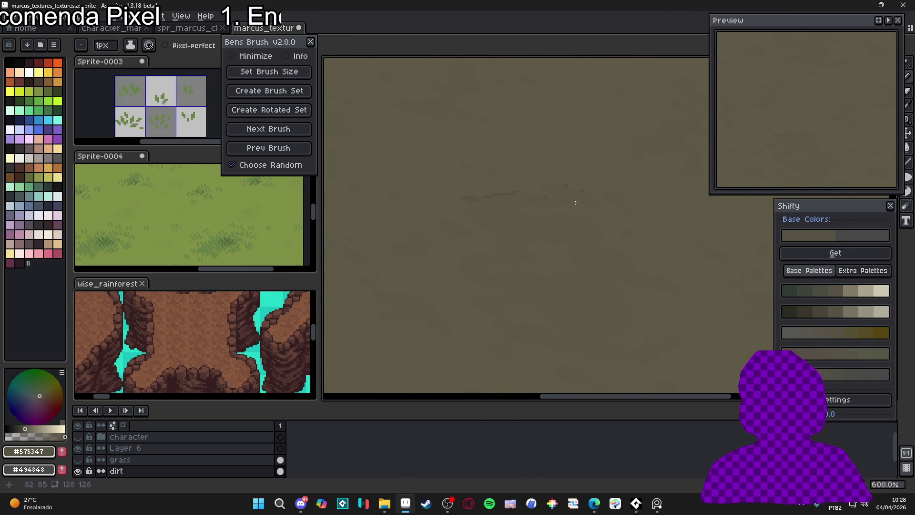
pyautogui.scroll(-1, 565, 180)
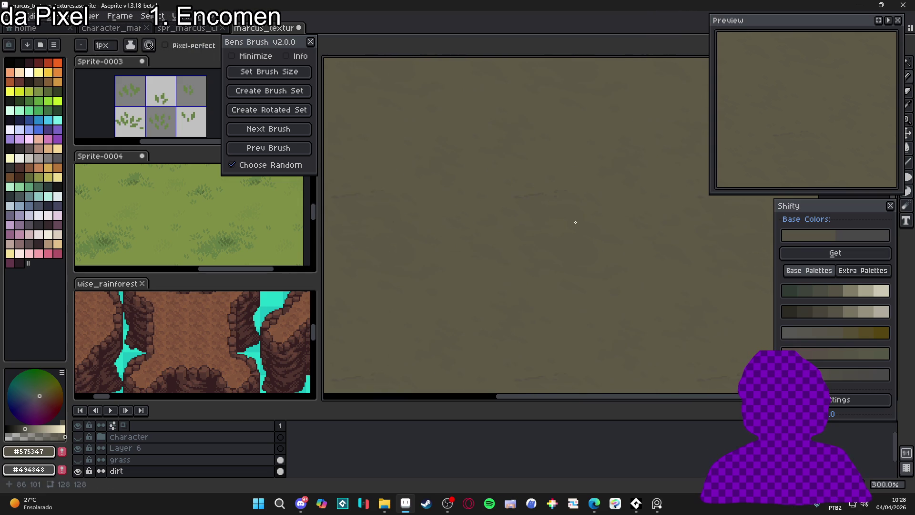
pyautogui.press('v')
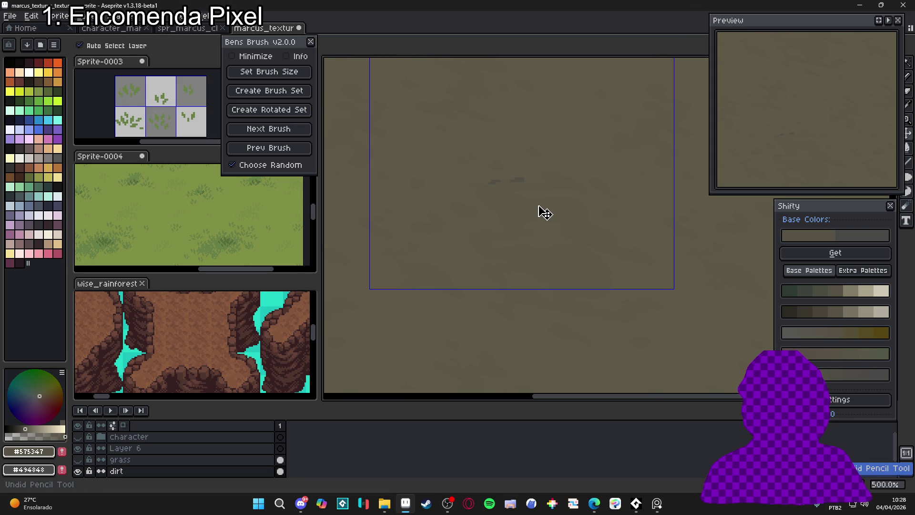
pyautogui.press('b')
pyautogui.scroll(7, 470, 190)
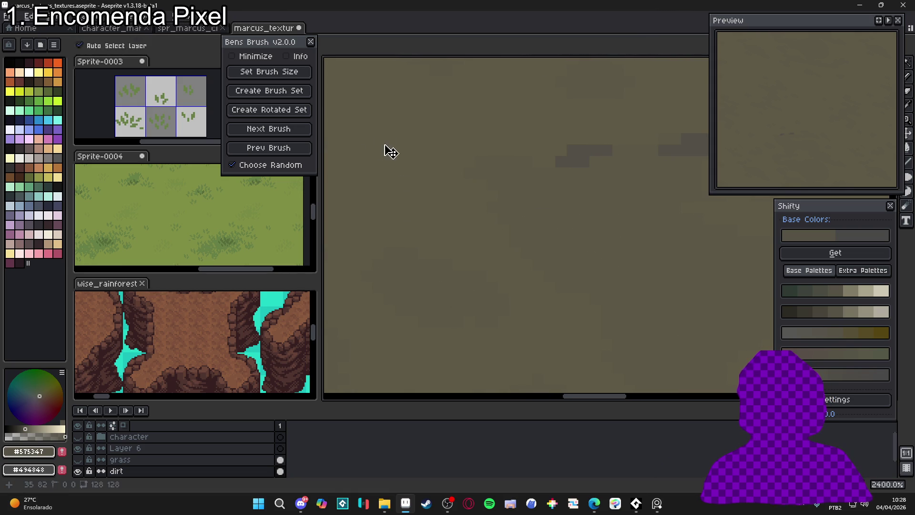
pyautogui.press('+')
# - Magic-wand select a connected dirt region near the tile centre
pyautogui.scroll(-5, 512, 197)
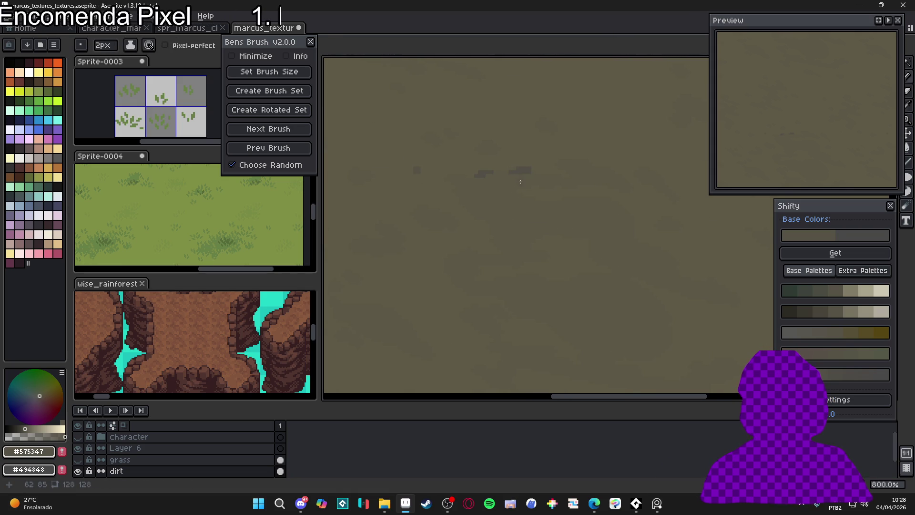
pyautogui.scroll(1, 521, 182)
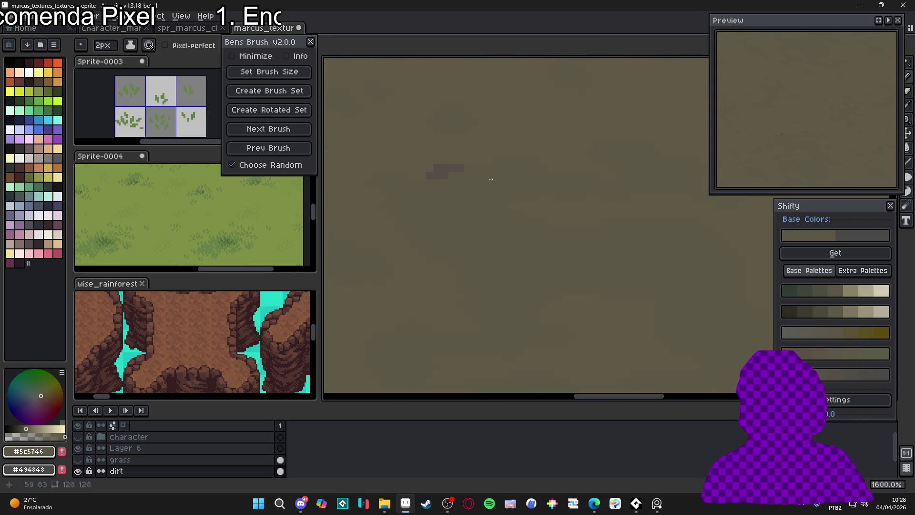
pyautogui.scroll(-4, 436, 184)
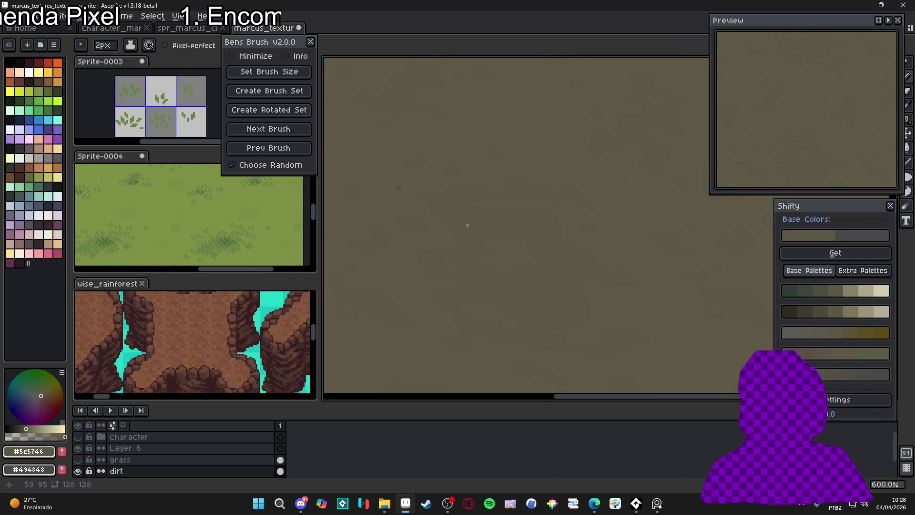
pyautogui.press('w')
pyautogui.click(484, 233)
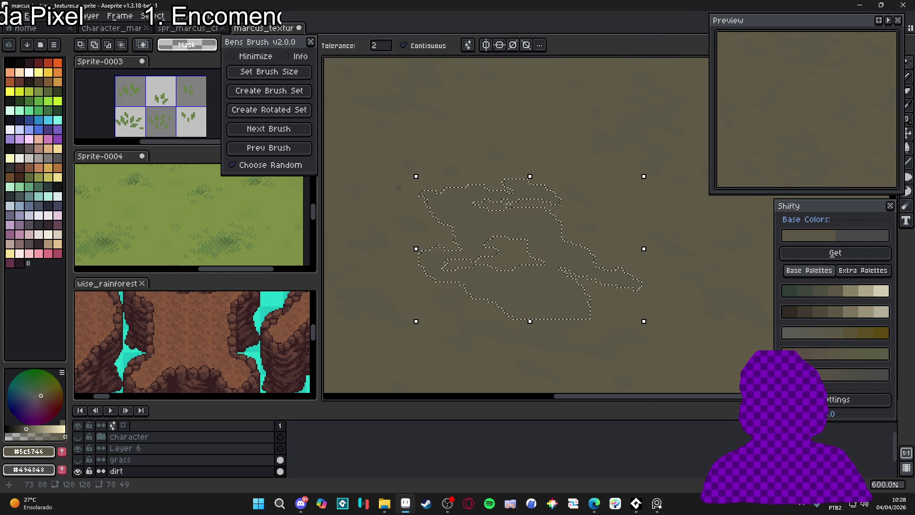
# - Make the dirt patch a custom brush, stamp it mid-tile, and pick #5C5746
pyautogui.hotkey('ctrl', 'b')
pyautogui.scroll(1, 415, 184)
pyautogui.scroll(-3, 528, 275)
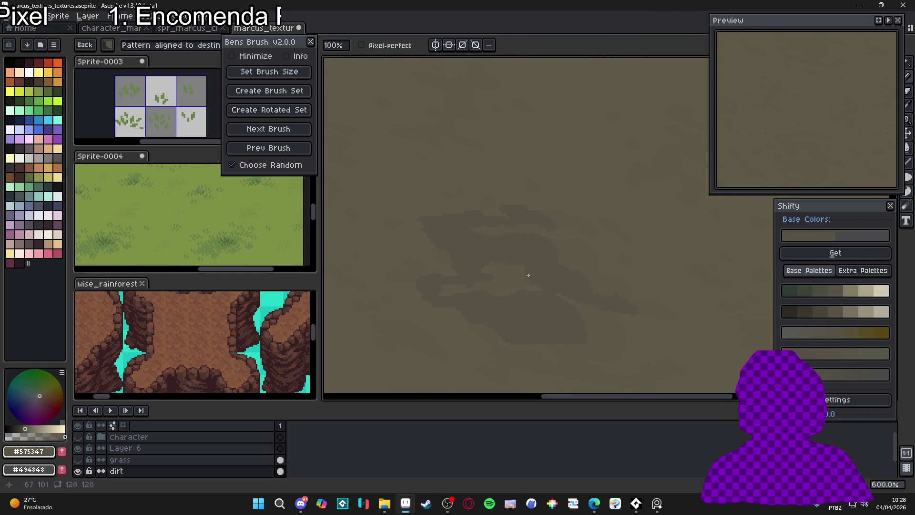
pyautogui.click(563, 279)
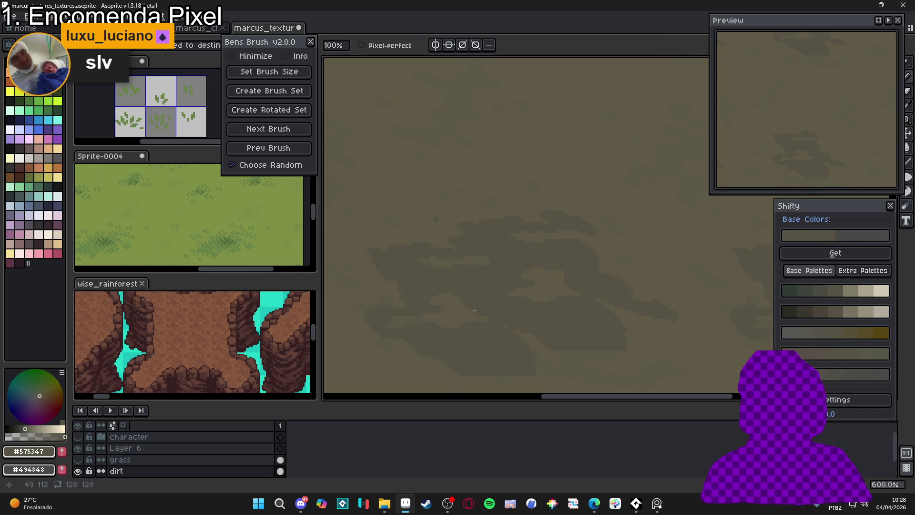
pyautogui.keyDown('alt'); pyautogui.click(436, 331); pyautogui.keyUp('alt')
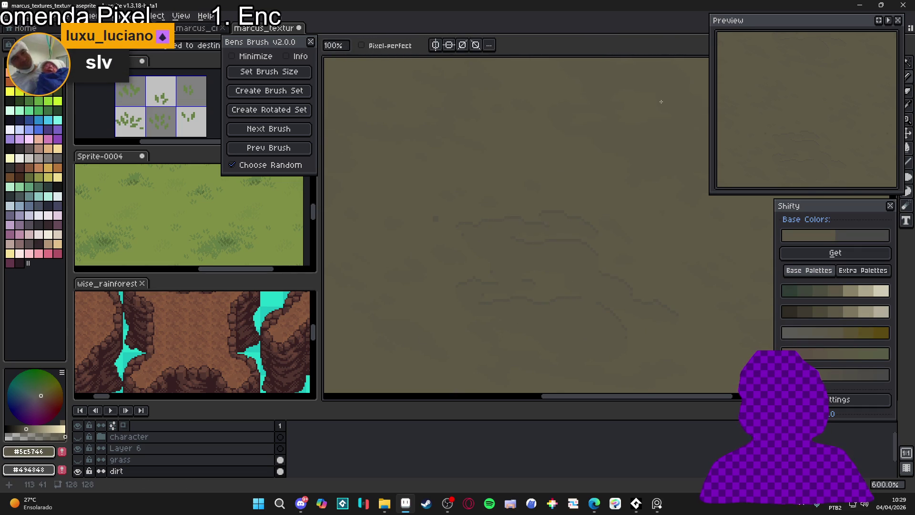
# - Undo the stamped clumps and wand selection, and pick the darker dirt colour #575347
pyautogui.press('e')
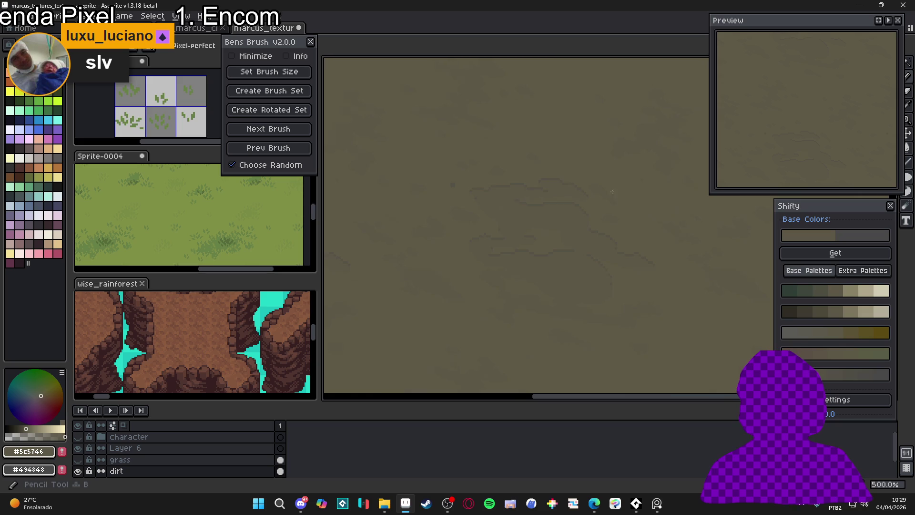
pyautogui.scroll(-1, 628, 174)
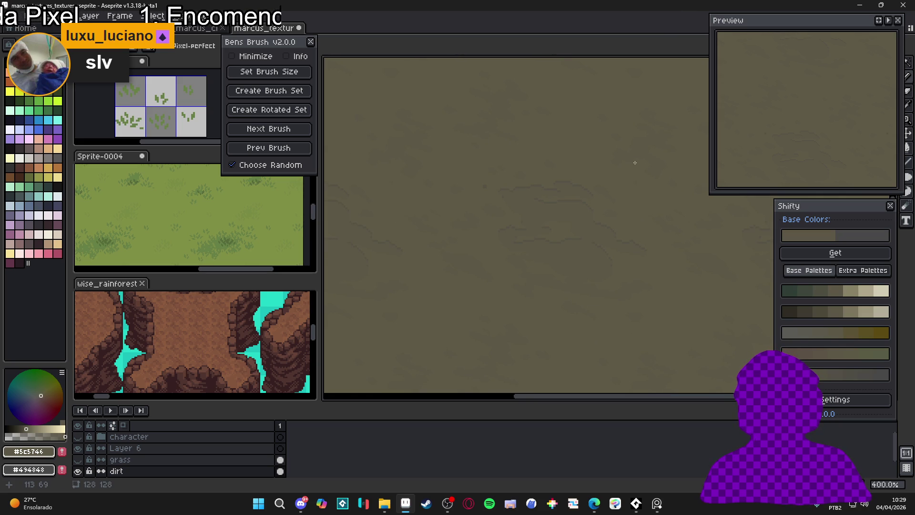
pyautogui.hotkey('ctrl', 'z')
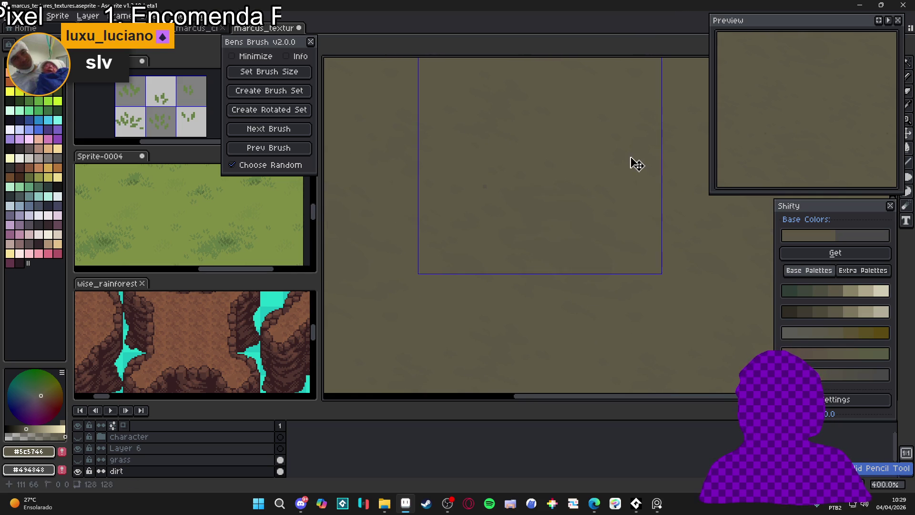
pyautogui.hotkey('ctrl', 'z')
pyautogui.hotkey('ctrl', 'z')
pyautogui.hotkey('ctrl', 'z')
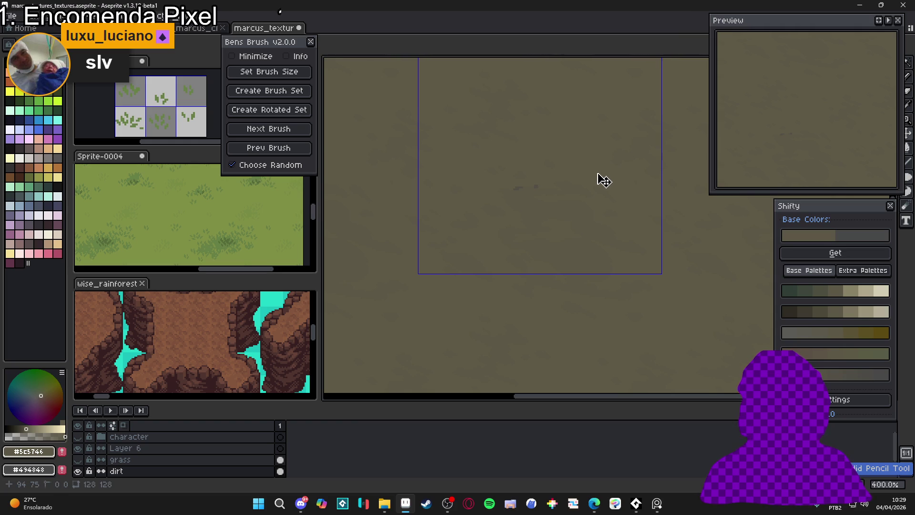
pyautogui.scroll(6, 542, 196)
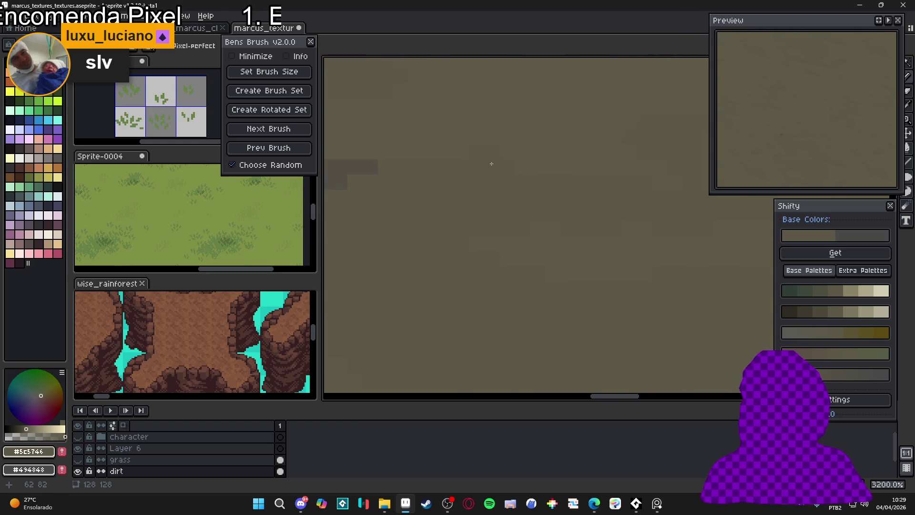
pyautogui.scroll(-7, 491, 164)
pyautogui.hotkey('ctrl', 'z')
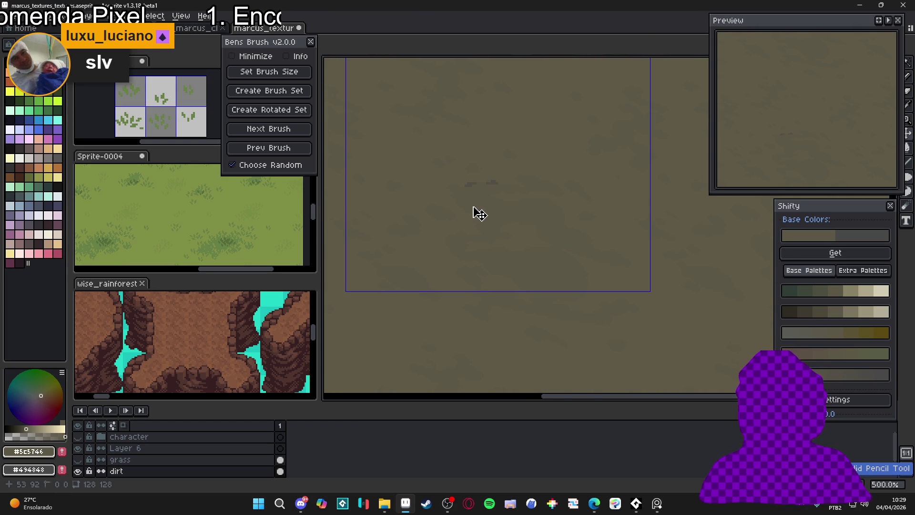
pyautogui.scroll(3, 451, 198)
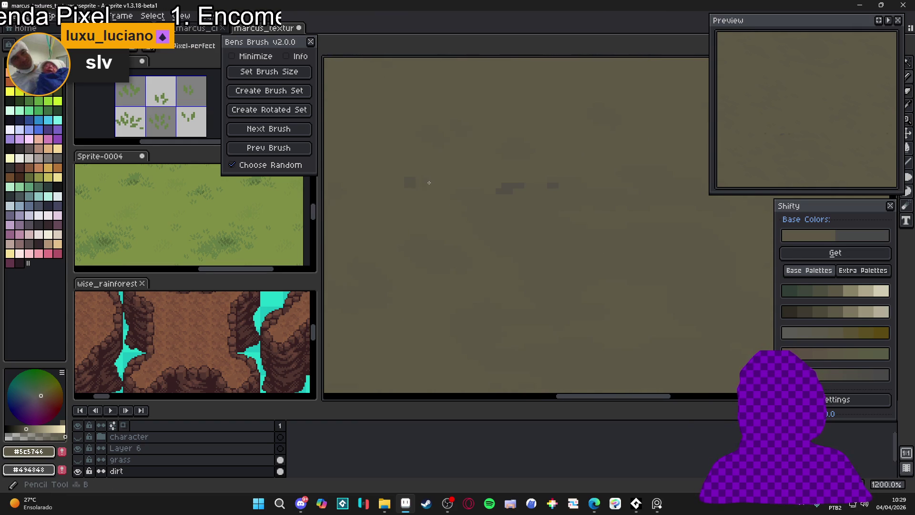
pyautogui.keyDown('alt'); pyautogui.click(429, 182); pyautogui.keyUp('alt')
pyautogui.press('g')
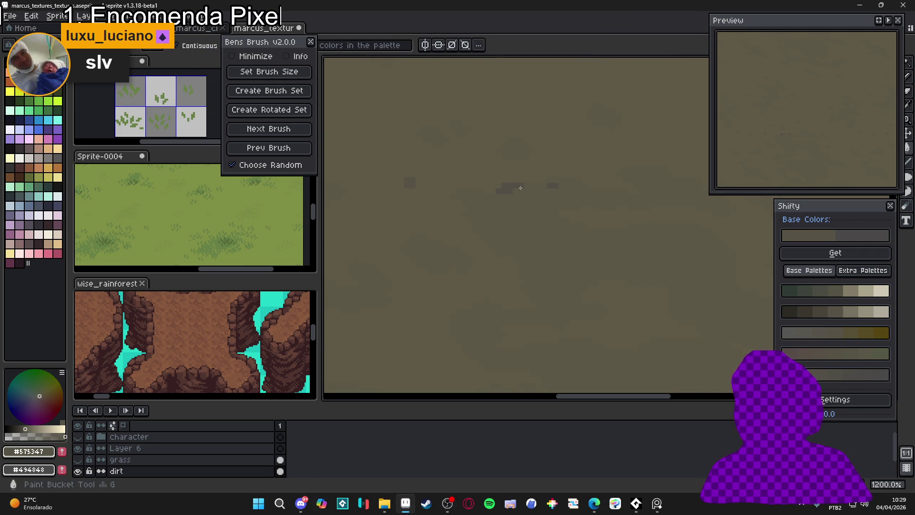
# - Draw a dark horizontal crack with clump blocks across the middle of the dirt
pyautogui.scroll(3, 517, 199)
pyautogui.press('v')
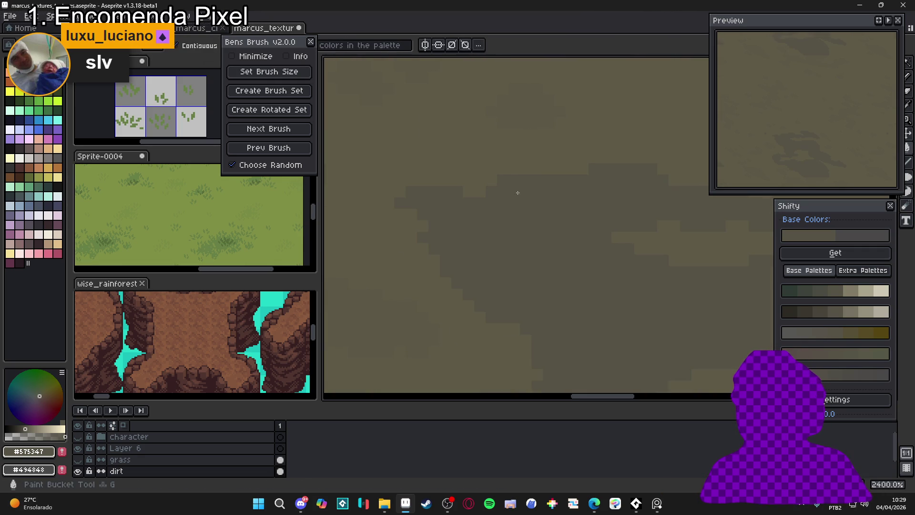
pyautogui.scroll(1, 517, 195)
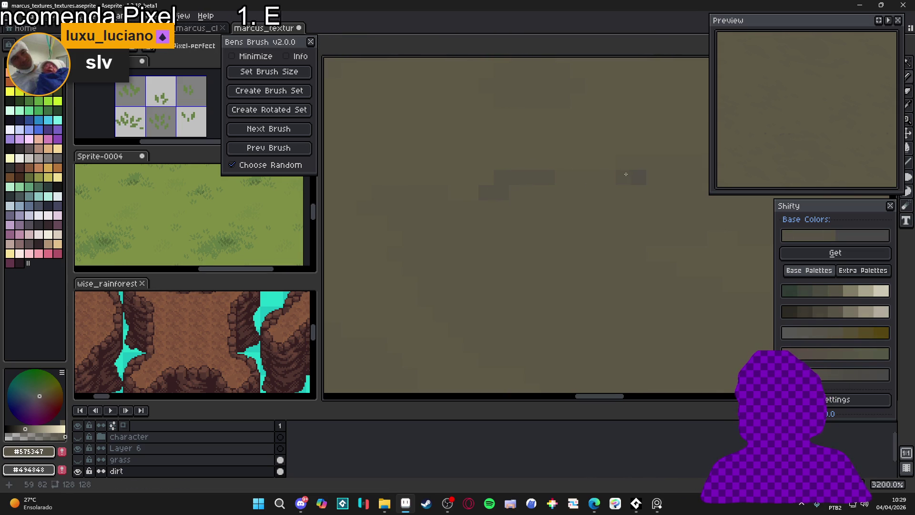
pyautogui.click(613, 174)
pyautogui.moveTo(613, 174); pyautogui.dragTo(530, 227)
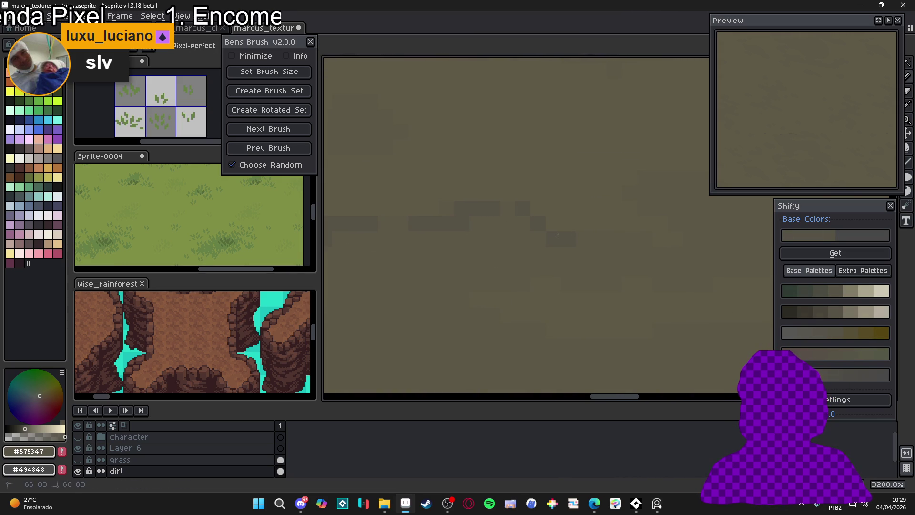
pyautogui.scroll(-1, 540, 234)
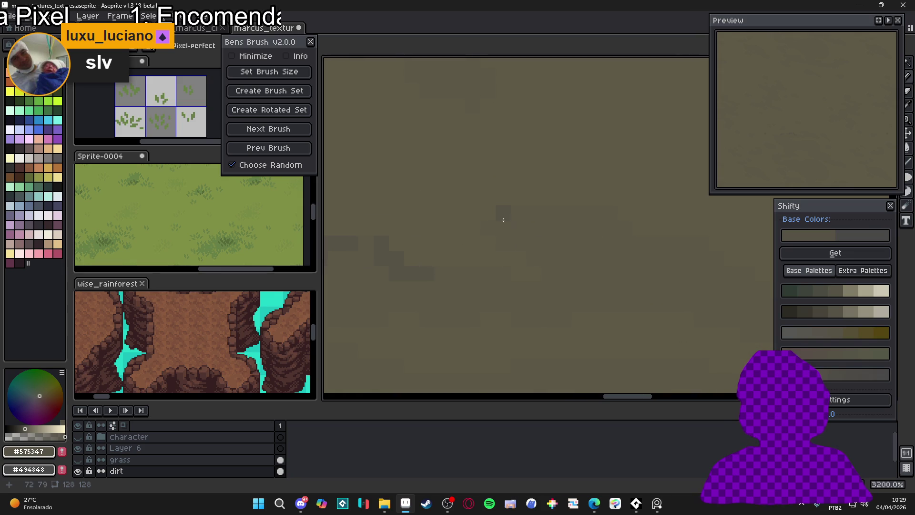
pyautogui.moveTo(504, 220); pyautogui.dragTo(618, 224)
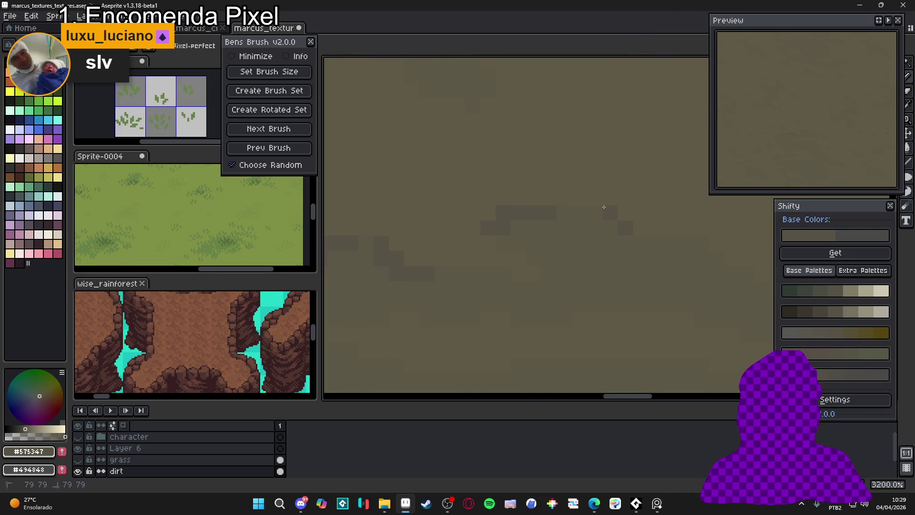
pyautogui.click(664, 232)
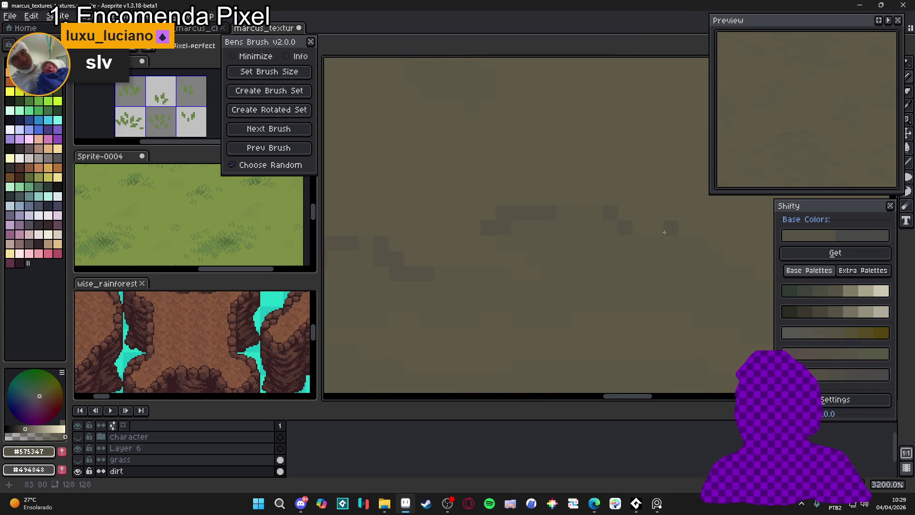
pyautogui.click(713, 255)
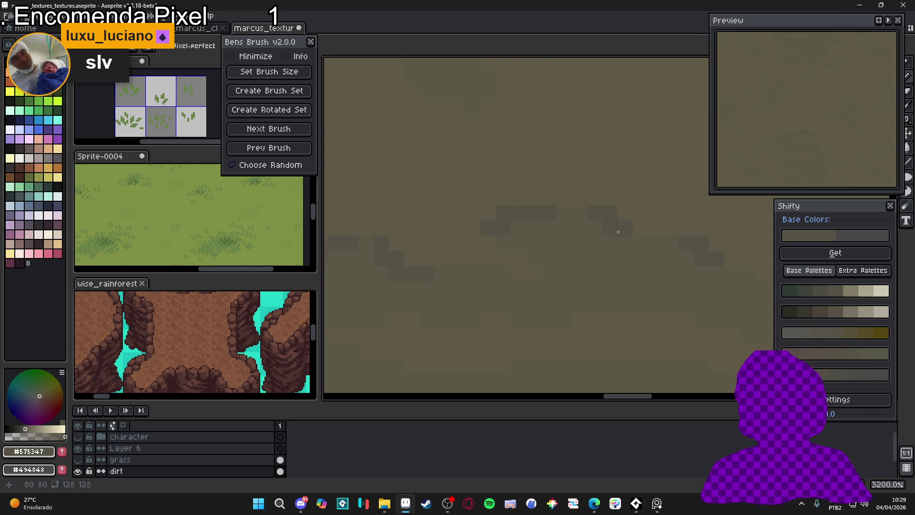
# - Finish the crack's end with a dark pixel and re-pick #575347
pyautogui.scroll(-1, 569, 271)
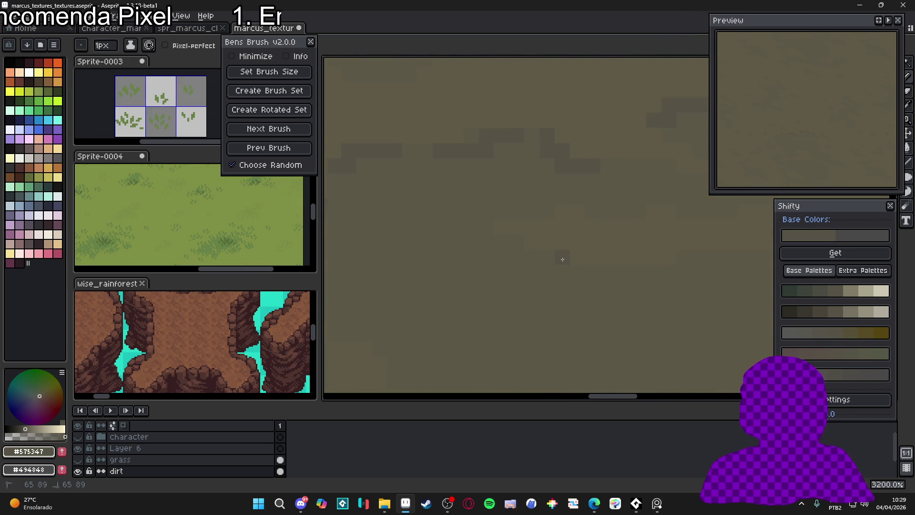
pyautogui.scroll(1, 562, 266)
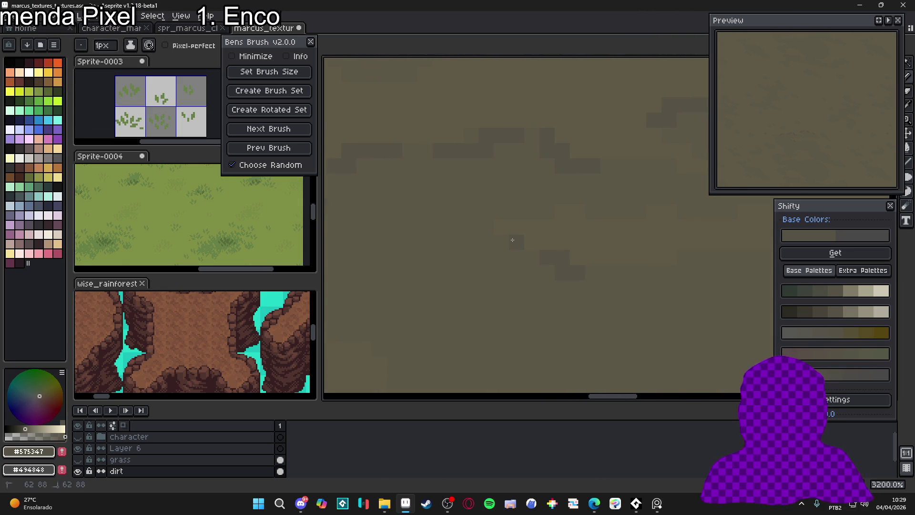
pyautogui.scroll(-1, 512, 245)
pyautogui.scroll(2, 440, 232)
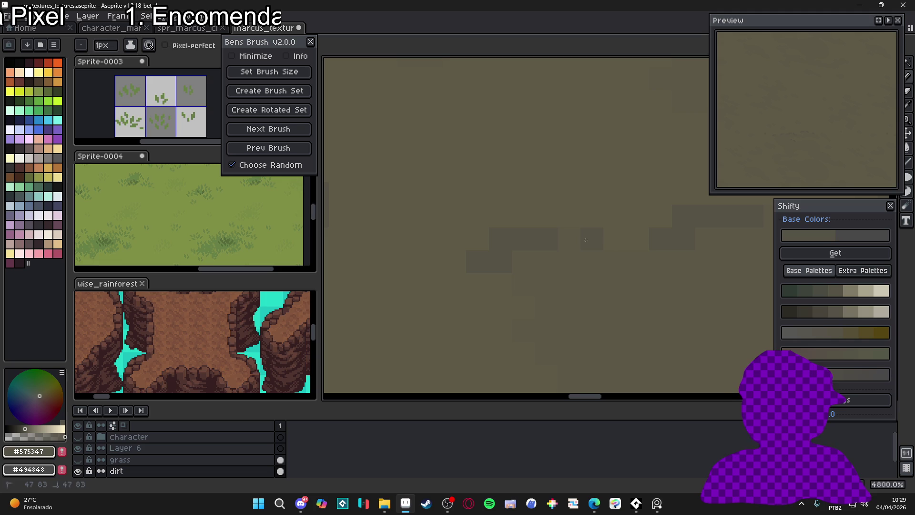
pyautogui.scroll(-4, 603, 260)
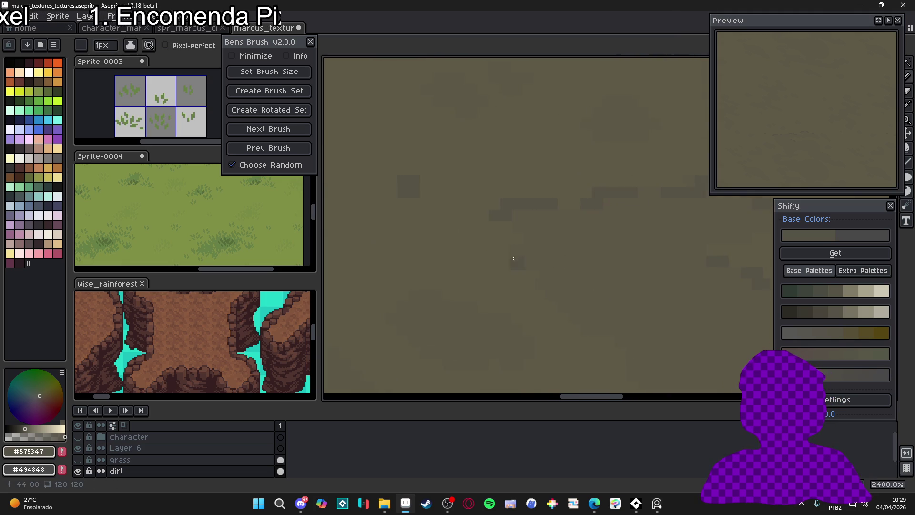
pyautogui.scroll(-5, 528, 247)
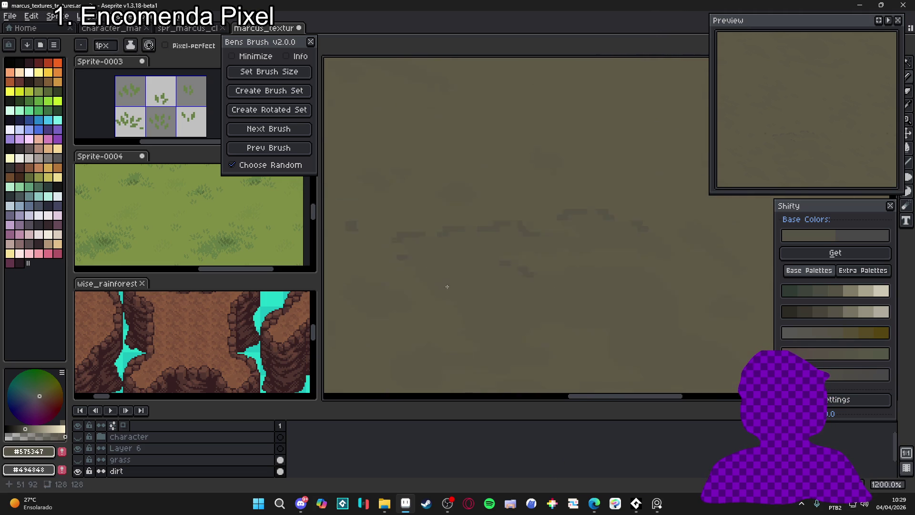
pyautogui.scroll(5, 530, 292)
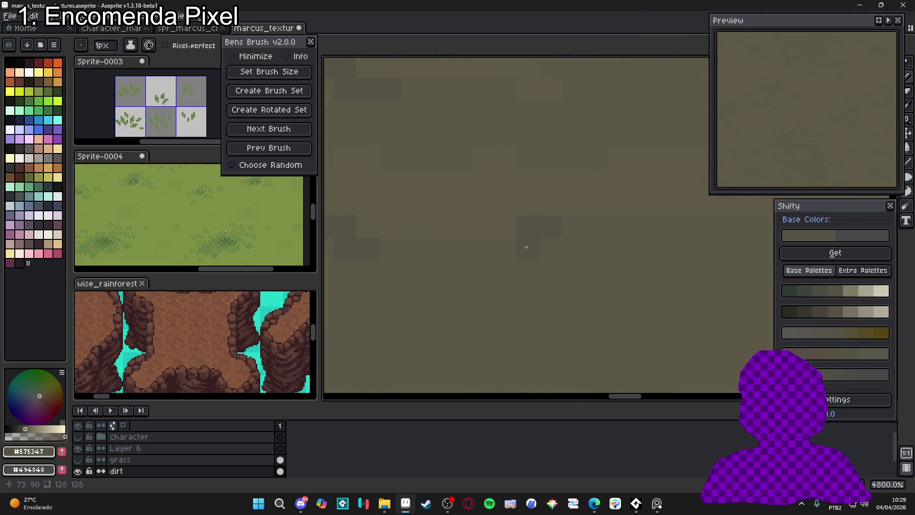
pyautogui.scroll(-2, 511, 251)
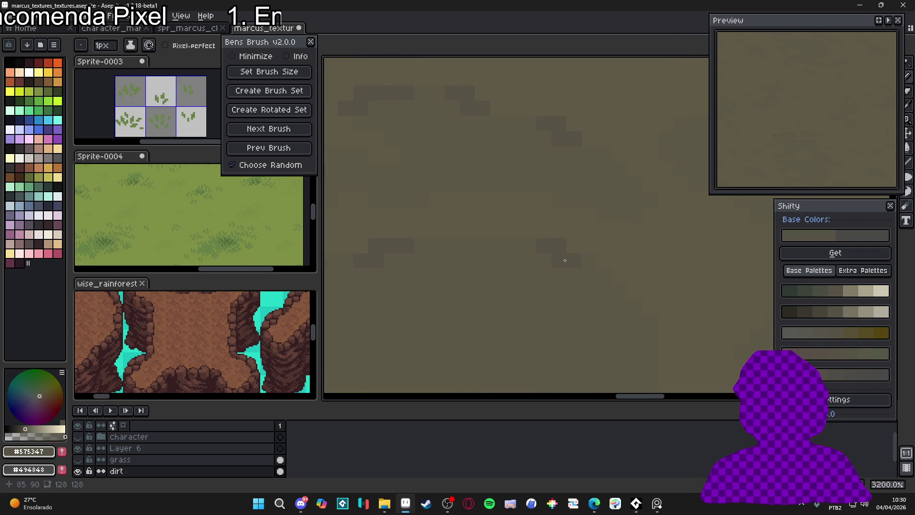
pyautogui.click(597, 277)
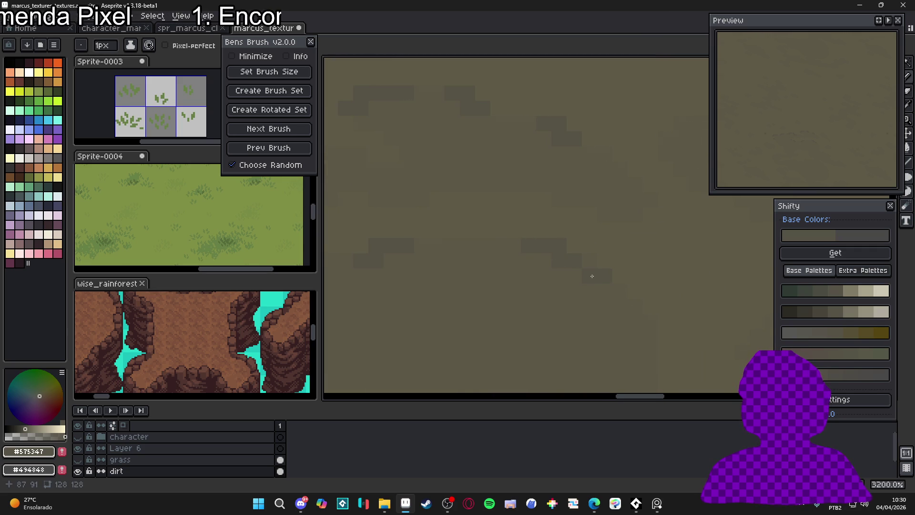
pyautogui.scroll(-2, 629, 305)
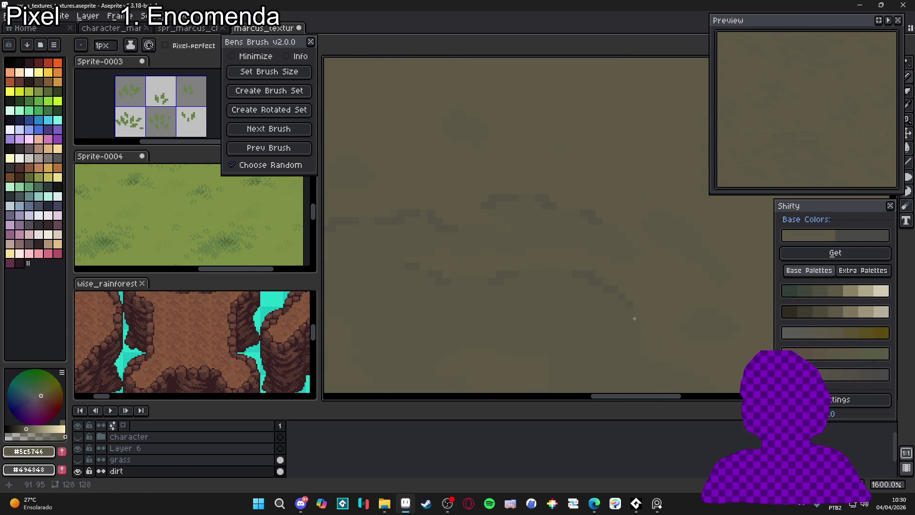
pyautogui.keyDown('alt'); pyautogui.click(636, 318); pyautogui.keyUp('alt')
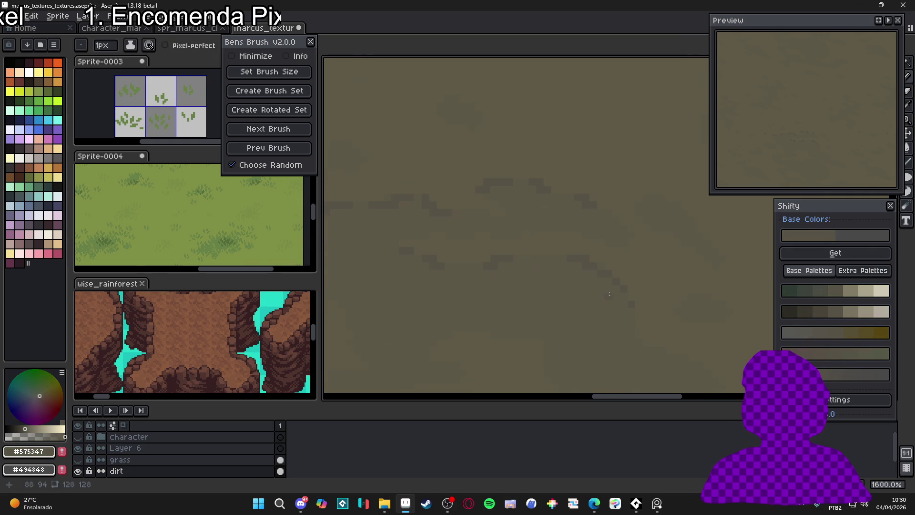
# - Draw a second dark crack rightward and add a lengthened dark clump strip
pyautogui.scroll(-2, 620, 286)
pyautogui.scroll(-1, 559, 237)
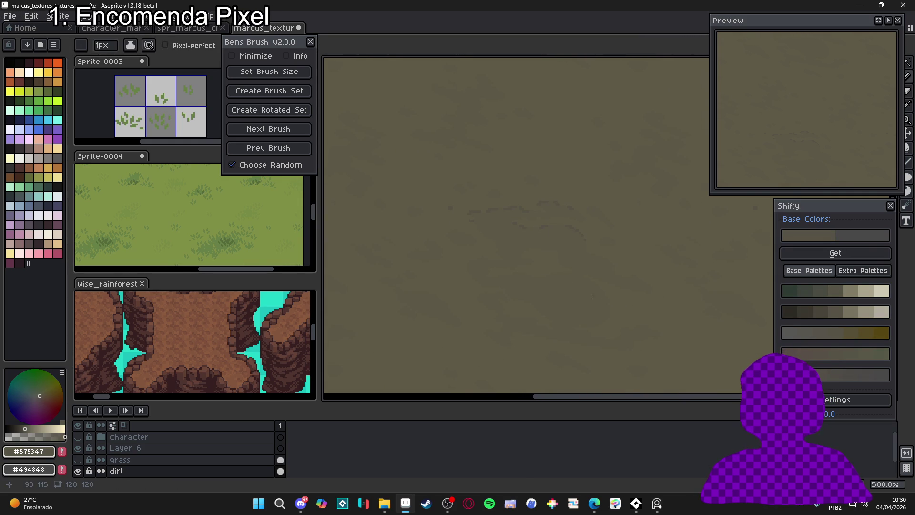
pyautogui.scroll(-2, 498, 239)
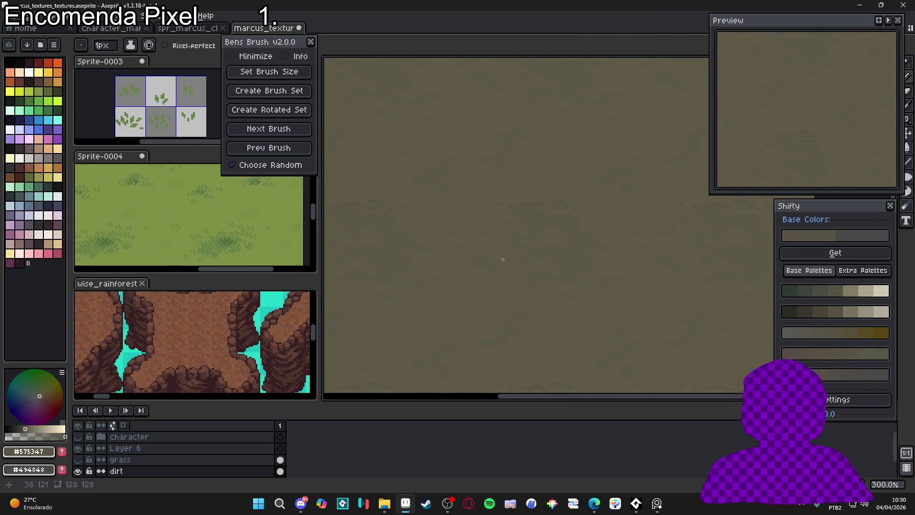
pyautogui.scroll(5, 518, 214)
pyautogui.scroll(3, 512, 236)
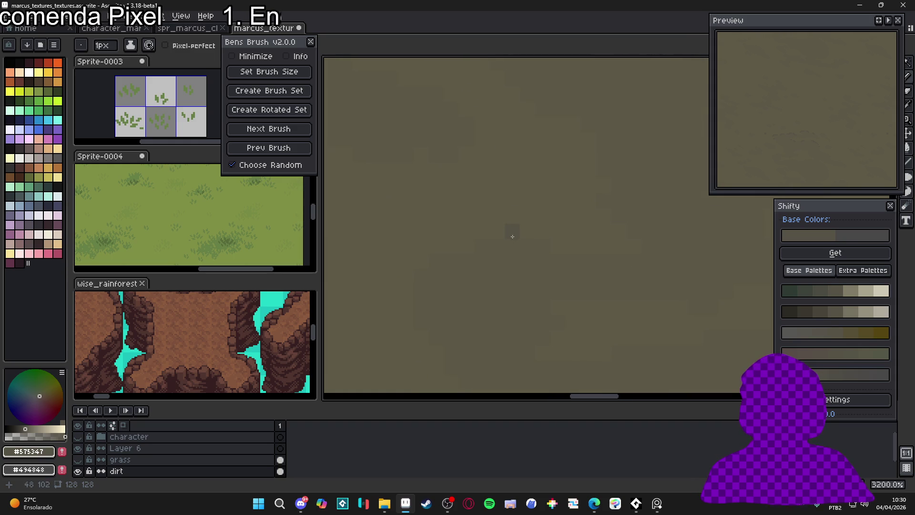
pyautogui.moveTo(492, 248); pyautogui.dragTo(511, 246)
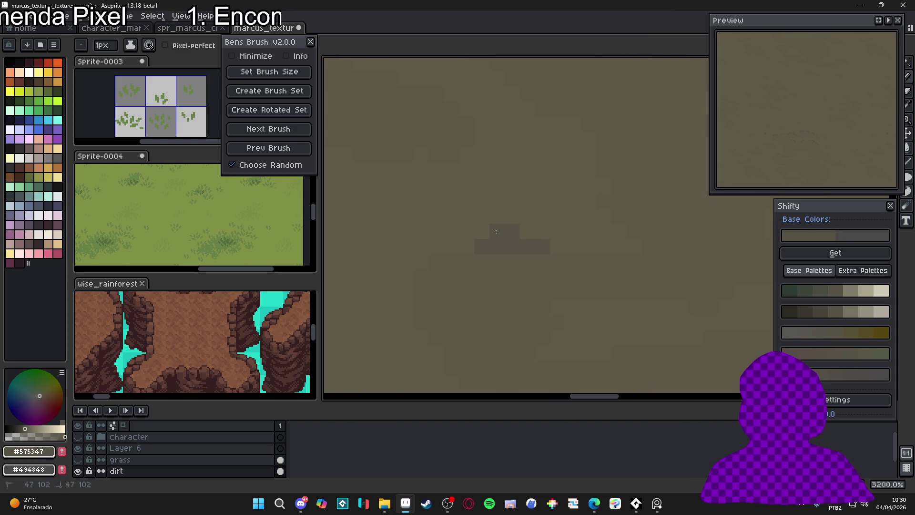
pyautogui.click(497, 232)
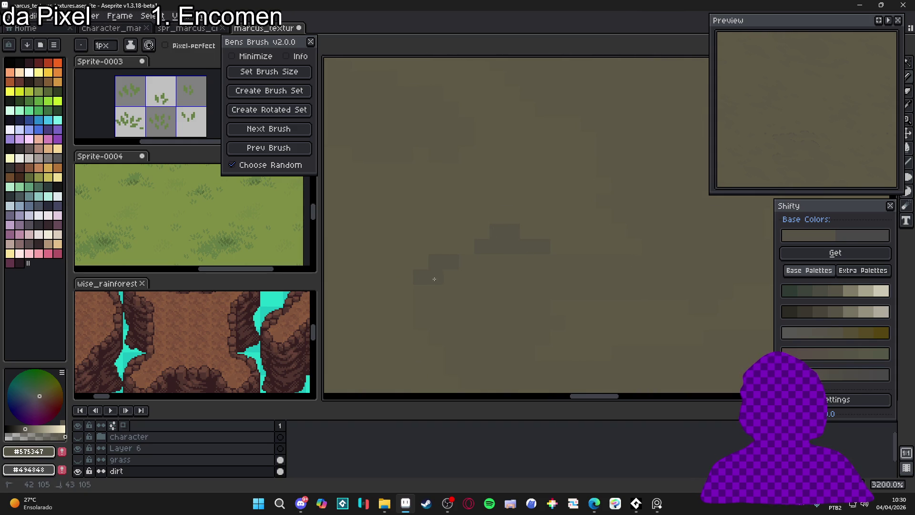
pyautogui.click(472, 258)
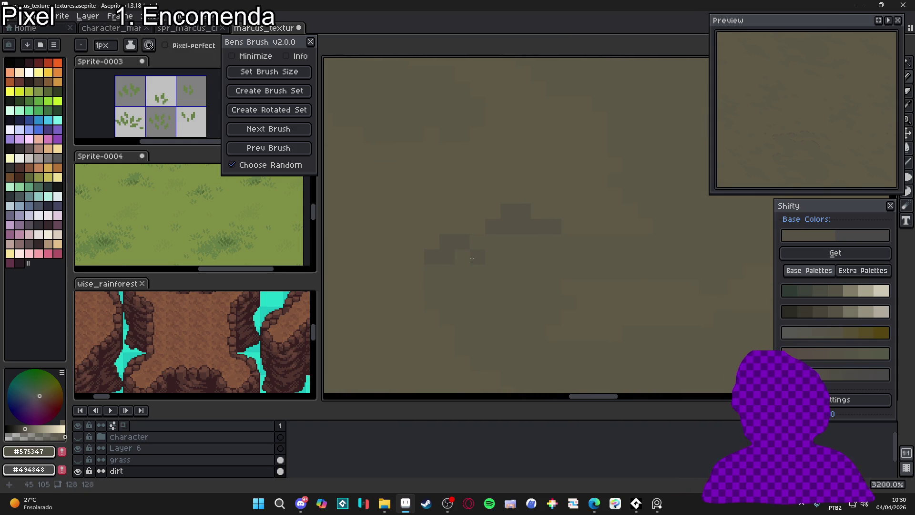
pyautogui.scroll(-1, 564, 298)
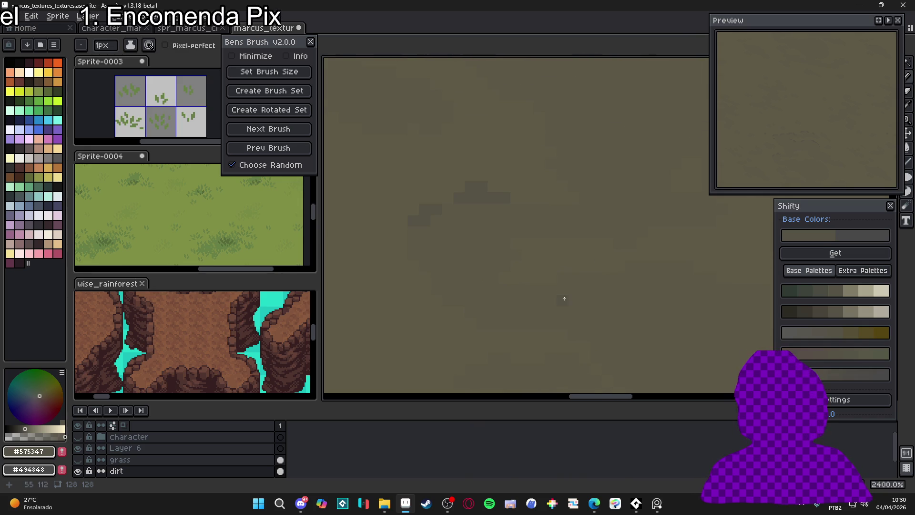
pyautogui.click(630, 268)
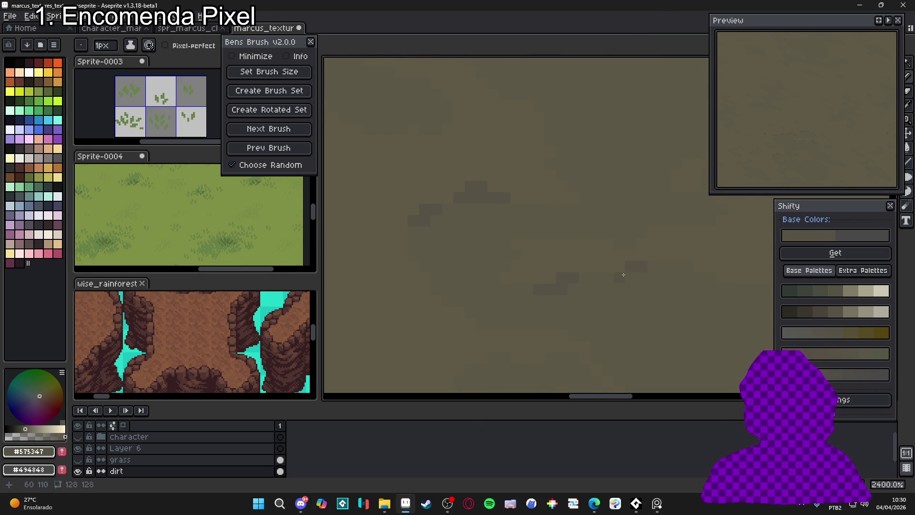
pyautogui.click(659, 281)
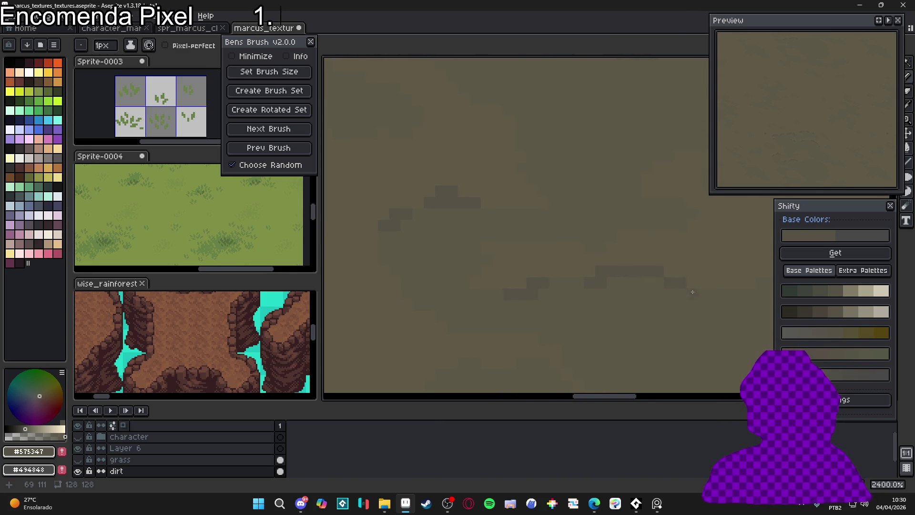
# - Draw a diagonal dark crack and another dark crack line across the dirt
pyautogui.hscroll(3, 610, 288)
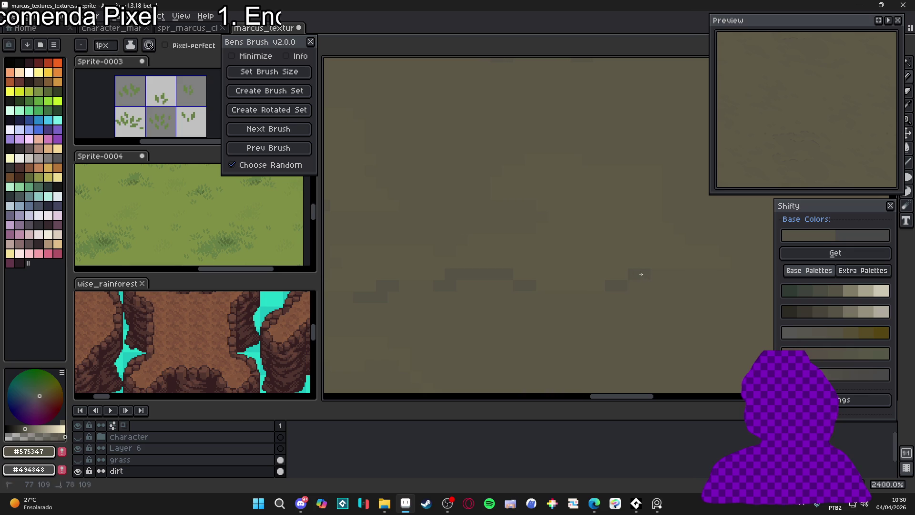
pyautogui.scroll(1, 628, 256)
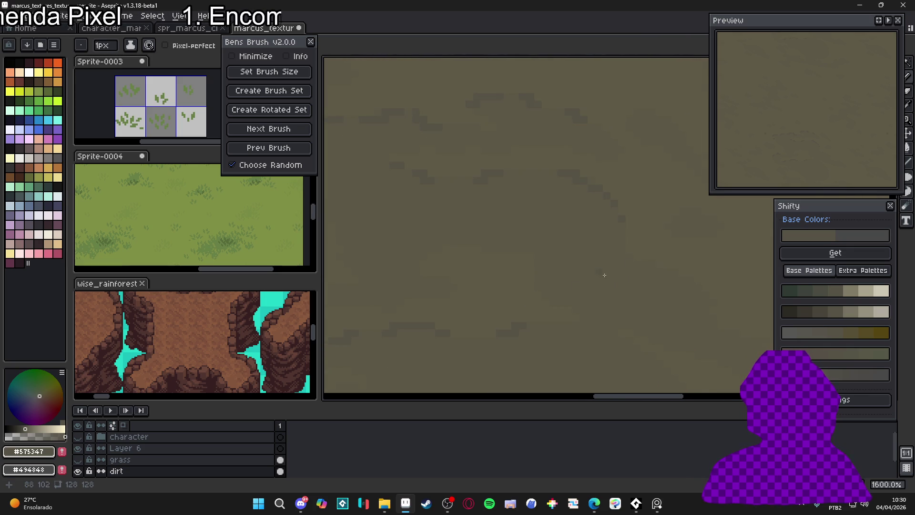
pyautogui.moveTo(672, 269)
pyautogui.mouseDown()
pyautogui.moveTo(660, 268)
pyautogui.moveTo(751, 300)
pyautogui.mouseUp()
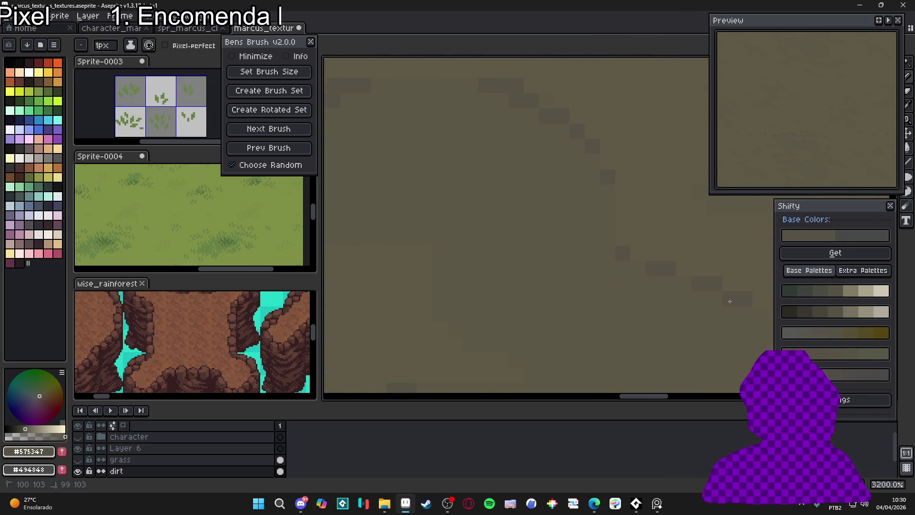
pyautogui.moveTo(694, 305); pyautogui.dragTo(624, 313)
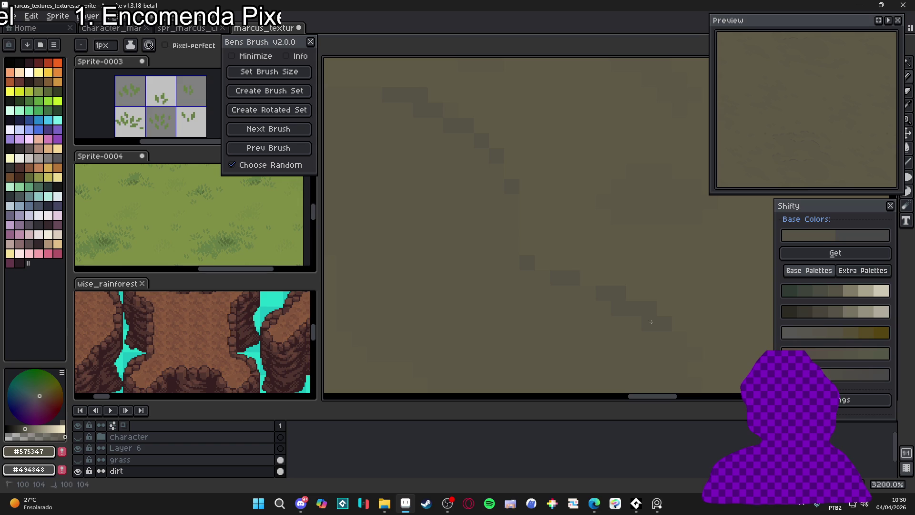
pyautogui.scroll(-7, 593, 259)
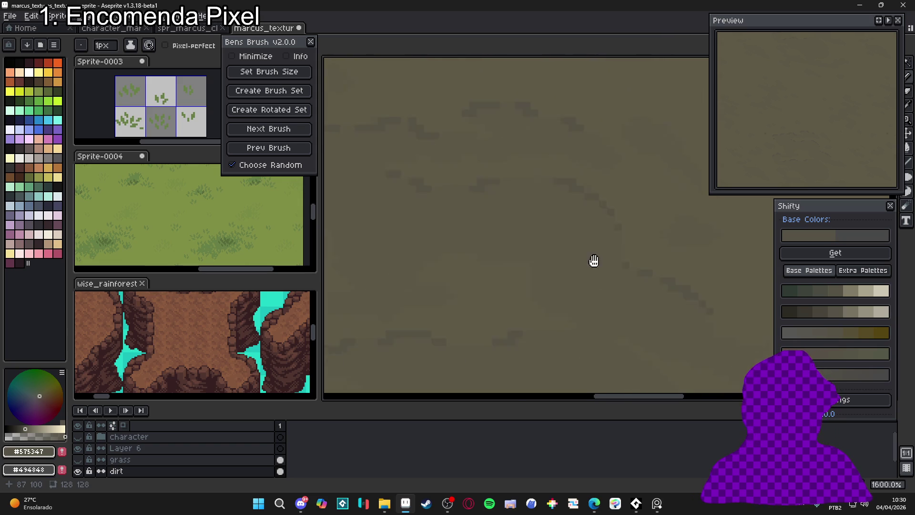
pyautogui.scroll(10, 615, 267)
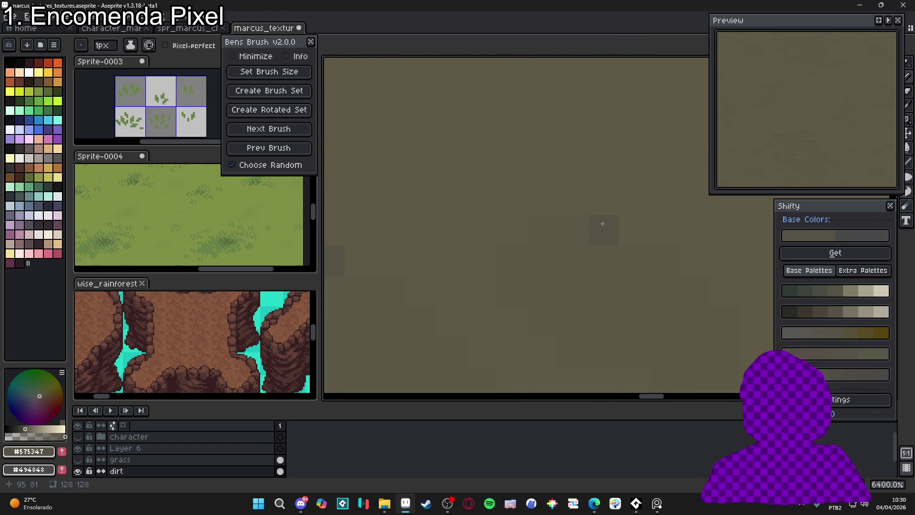
pyautogui.moveTo(657, 260); pyautogui.dragTo(578, 255)
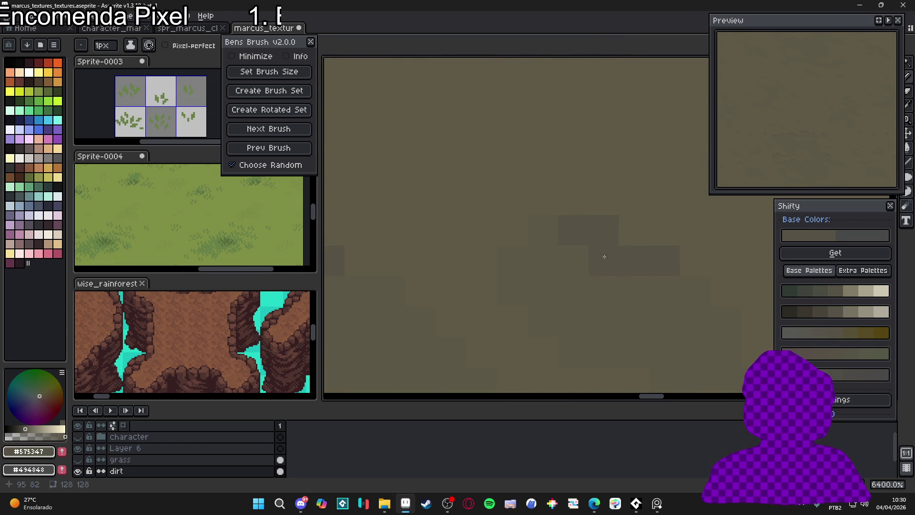
pyautogui.scroll(-1, 564, 241)
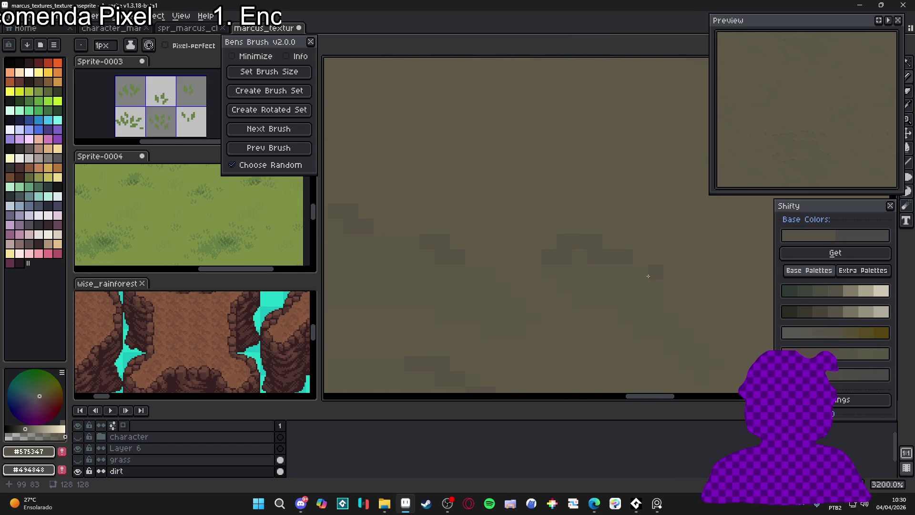
pyautogui.scroll(-1, 632, 238)
pyautogui.scroll(-2, 632, 238)
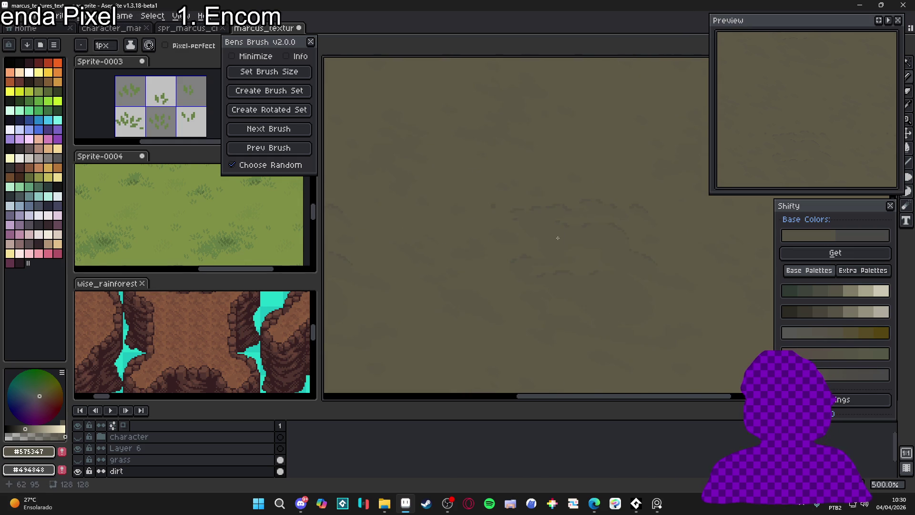
# - Extend the diagonal crack down-right and keep #575347 as the colour
pyautogui.scroll(4, 611, 259)
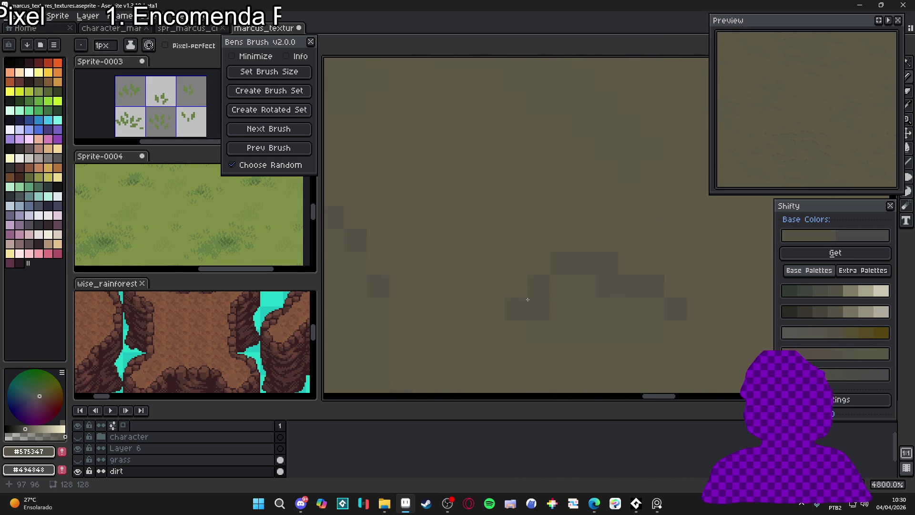
pyautogui.scroll(-2, 528, 299)
pyautogui.scroll(1, 599, 236)
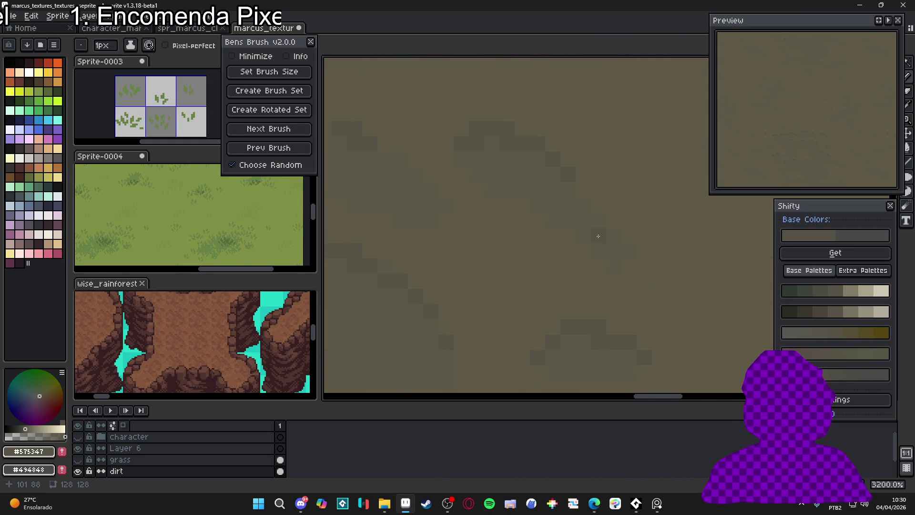
pyautogui.scroll(-7, 622, 252)
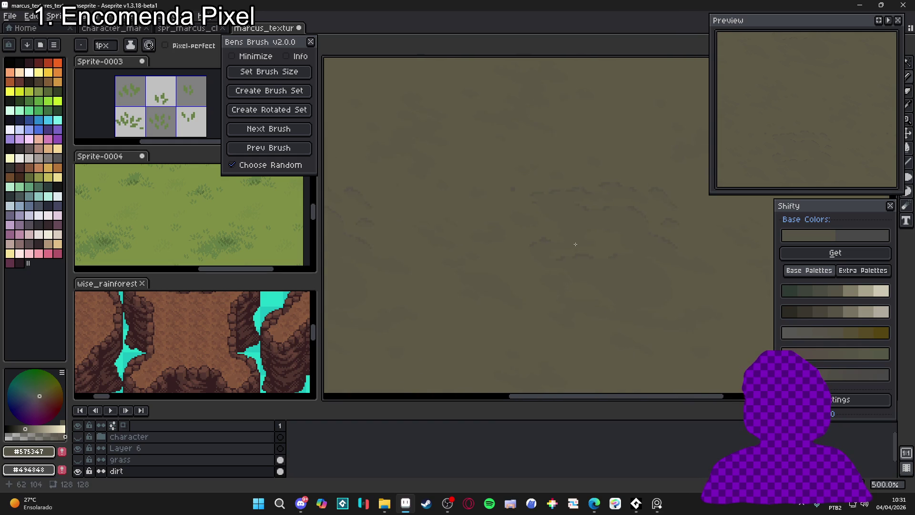
pyautogui.scroll(1, 456, 251)
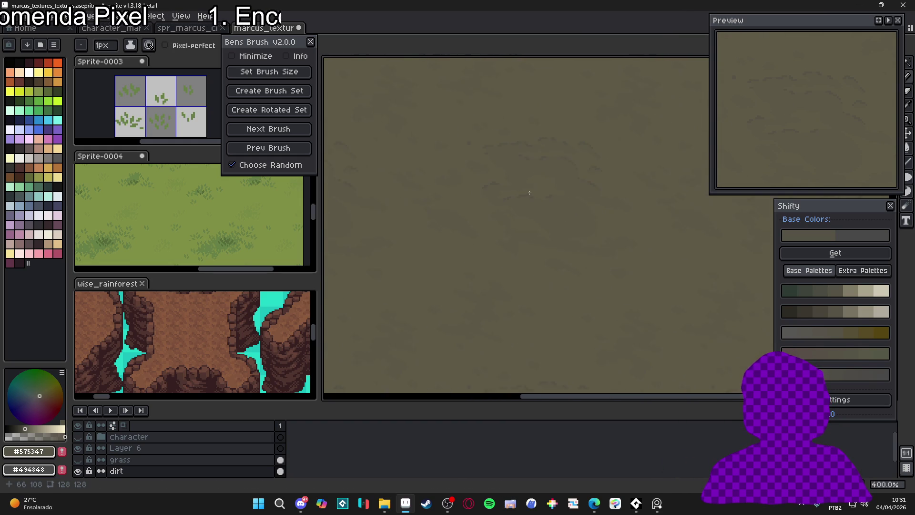
pyautogui.scroll(12, 530, 193)
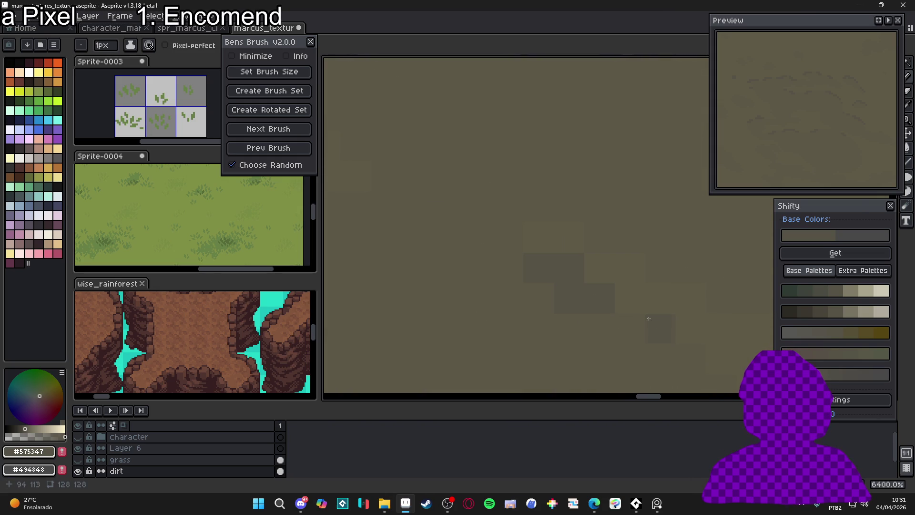
pyautogui.scroll(-4, 649, 318)
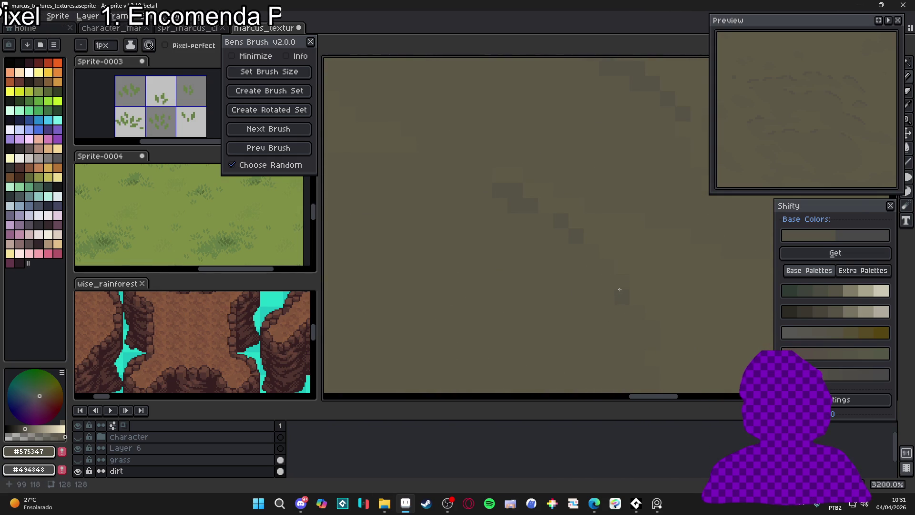
pyautogui.moveTo(606, 271); pyautogui.dragTo(653, 335)
pyautogui.scroll(-1, 632, 302)
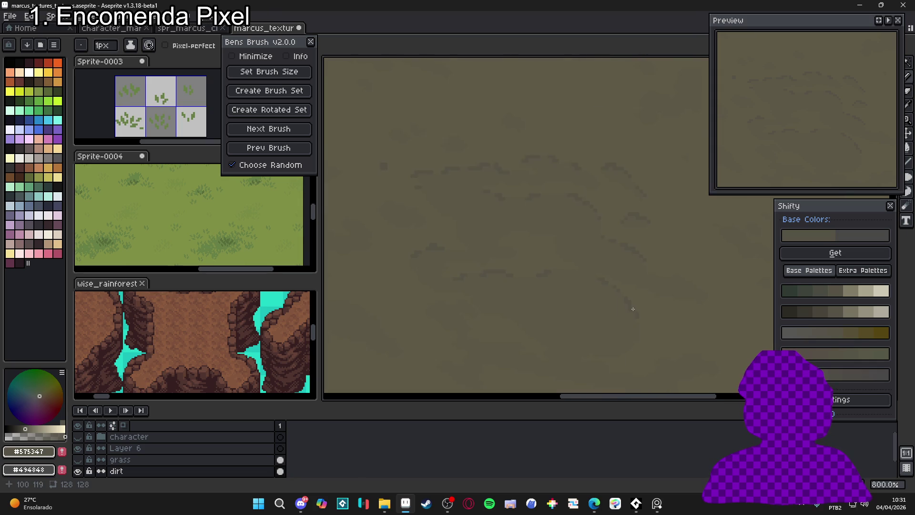
pyautogui.keyDown('alt'); pyautogui.click(629, 305); pyautogui.keyUp('alt')
pyautogui.keyDown('alt'); pyautogui.click(624, 297); pyautogui.keyUp('alt')
# - Darken more pixels along the existing crack lines
pyautogui.scroll(-4, 531, 308)
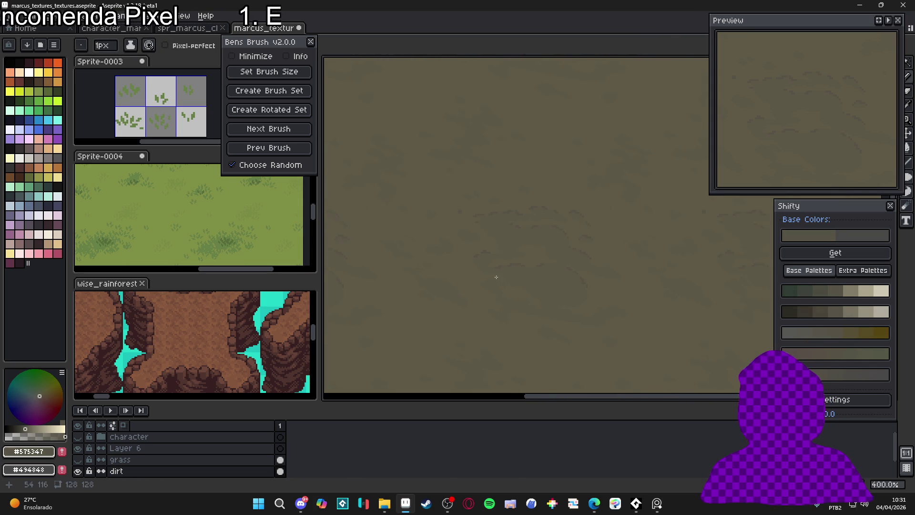
pyautogui.scroll(5, 445, 265)
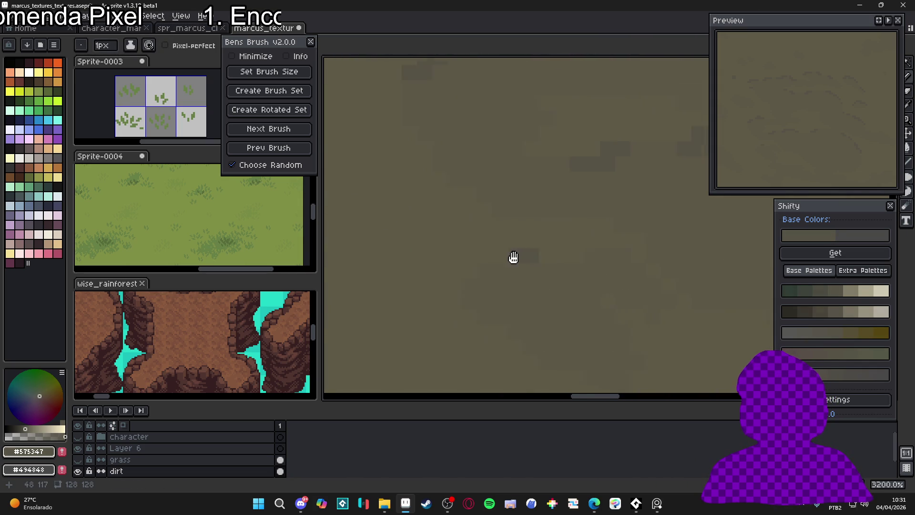
pyautogui.scroll(2, 516, 263)
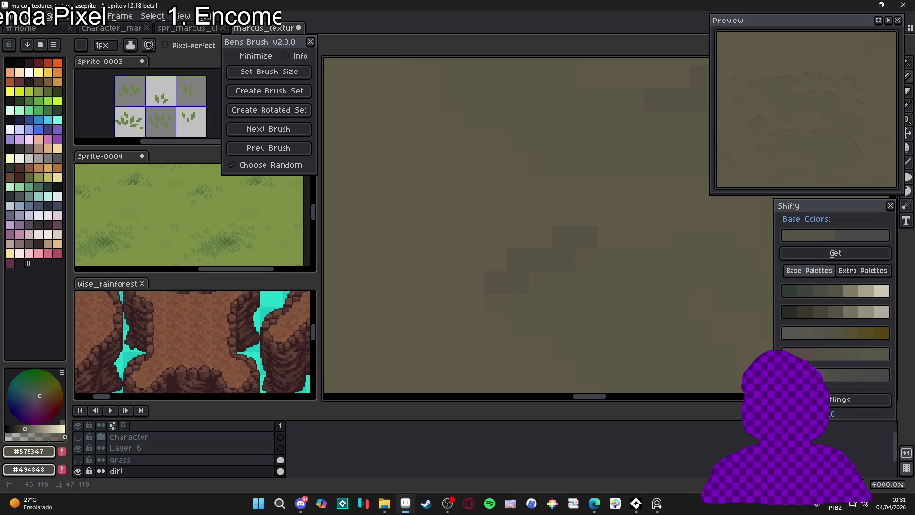
pyautogui.moveTo(513, 287); pyautogui.dragTo(462, 287)
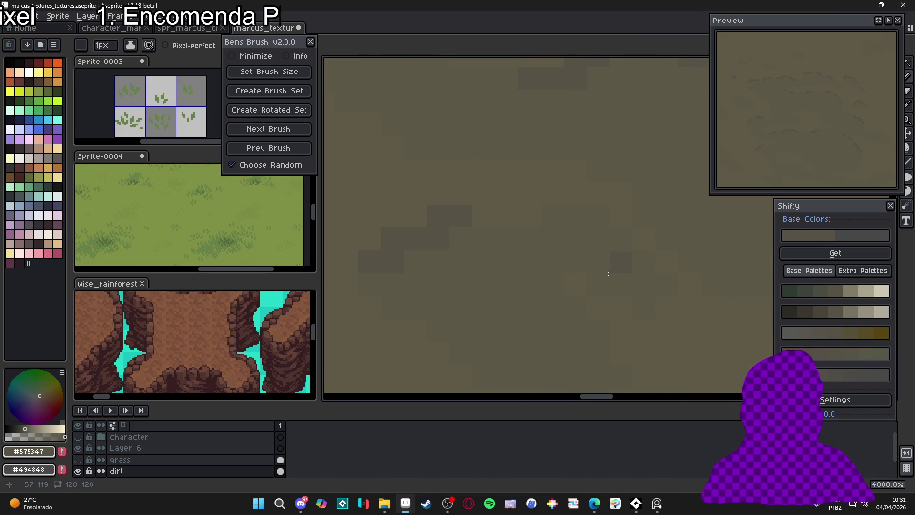
pyautogui.scroll(-3, 475, 257)
pyautogui.moveTo(504, 222); pyautogui.dragTo(531, 226)
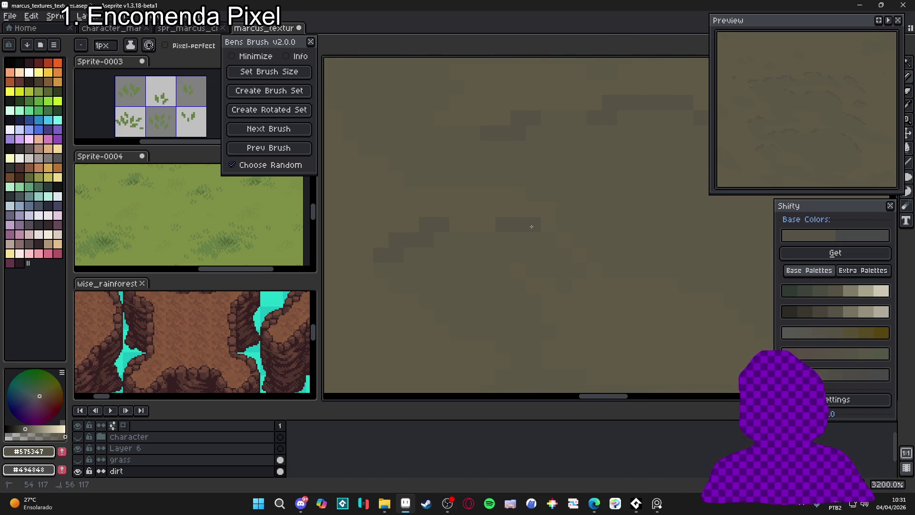
pyautogui.scroll(-3, 543, 246)
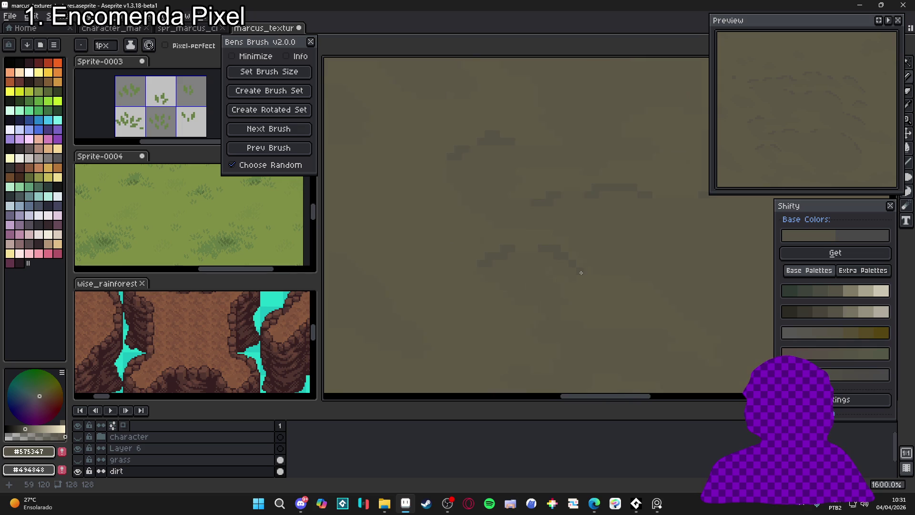
pyautogui.scroll(3, 612, 278)
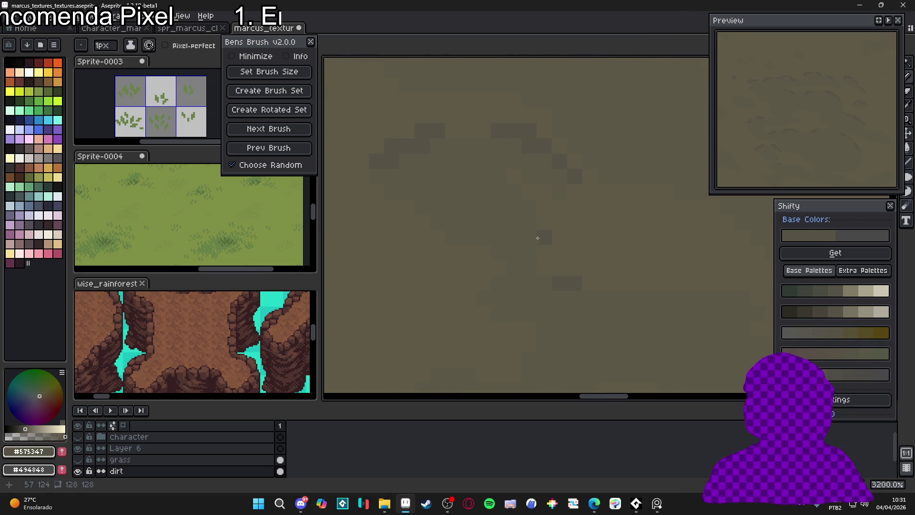
pyautogui.scroll(-3, 586, 271)
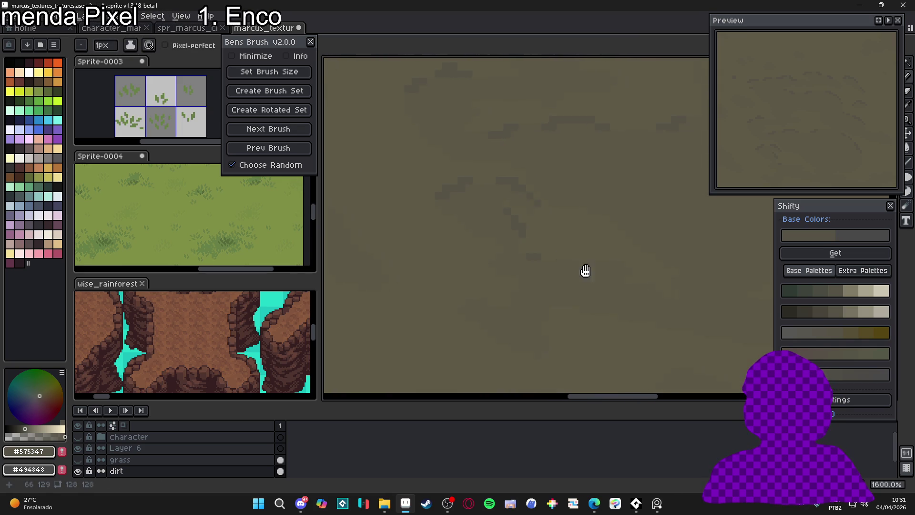
pyautogui.scroll(3, 586, 271)
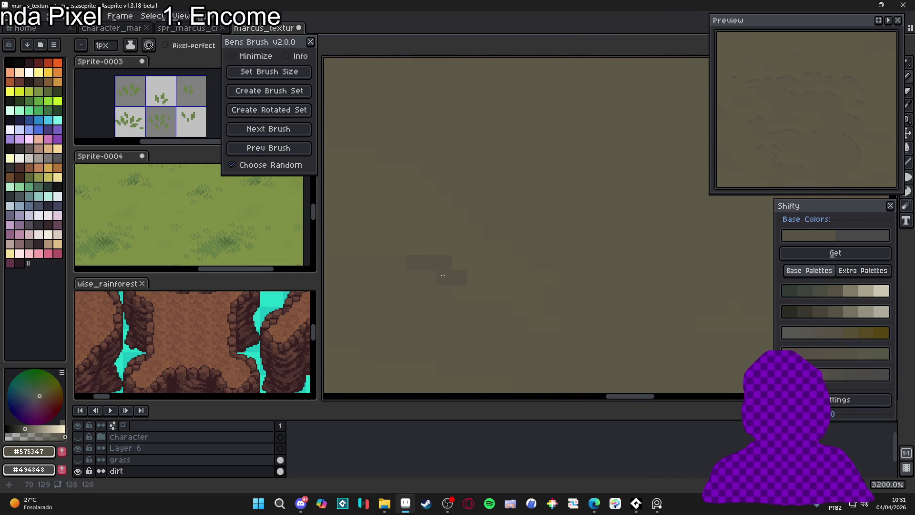
# - Stamp two more dark clumps on the left-middle of the dirt tile
pyautogui.click(460, 272)
pyautogui.click(529, 318)
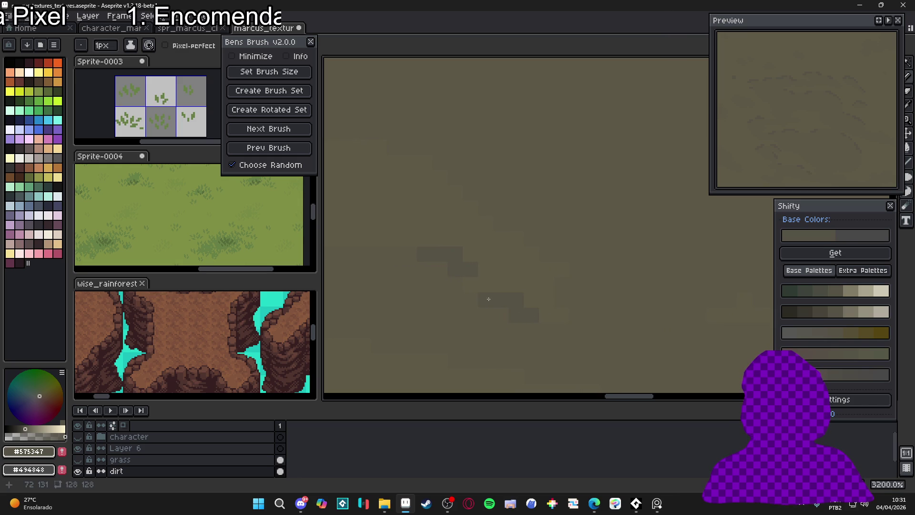
pyautogui.scroll(-3, 568, 334)
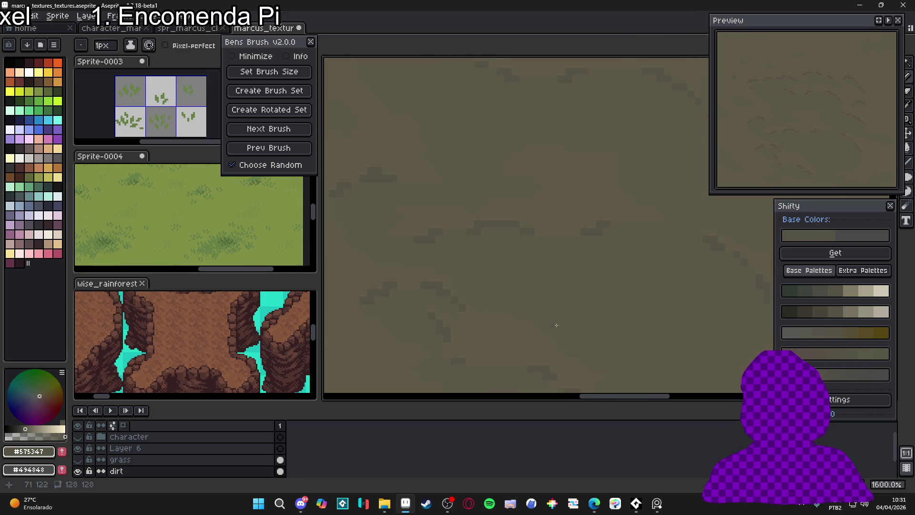
pyautogui.scroll(5, 596, 322)
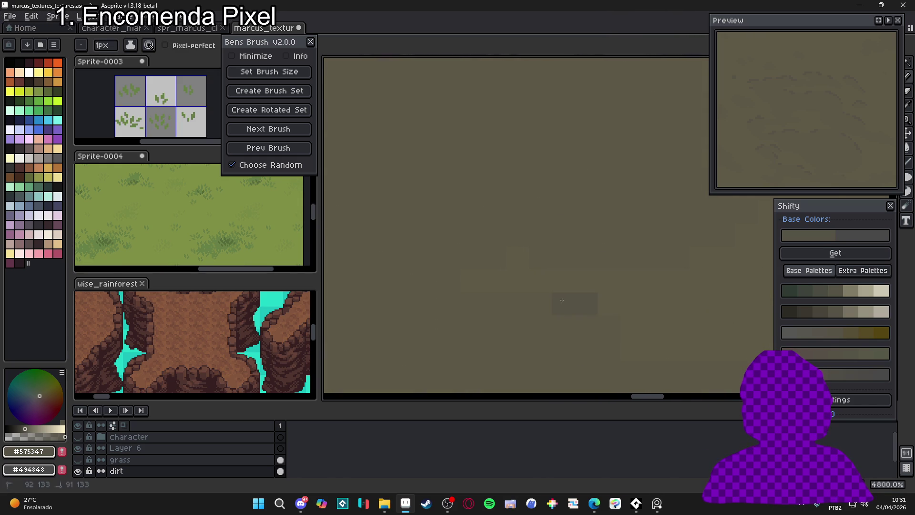
pyautogui.scroll(-2, 525, 303)
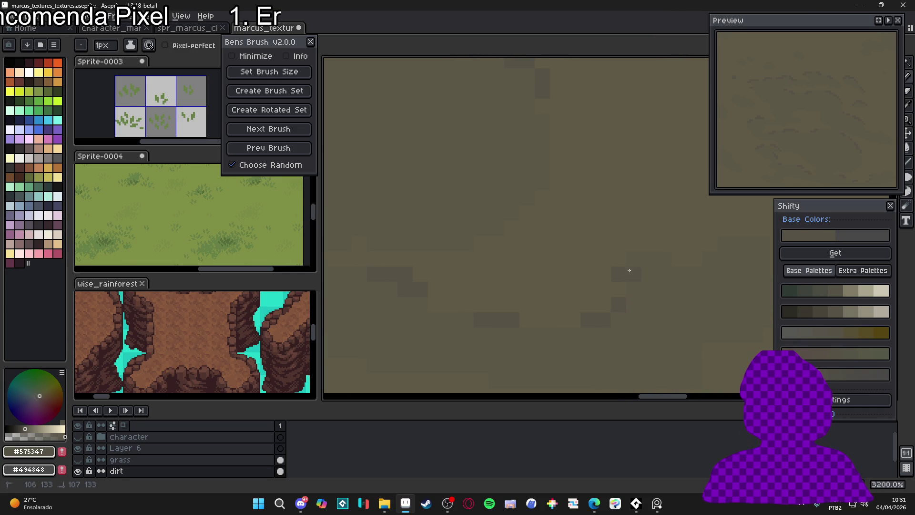
pyautogui.scroll(-7, 667, 263)
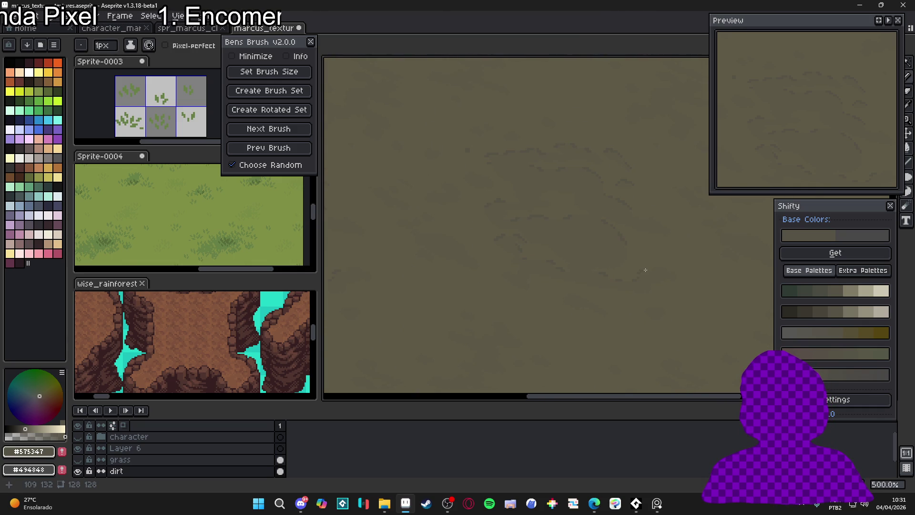
pyautogui.scroll(-1, 651, 271)
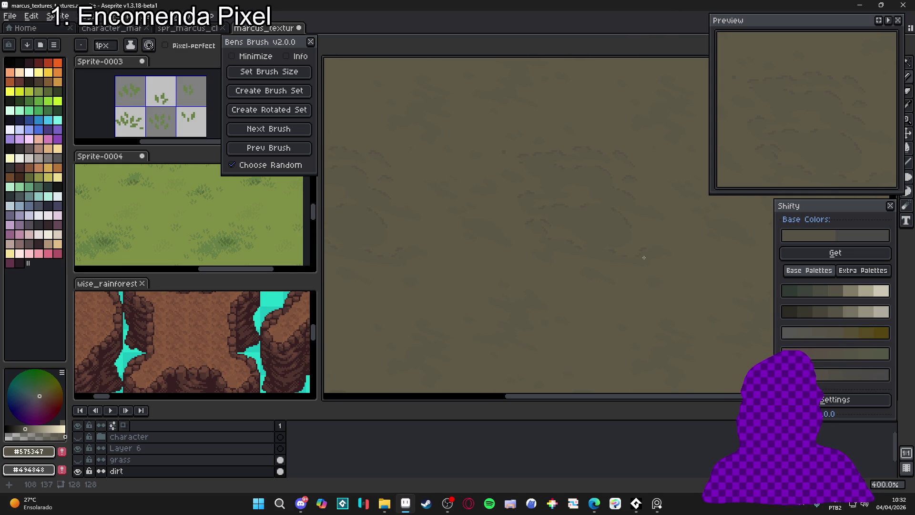
pyautogui.scroll(-1, 587, 262)
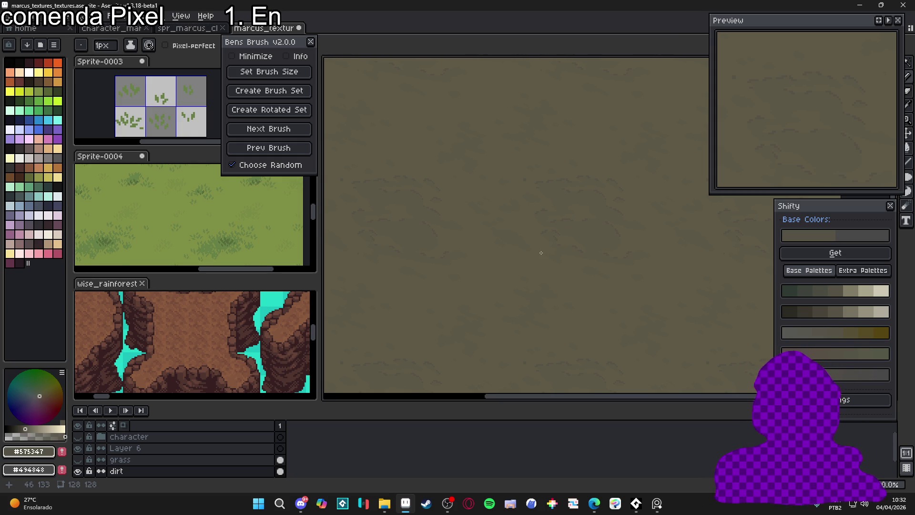
# - Paint more dark crack pixels and re-pick the darker dirt tone #575347
pyautogui.scroll(8, 524, 245)
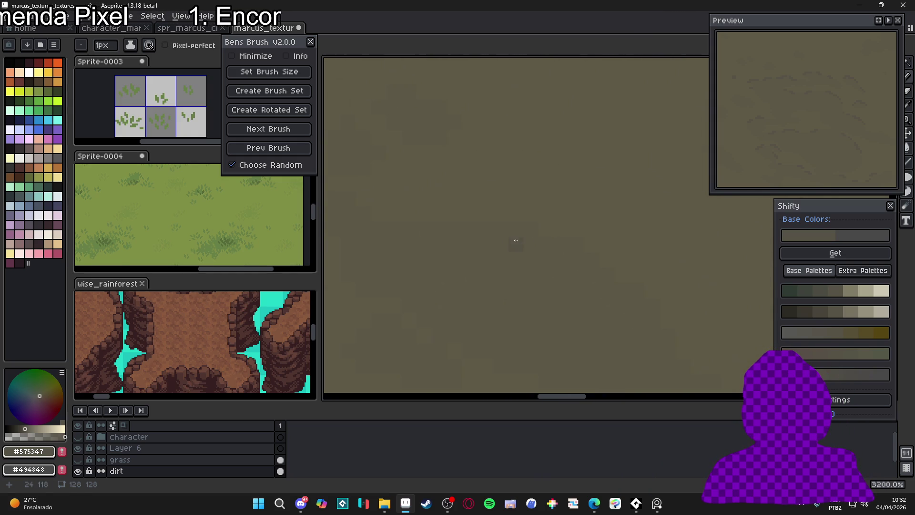
pyautogui.moveTo(491, 227)
pyautogui.mouseDown()
pyautogui.moveTo(528, 245)
pyautogui.moveTo(558, 245)
pyautogui.moveTo(527, 225)
pyautogui.mouseUp()
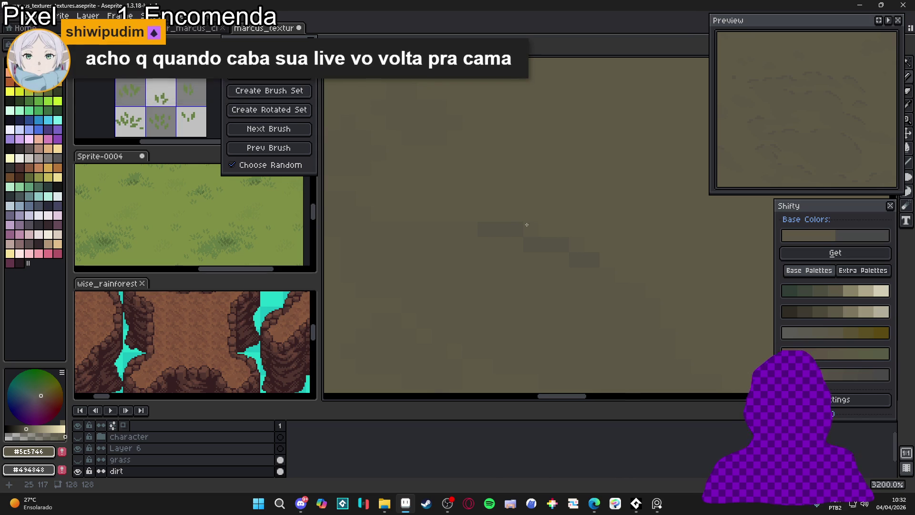
pyautogui.hscroll(-1, 526, 237)
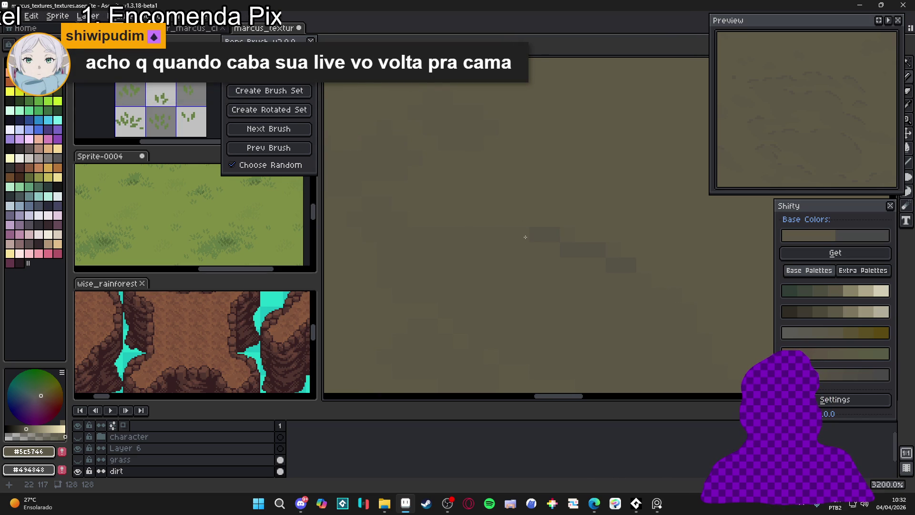
pyautogui.scroll(1, 476, 235)
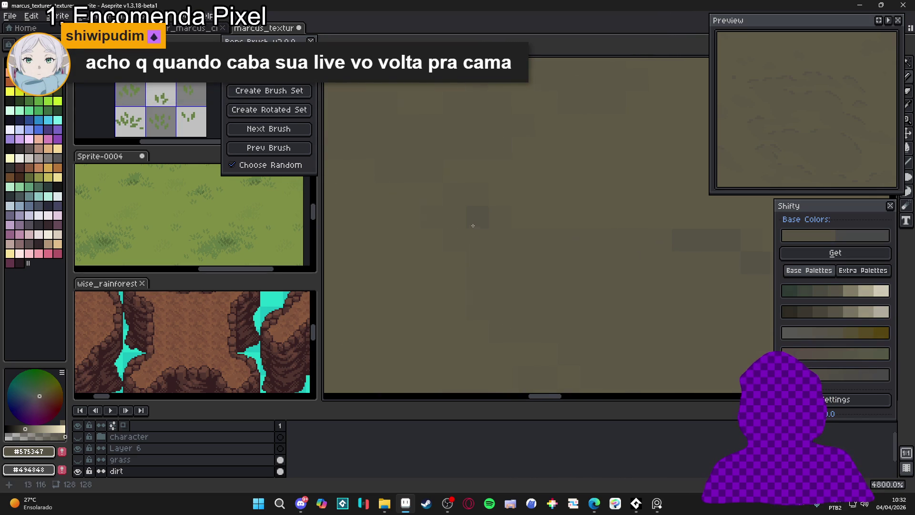
pyautogui.keyDown('alt'); pyautogui.click(495, 219); pyautogui.keyUp('alt')
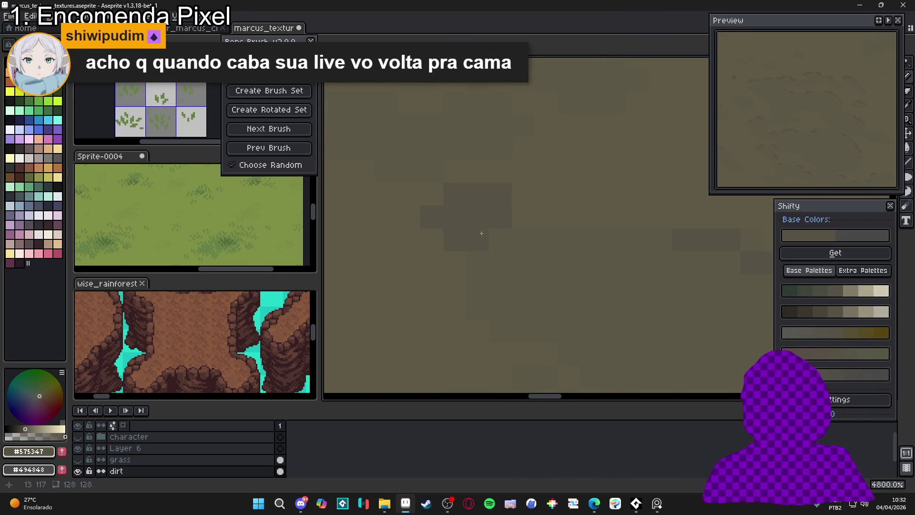
pyautogui.scroll(-1, 496, 279)
pyautogui.scroll(-2, 496, 278)
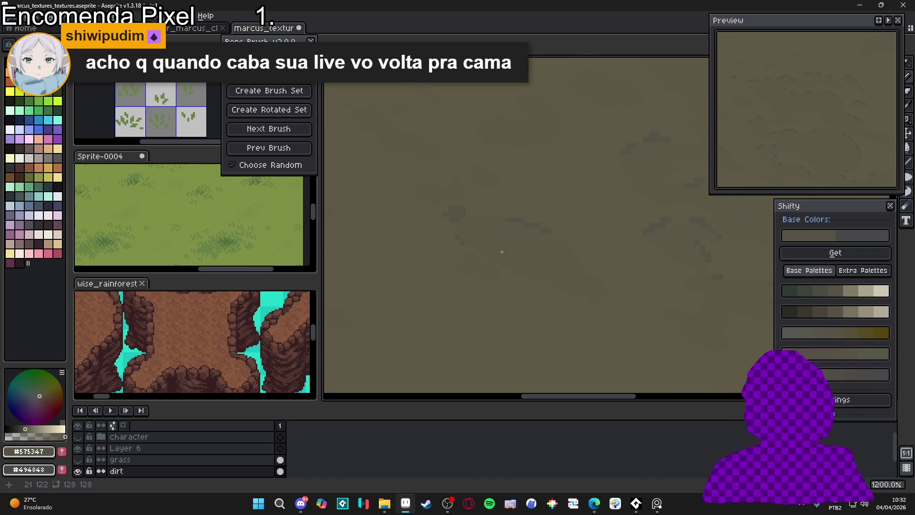
pyautogui.scroll(3, 488, 258)
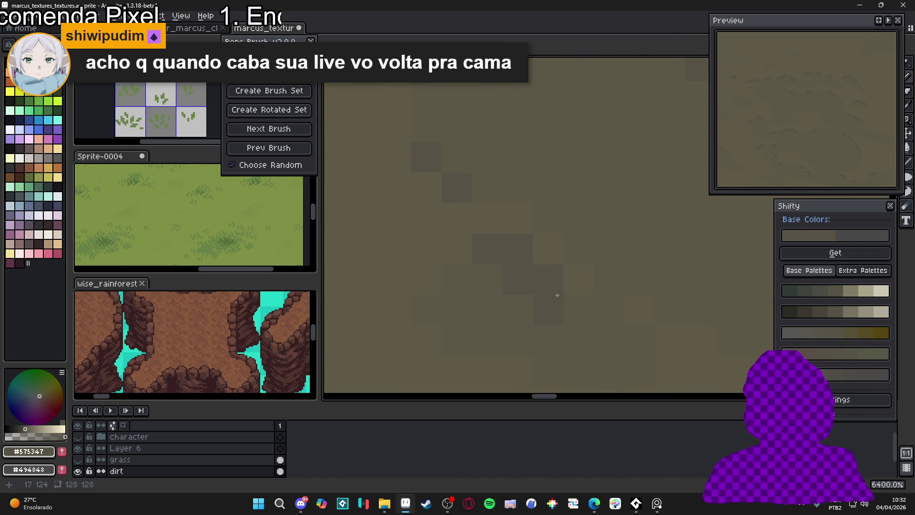
# - Paint several dark #575347 clump patches filling gaps in the dirt
pyautogui.click(603, 310)
pyautogui.scroll(-3, 621, 330)
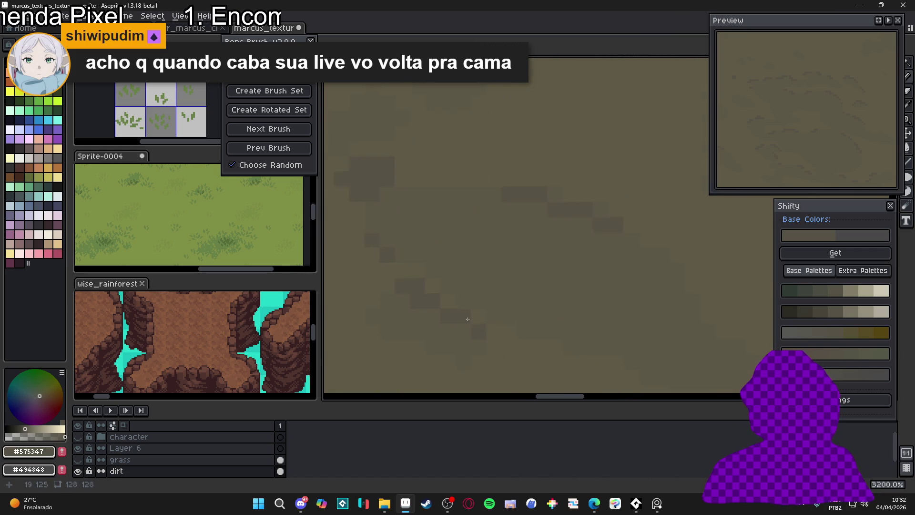
pyautogui.click(618, 248)
pyautogui.scroll(-3, 617, 249)
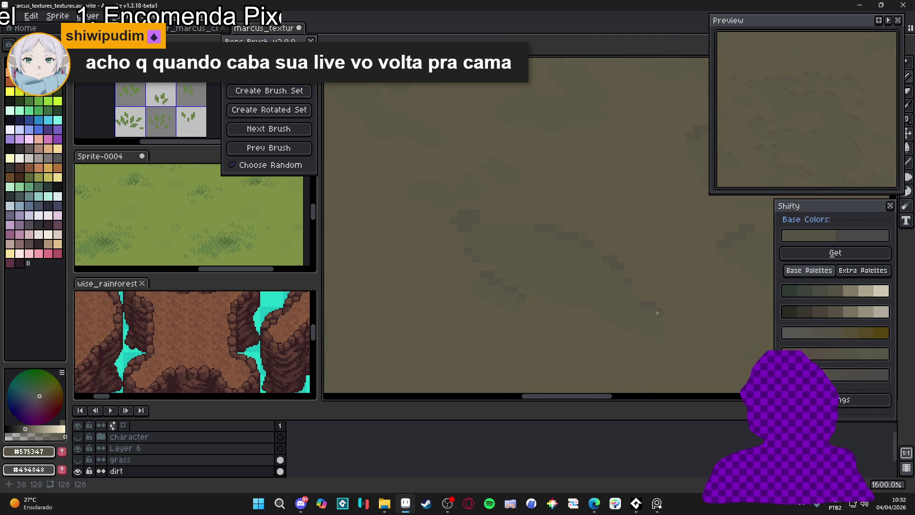
pyautogui.scroll(-1, 518, 226)
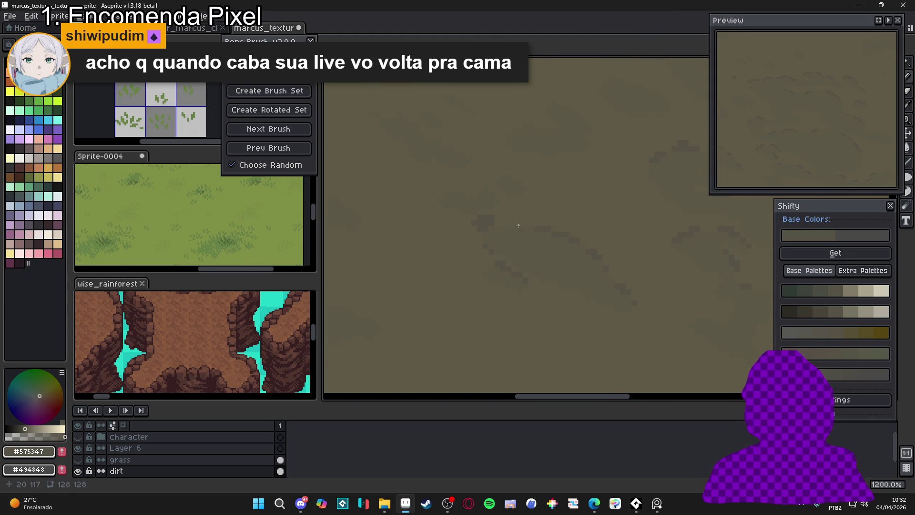
pyautogui.scroll(3, 500, 187)
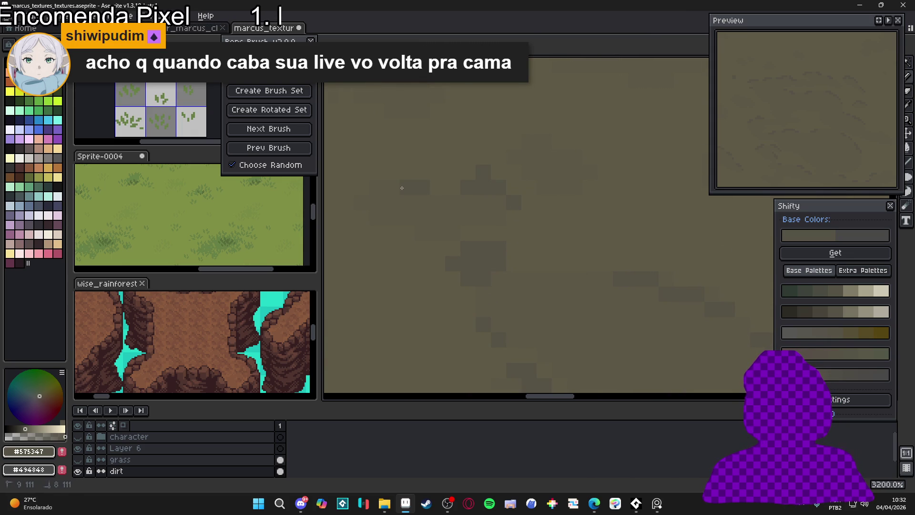
pyautogui.moveTo(377, 190); pyautogui.dragTo(447, 211)
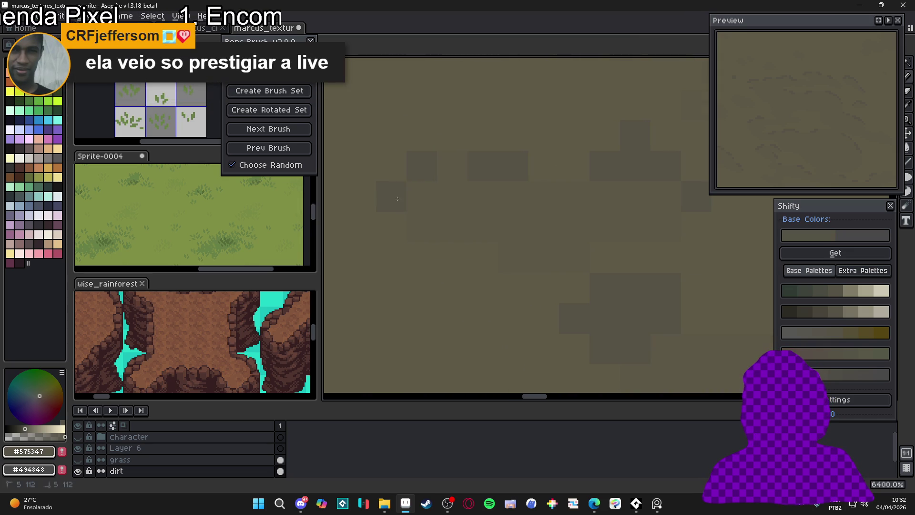
pyautogui.scroll(-3, 488, 222)
pyautogui.scroll(5, 515, 205)
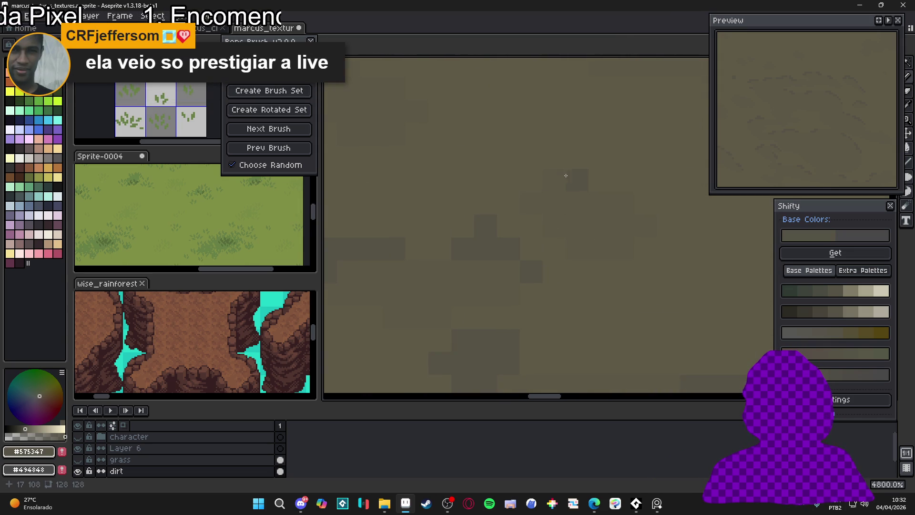
pyautogui.scroll(-2, 585, 197)
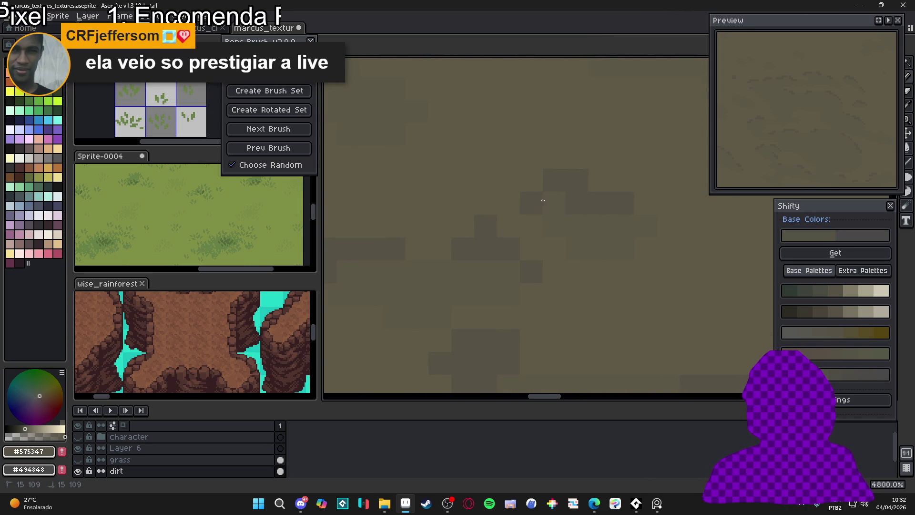
pyautogui.scroll(1, 604, 226)
pyautogui.scroll(-6, 603, 225)
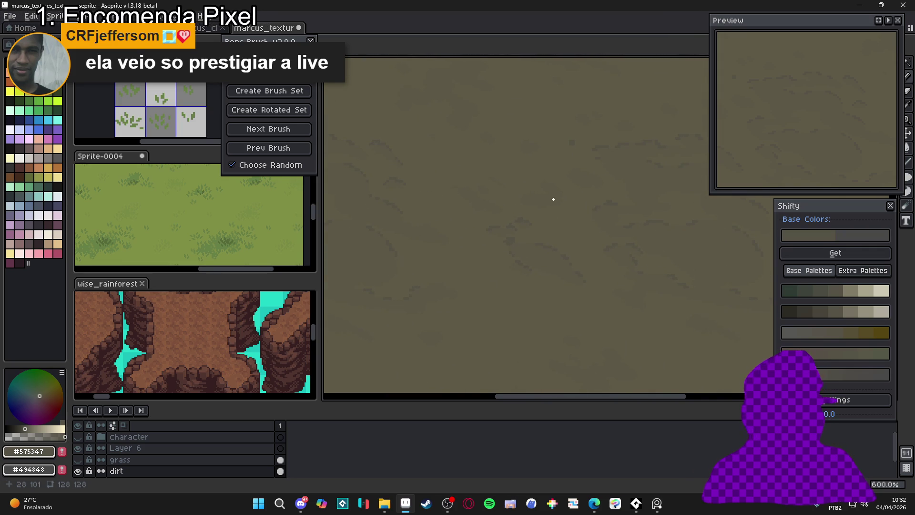
# - Paint a row of dark crack pixels and extend its right end by two pixels
pyautogui.scroll(4, 554, 200)
pyautogui.scroll(3, 536, 171)
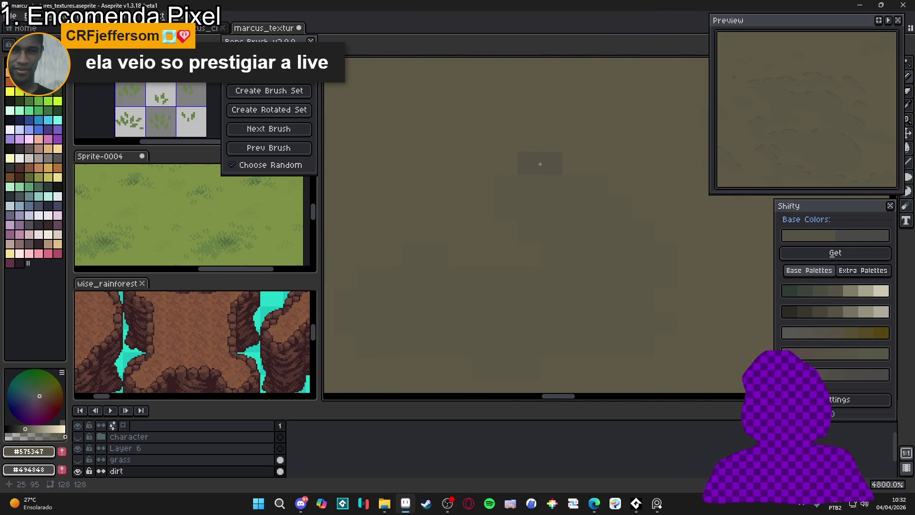
pyautogui.moveTo(598, 184); pyautogui.dragTo(560, 181)
pyautogui.keyDown('alt'); pyautogui.click(568, 162); pyautogui.keyUp('alt')
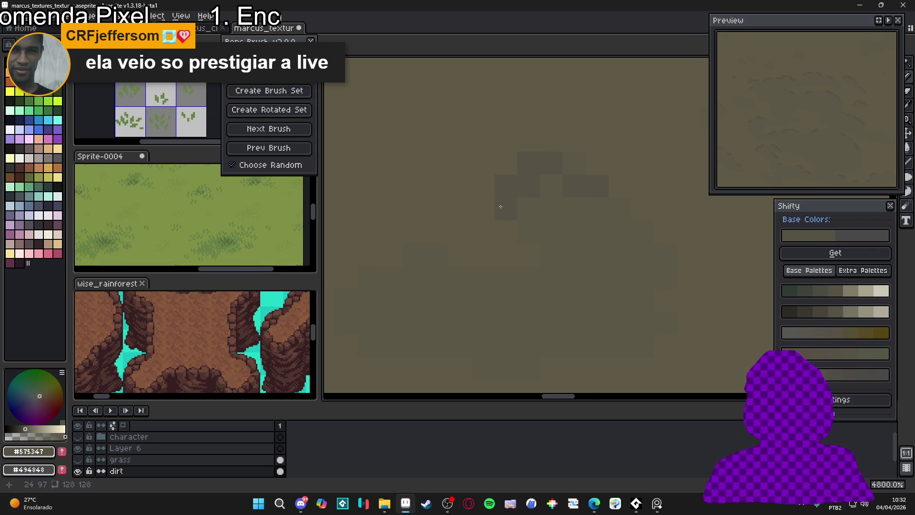
pyautogui.click(622, 212)
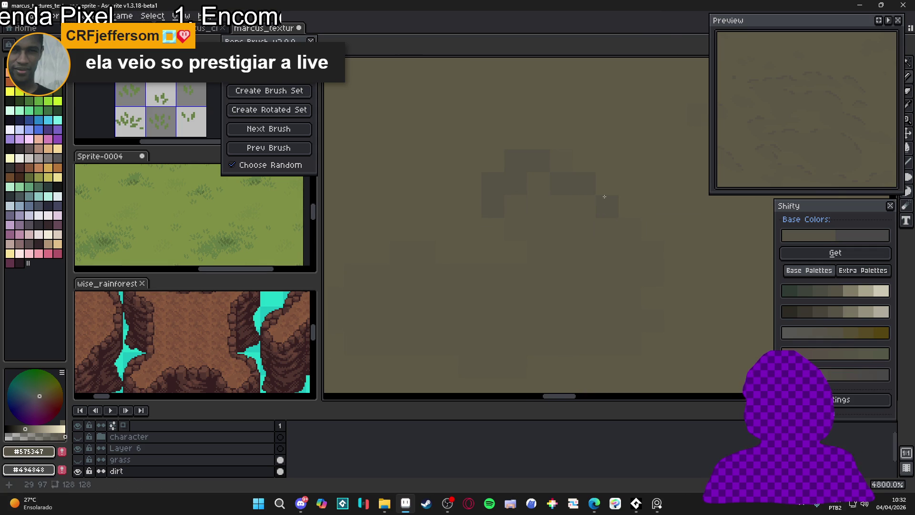
pyautogui.click(626, 214)
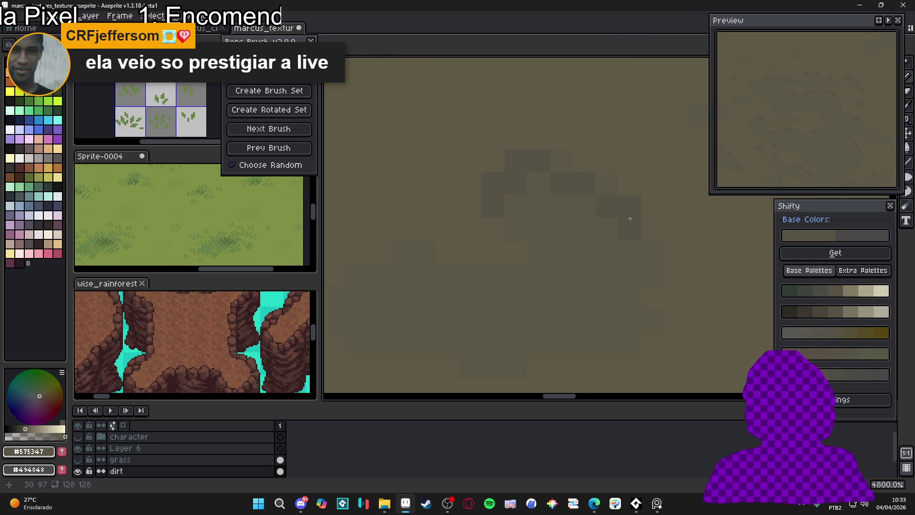
# - Eyedrop the lighter base dirt tone, then switch back to the darker dirt colour
pyautogui.keyDown('alt'); pyautogui.click(648, 222); pyautogui.keyUp('alt')
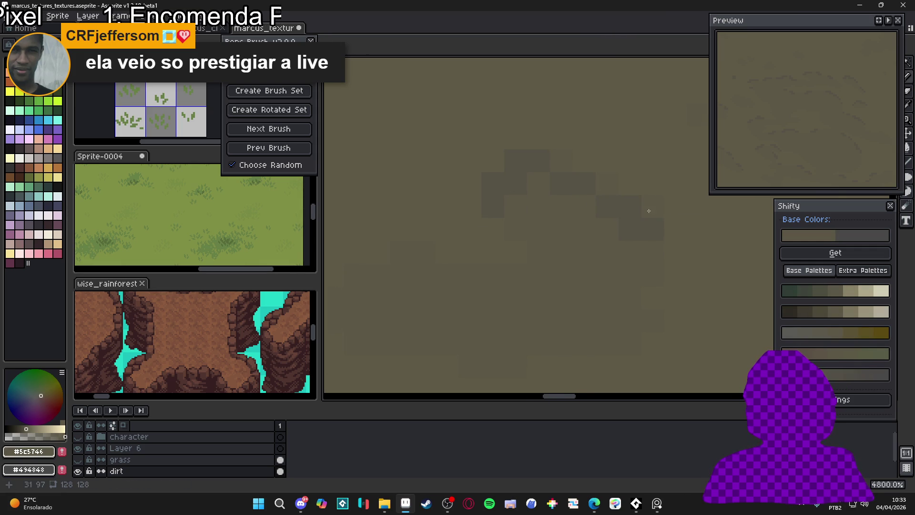
pyautogui.scroll(-1, 630, 238)
pyautogui.scroll(1, 563, 245)
pyautogui.keyDown('alt'); pyautogui.click(578, 239); pyautogui.keyUp('alt')
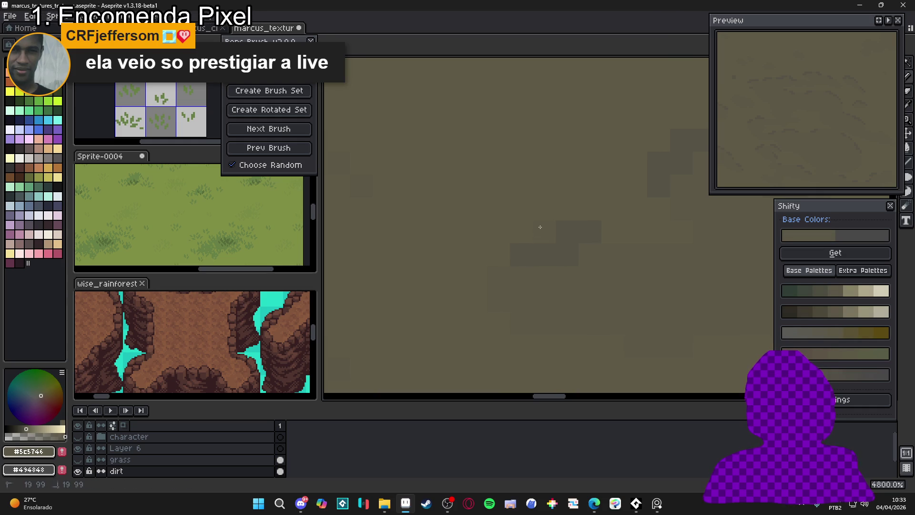
pyautogui.scroll(-1, 582, 229)
pyautogui.scroll(1, 523, 268)
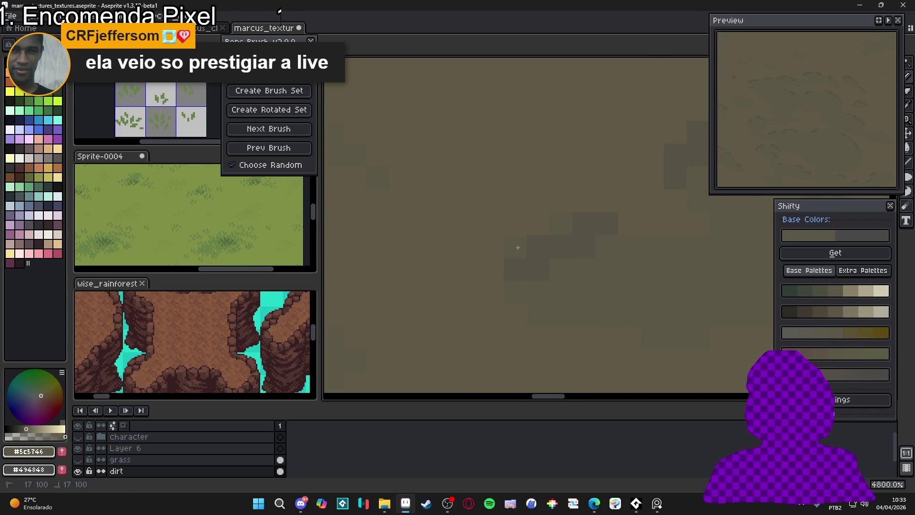
pyautogui.scroll(-3, 548, 260)
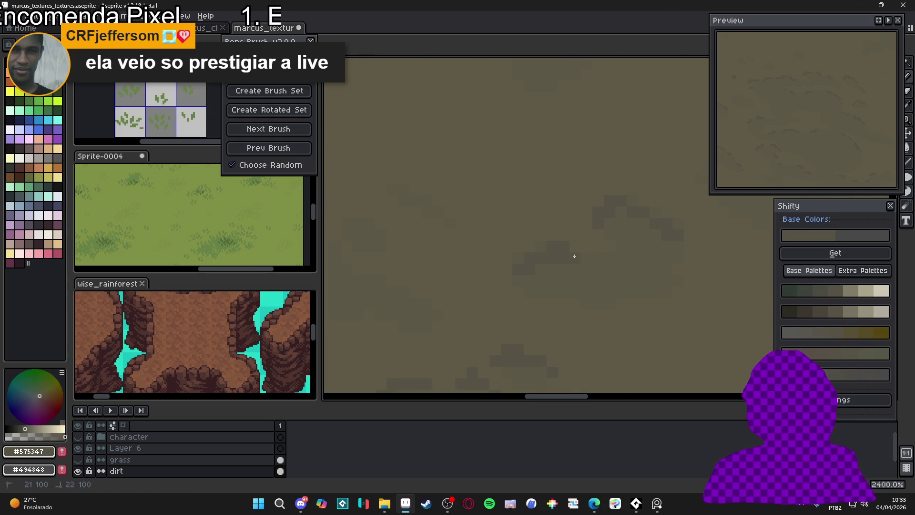
pyautogui.scroll(-4, 582, 262)
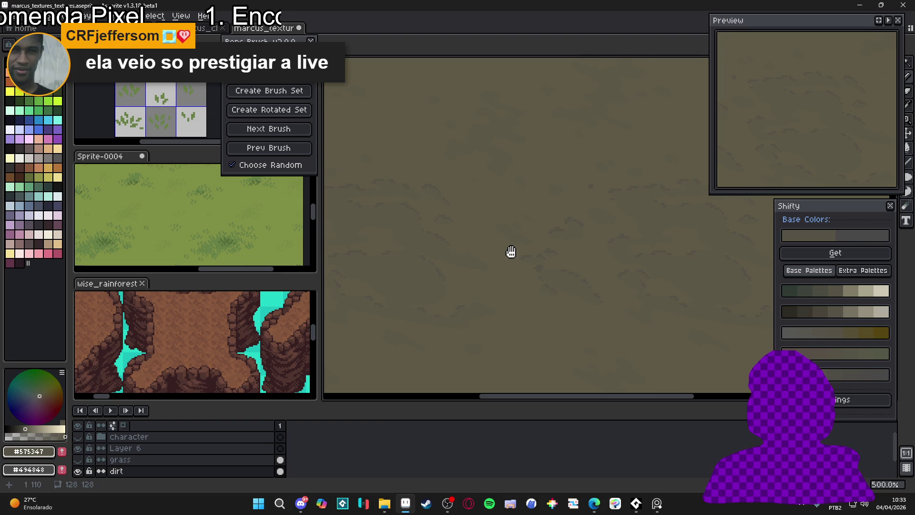
# - Paint a short dark diagonal crack stroke on the dirt tile
pyautogui.scroll(8, 511, 251)
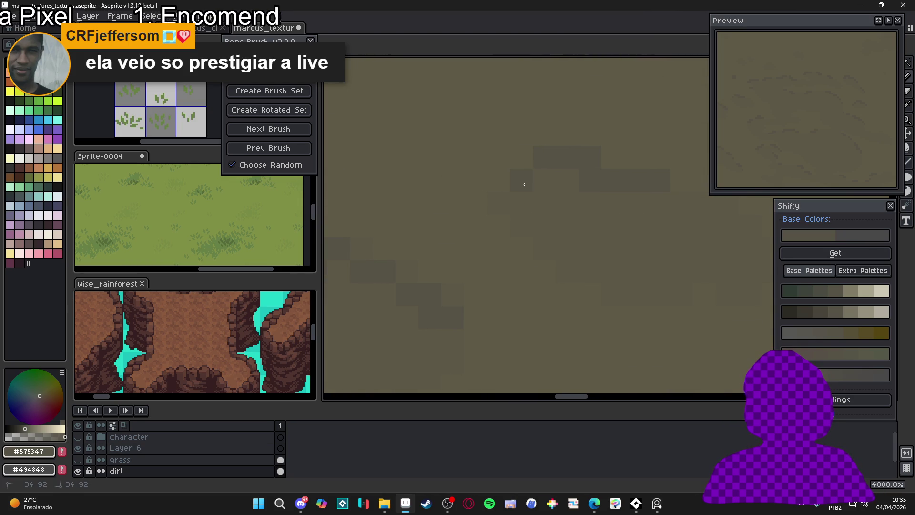
pyautogui.moveTo(525, 185); pyautogui.dragTo(497, 198)
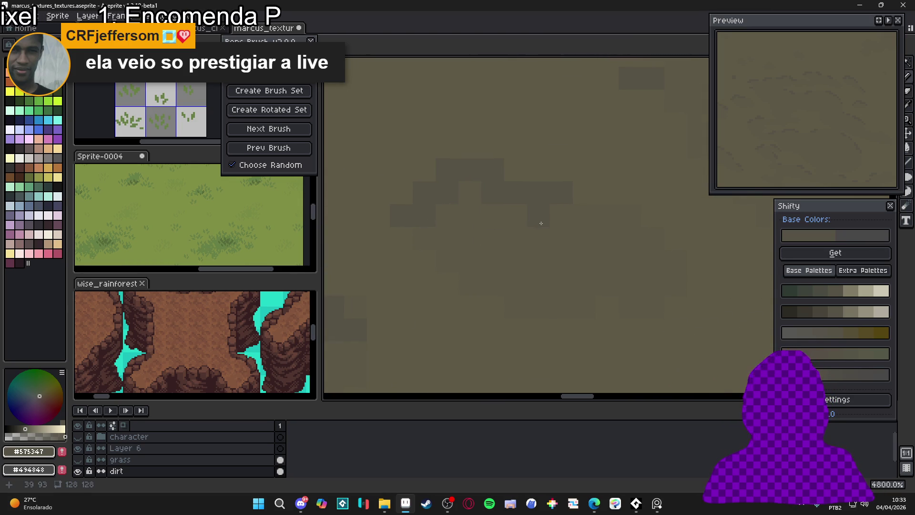
pyautogui.scroll(-4, 664, 272)
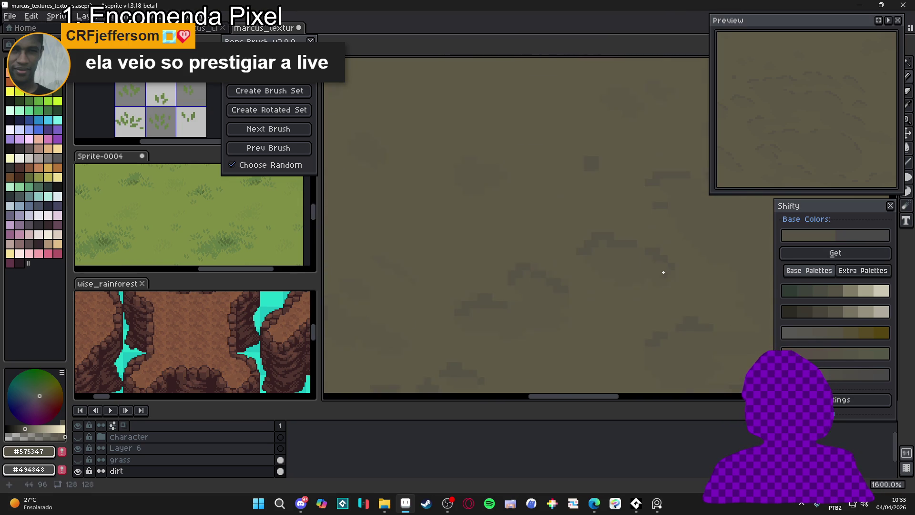
pyautogui.scroll(-6, 664, 272)
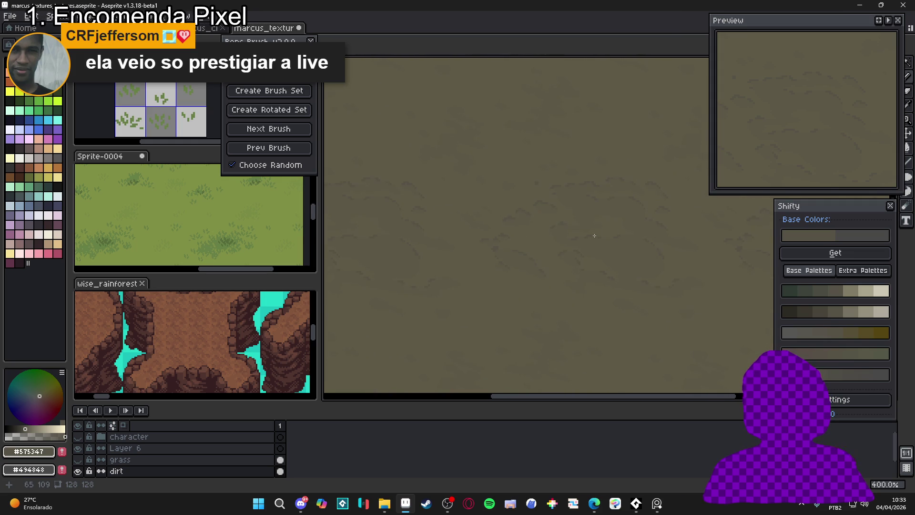
pyautogui.scroll(8, 595, 236)
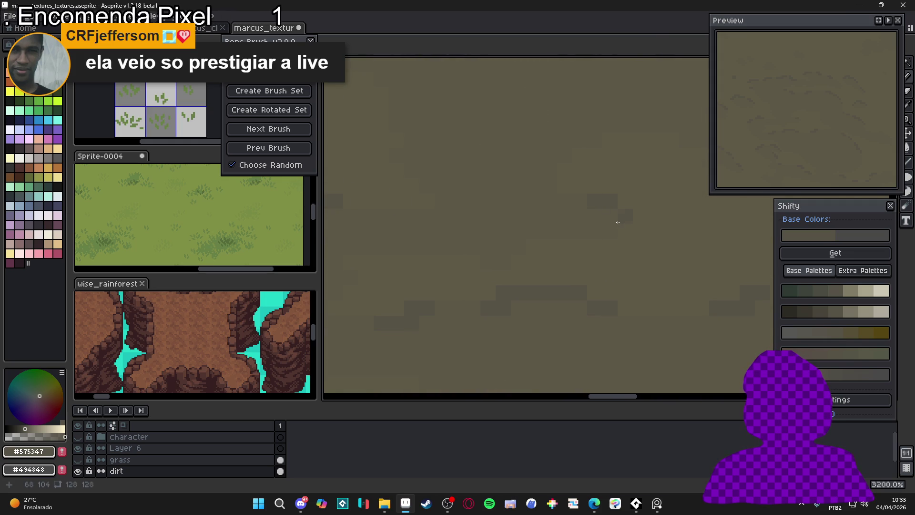
pyautogui.scroll(-1, 599, 220)
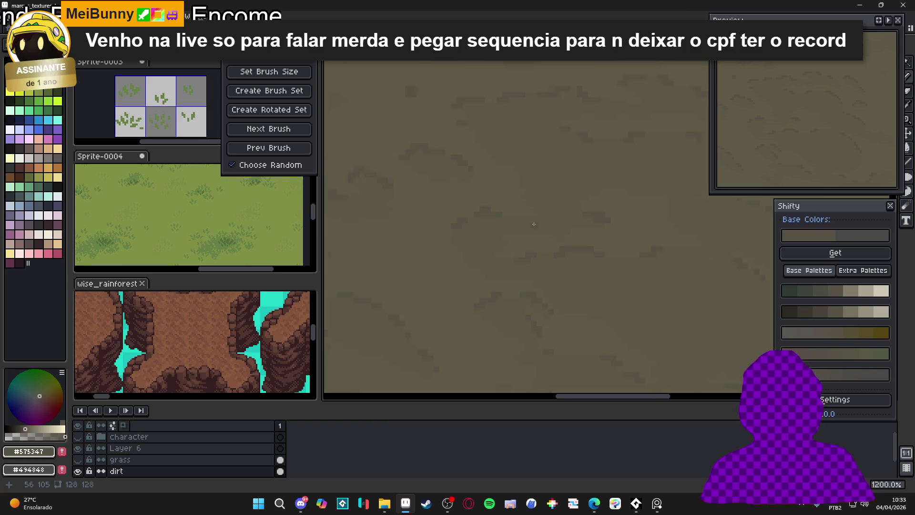
pyautogui.scroll(-3, 501, 216)
pyautogui.scroll(10, 592, 331)
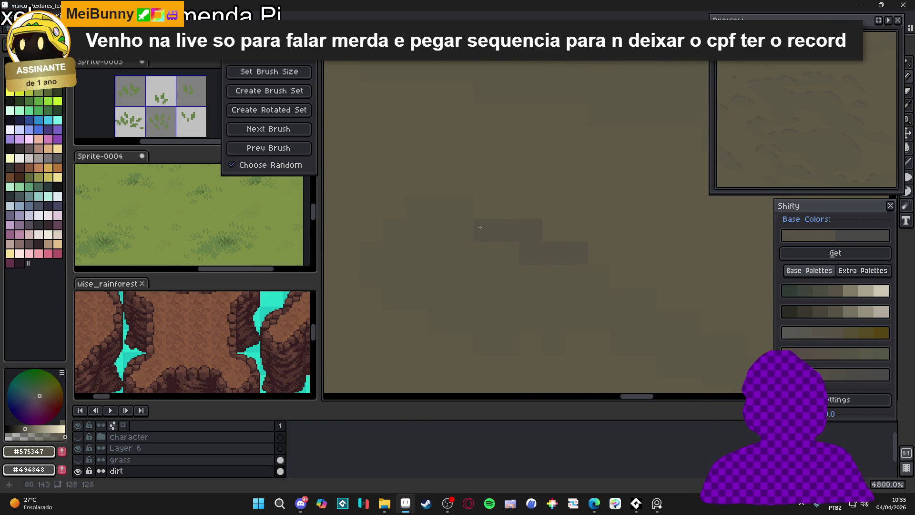
# - Draw a long stepped dark crack down-left, then continue it down-right in #5C5746
pyautogui.moveTo(466, 231)
pyautogui.mouseDown()
pyautogui.moveTo(415, 207)
pyautogui.moveTo(415, 227)
pyautogui.moveTo(368, 253)
pyautogui.mouseUp()
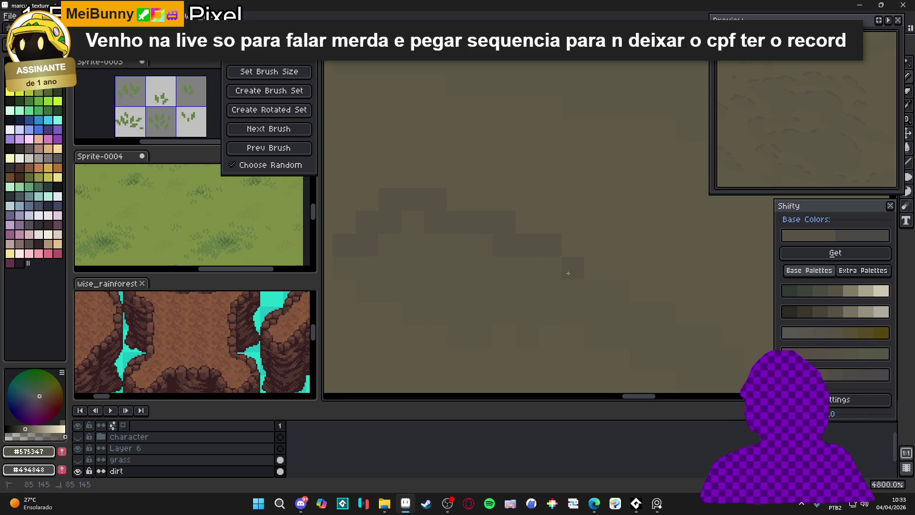
pyautogui.click(619, 291)
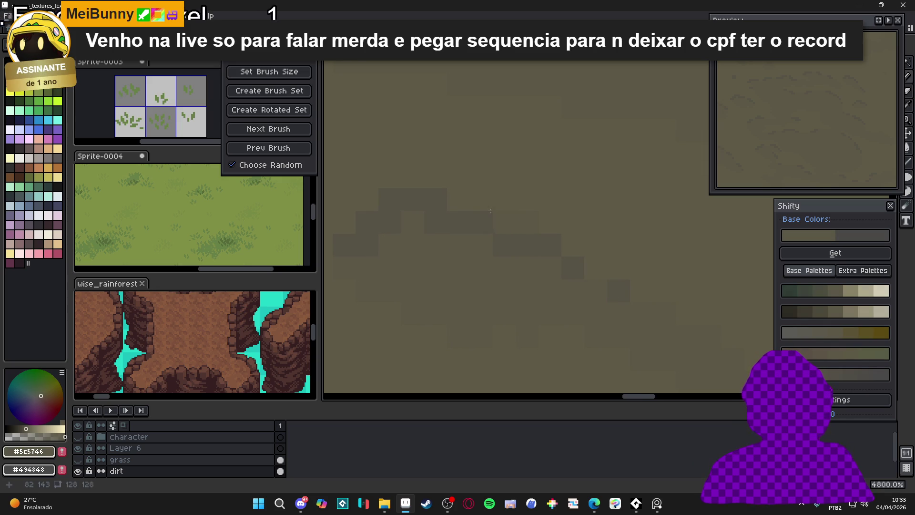
pyautogui.scroll(-1, 435, 260)
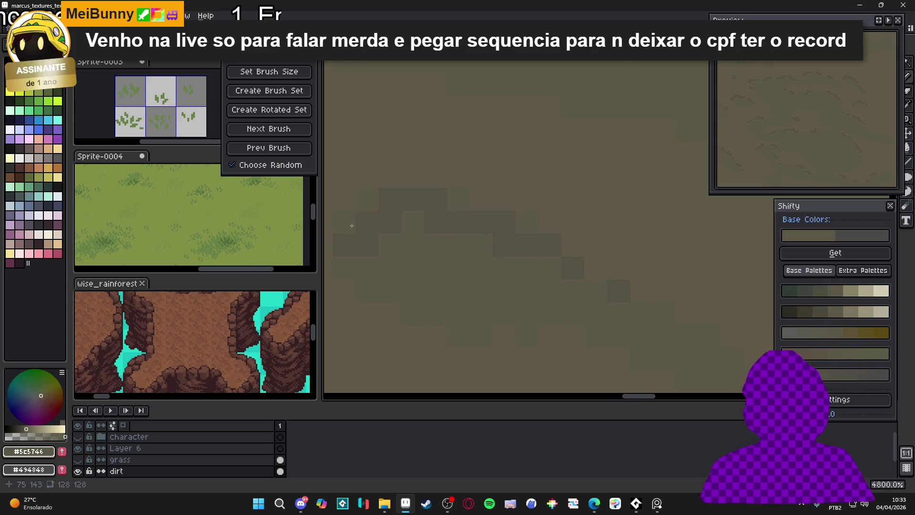
pyautogui.moveTo(588, 296); pyautogui.dragTo(617, 311)
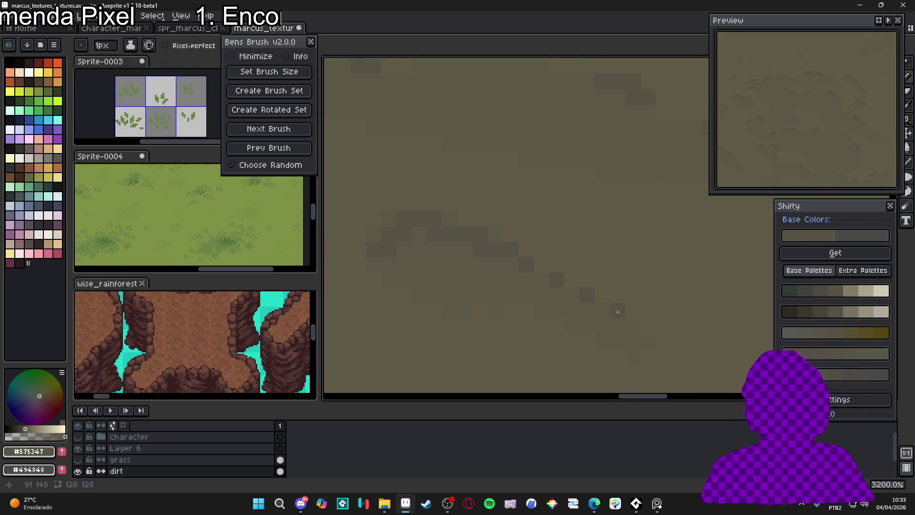
pyautogui.scroll(-4, 606, 312)
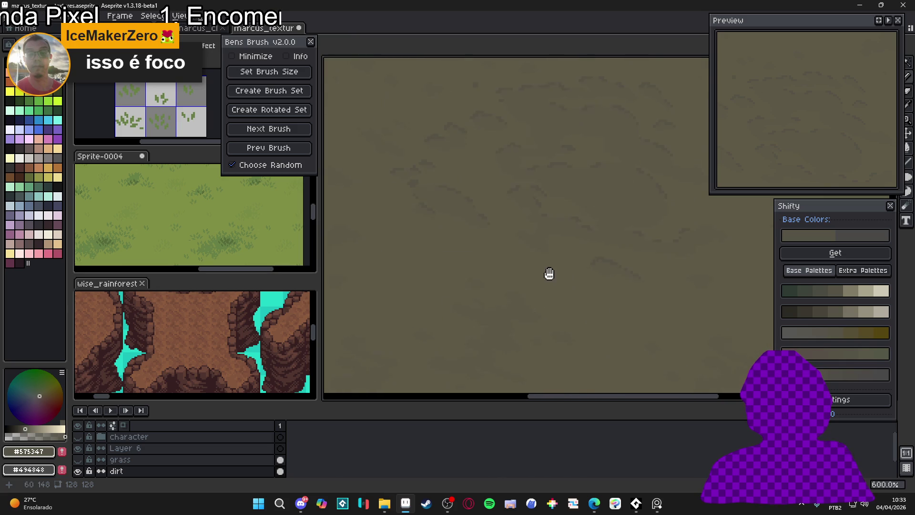
pyautogui.scroll(3, 640, 235)
pyautogui.scroll(5, 525, 204)
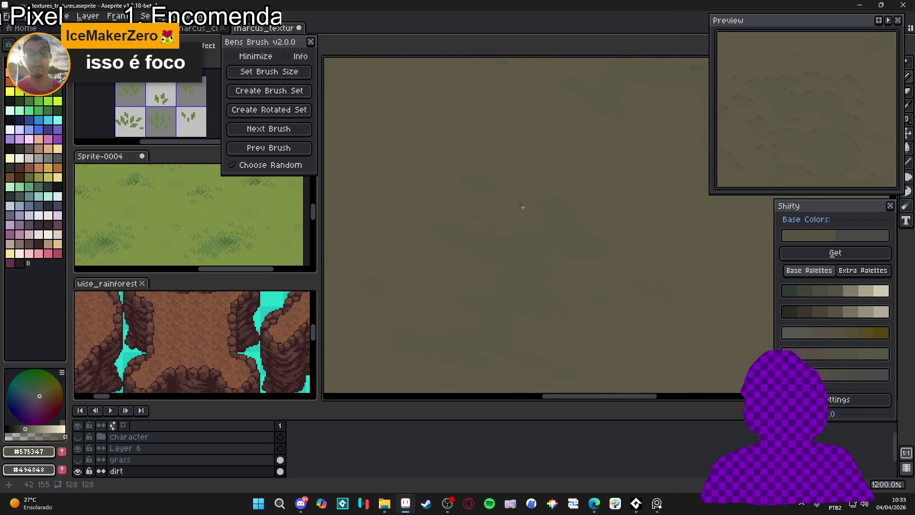
# - Dot extra dark pixels along the cracks, including a two-pixel block and gap fills
pyautogui.click(601, 186)
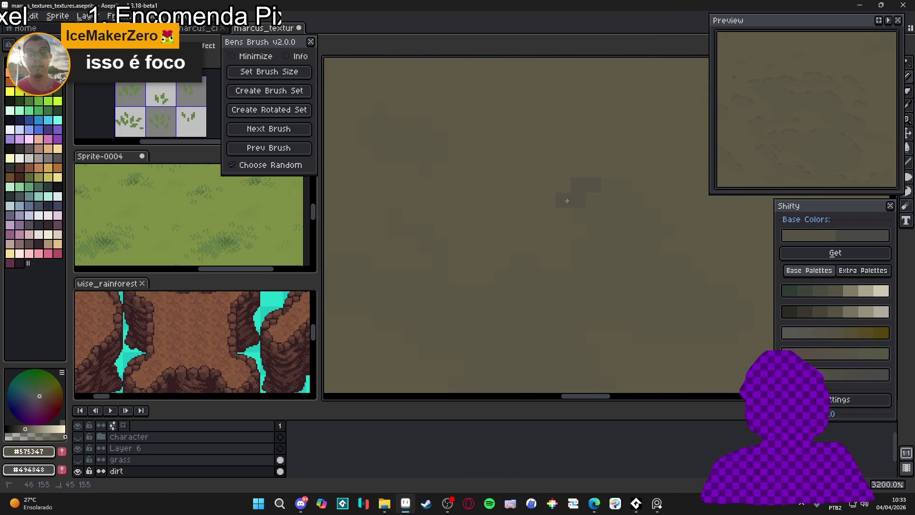
pyautogui.click(627, 208)
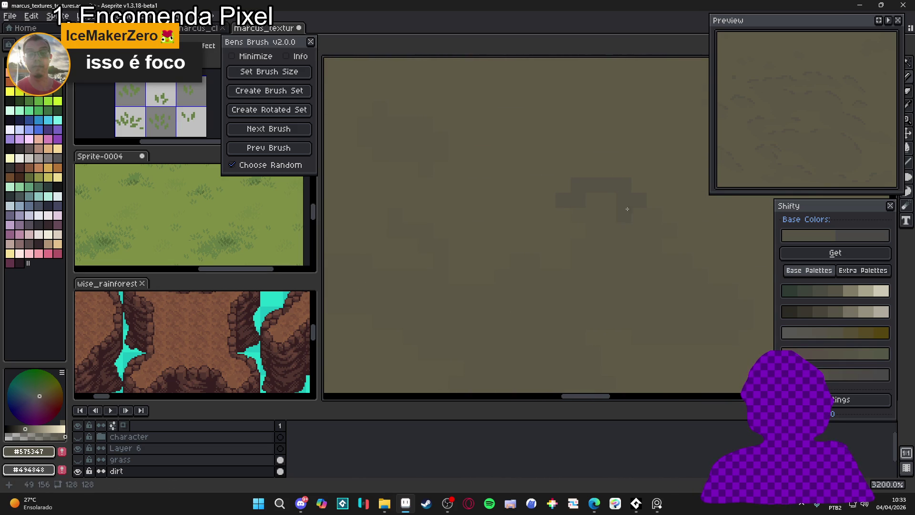
pyautogui.scroll(1, 664, 234)
pyautogui.click(662, 255)
pyautogui.moveTo(739, 300); pyautogui.dragTo(580, 284)
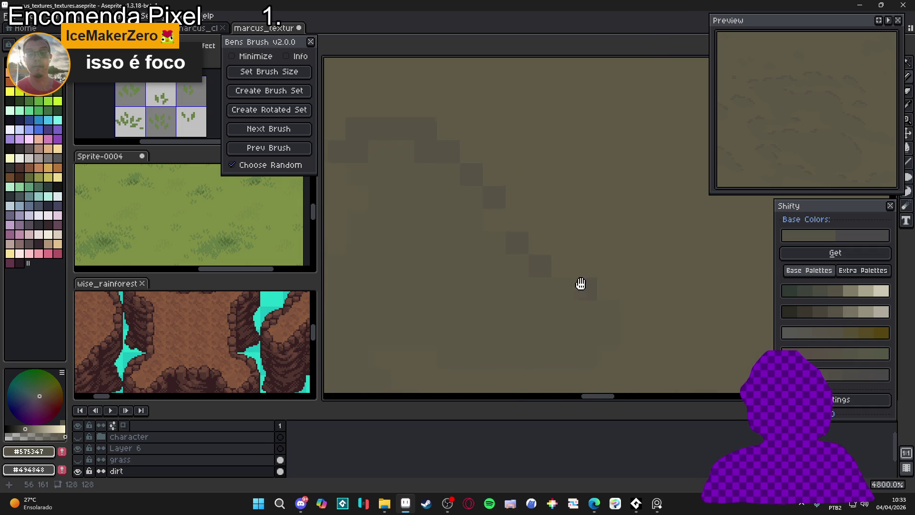
pyautogui.click(601, 296)
pyautogui.scroll(-1, 579, 294)
pyautogui.hscroll(-5, 566, 284)
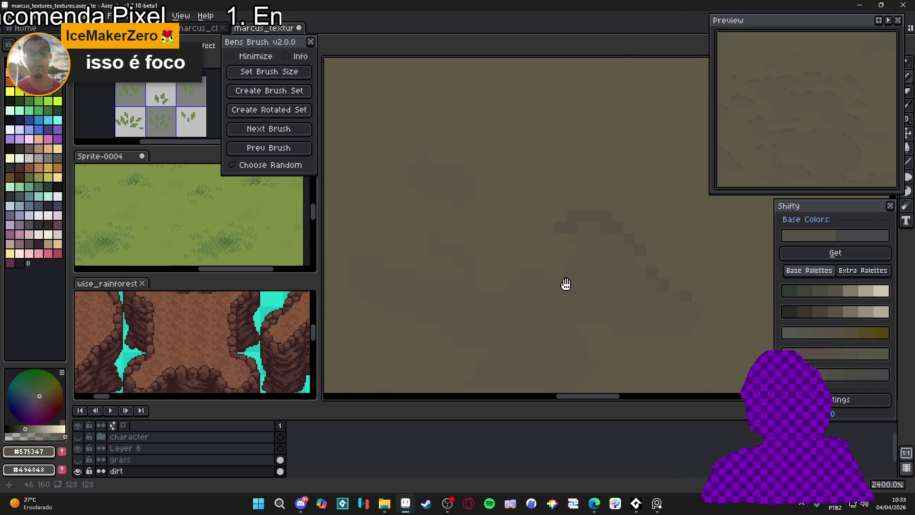
pyautogui.hscroll(-1, 544, 262)
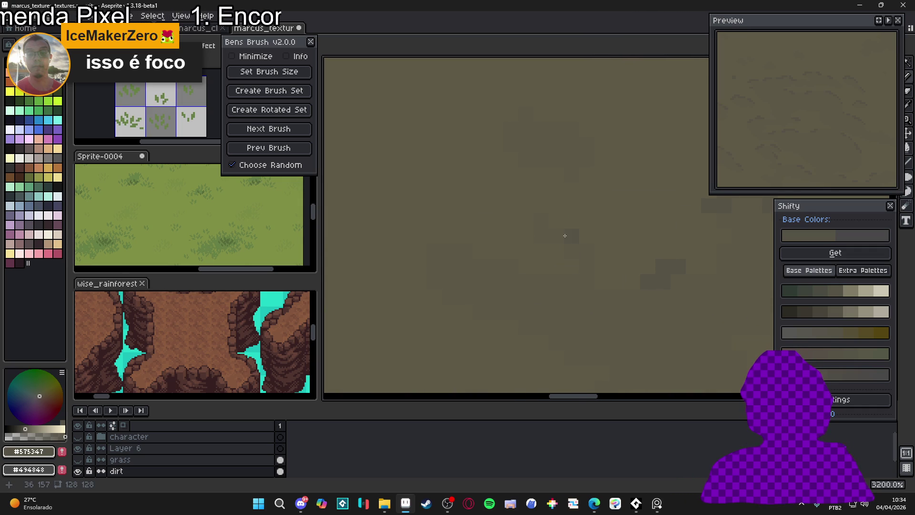
pyautogui.scroll(1, 559, 239)
pyautogui.scroll(-4, 543, 253)
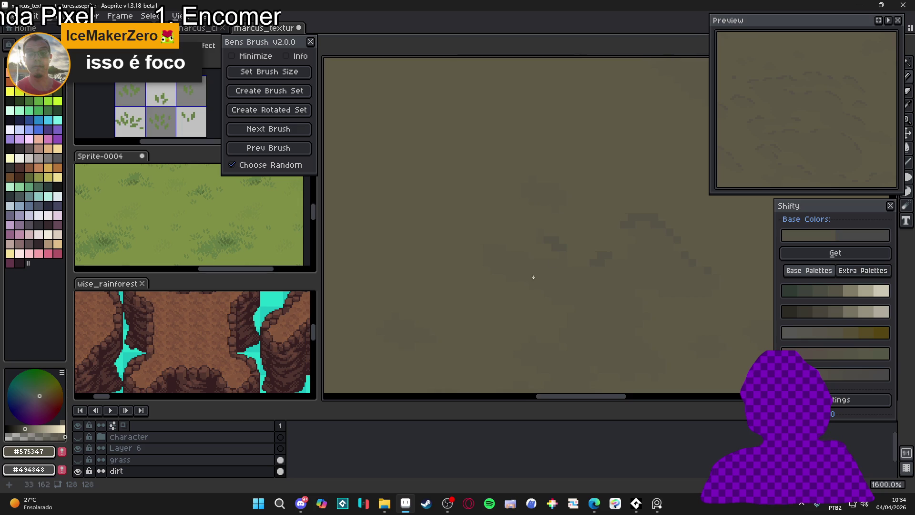
pyautogui.scroll(-4, 525, 270)
pyautogui.scroll(8, 527, 258)
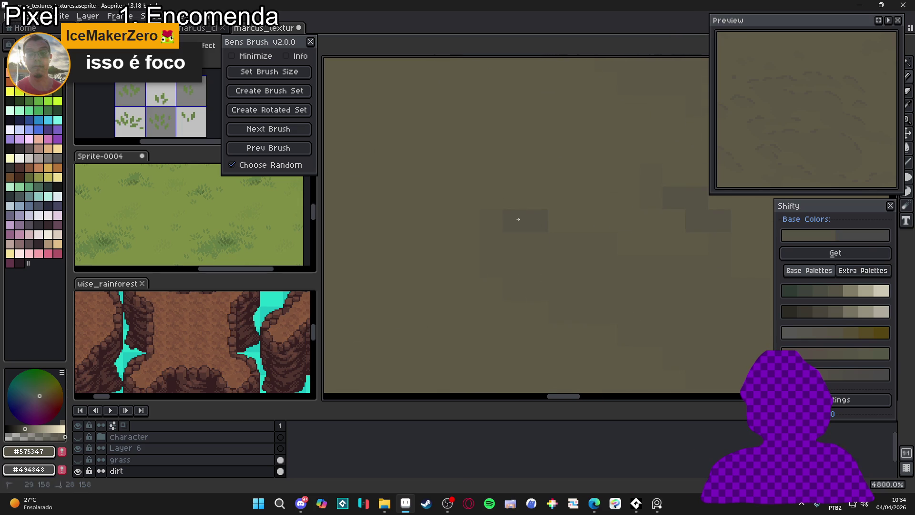
pyautogui.scroll(-6, 575, 270)
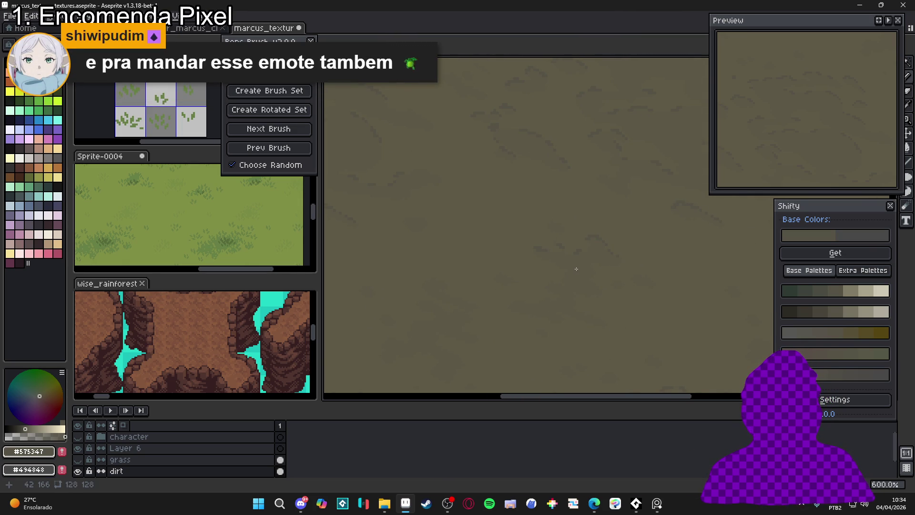
pyautogui.scroll(2, 565, 302)
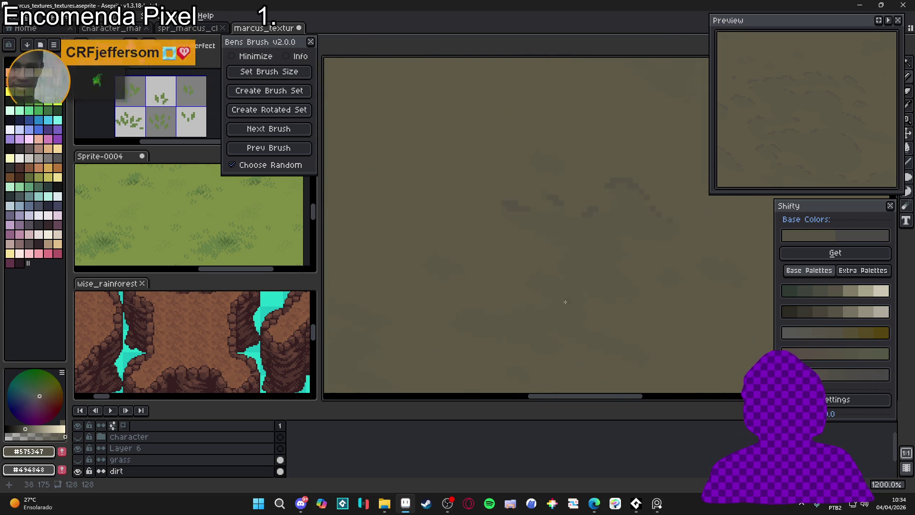
pyautogui.scroll(4, 544, 275)
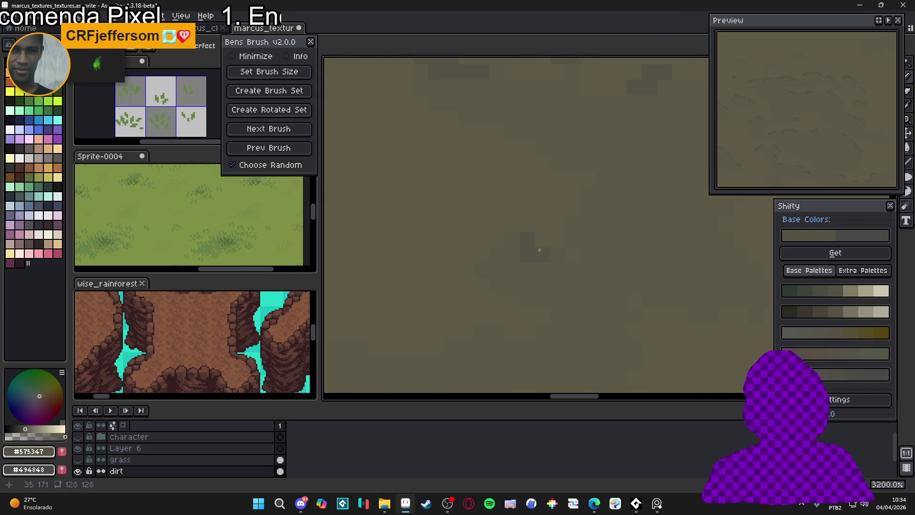
# - Paint dark dirt pixels toward the lower left and dot four small clump patches
pyautogui.moveTo(540, 250); pyautogui.dragTo(480, 272)
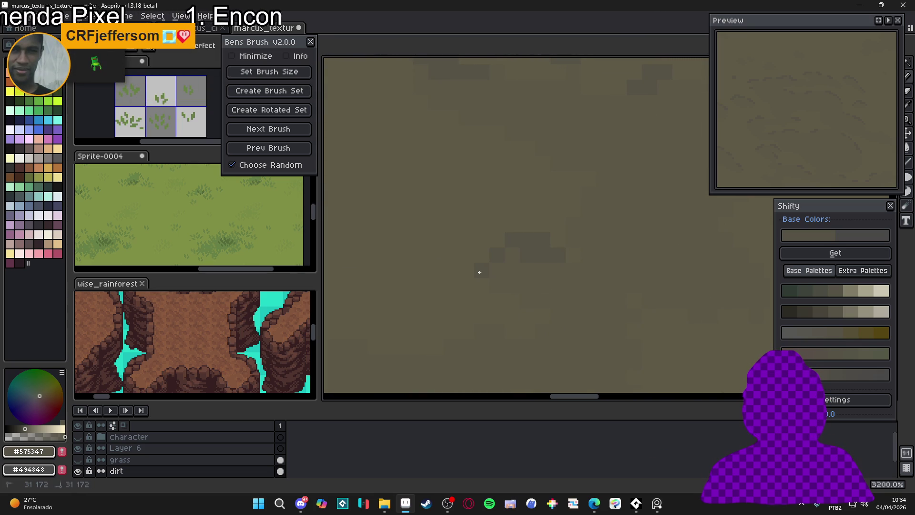
pyautogui.click(576, 222)
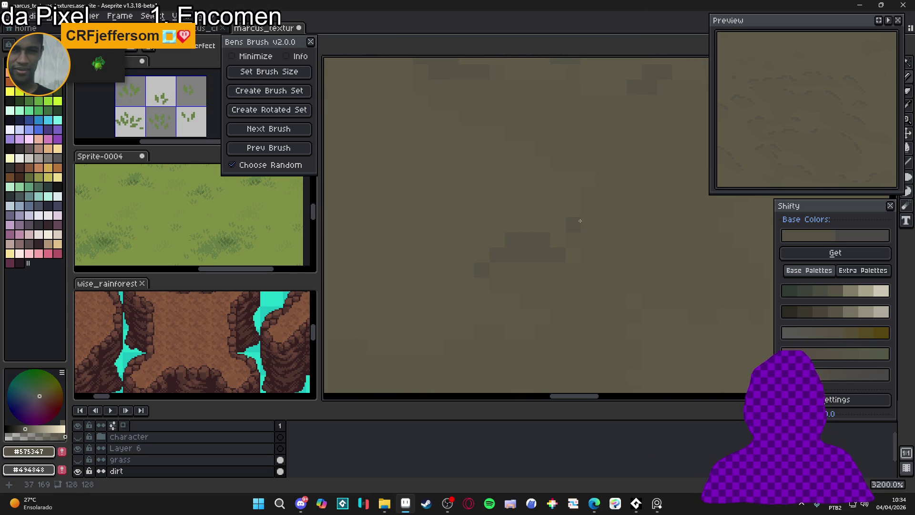
pyautogui.scroll(-4, 553, 252)
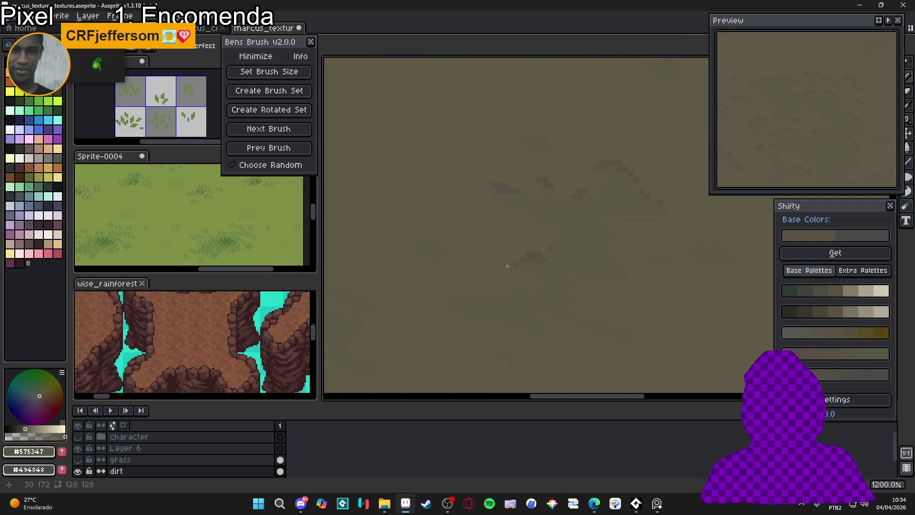
pyautogui.scroll(3, 508, 266)
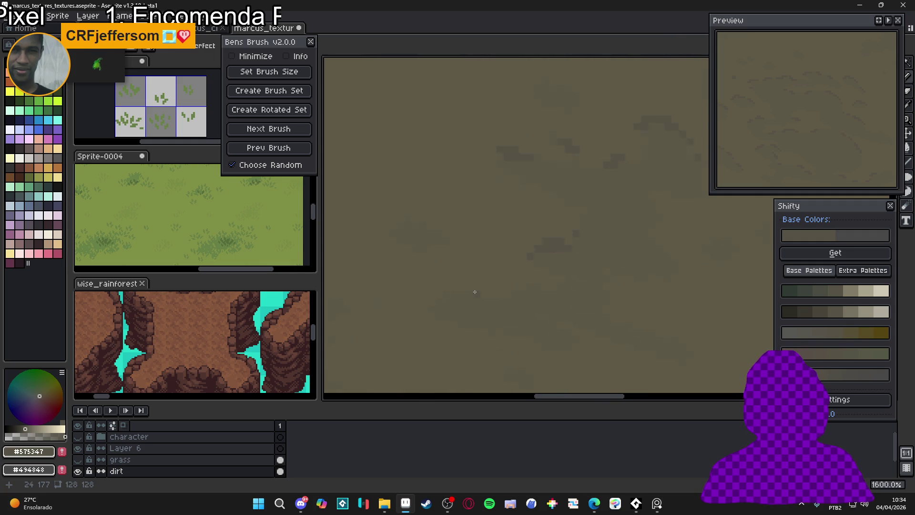
pyautogui.click(432, 305)
pyautogui.click(464, 297)
pyautogui.click(527, 298)
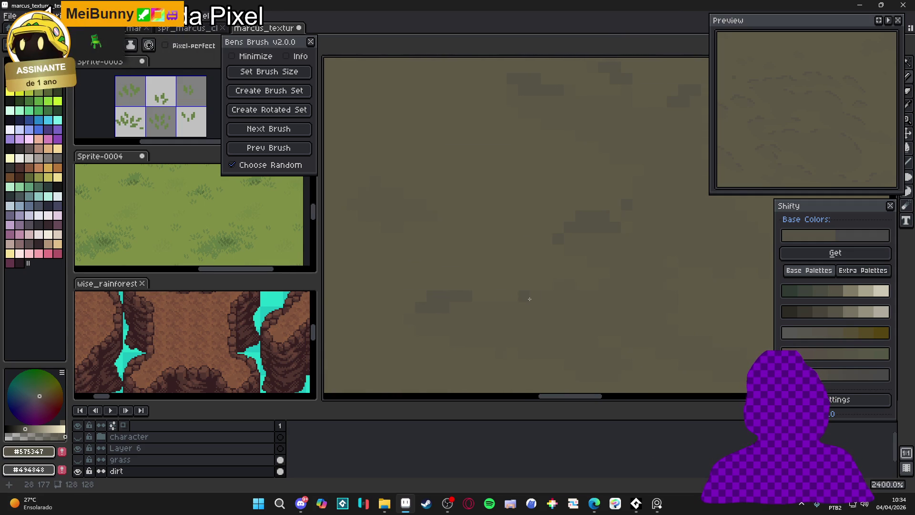
pyautogui.click(573, 297)
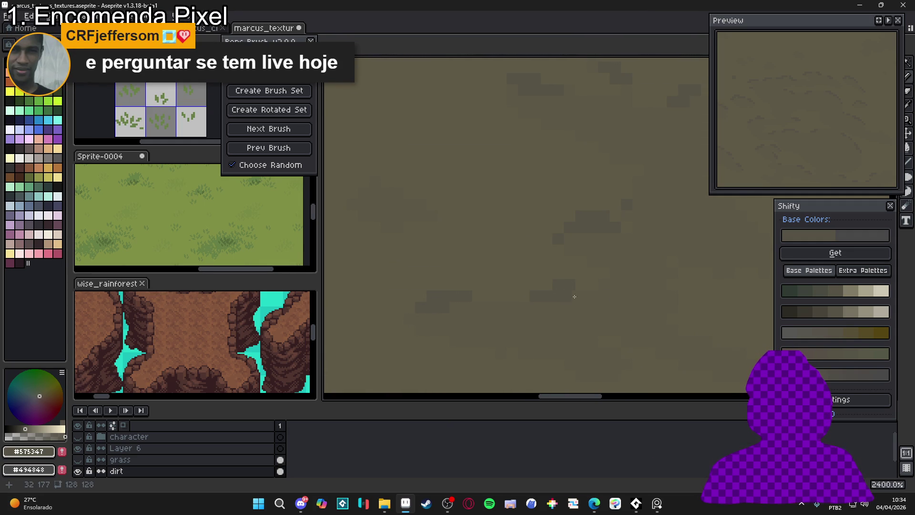
pyautogui.moveTo(596, 276); pyautogui.dragTo(577, 249)
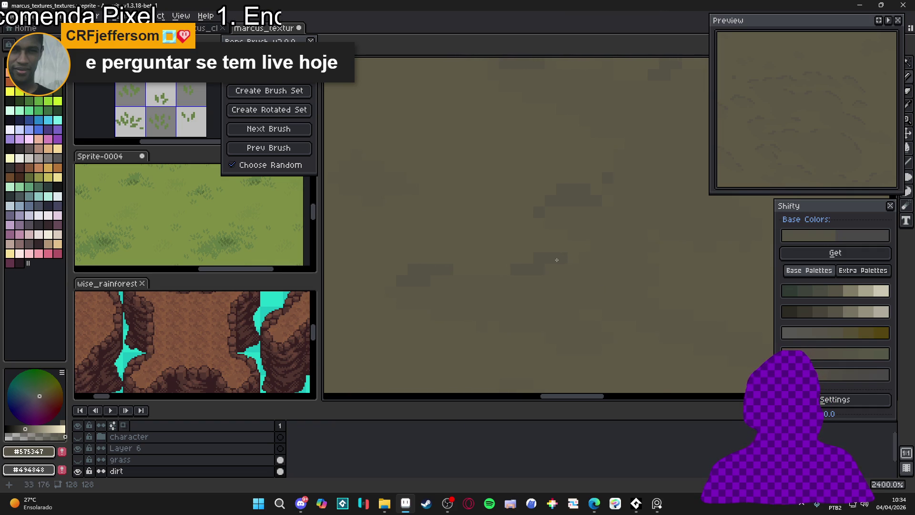
pyautogui.scroll(-5, 557, 260)
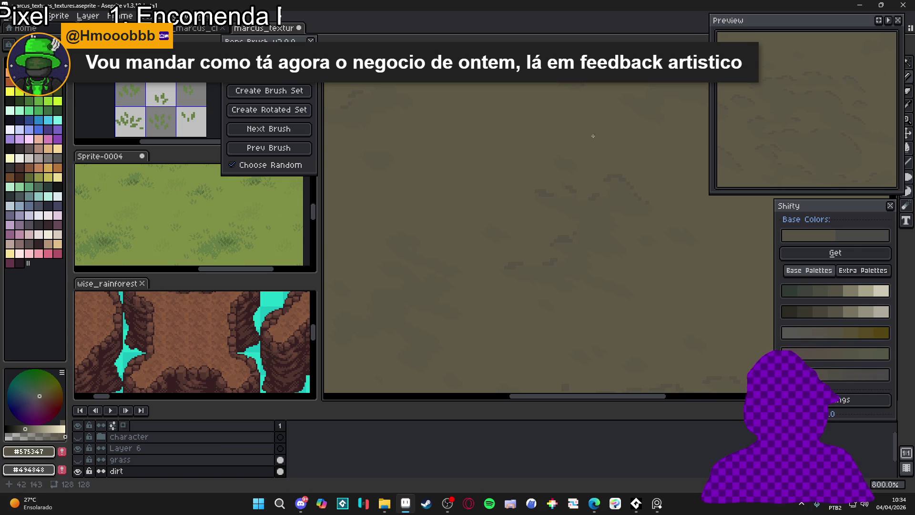
pyautogui.scroll(-3, 577, 240)
pyautogui.scroll(10, 576, 241)
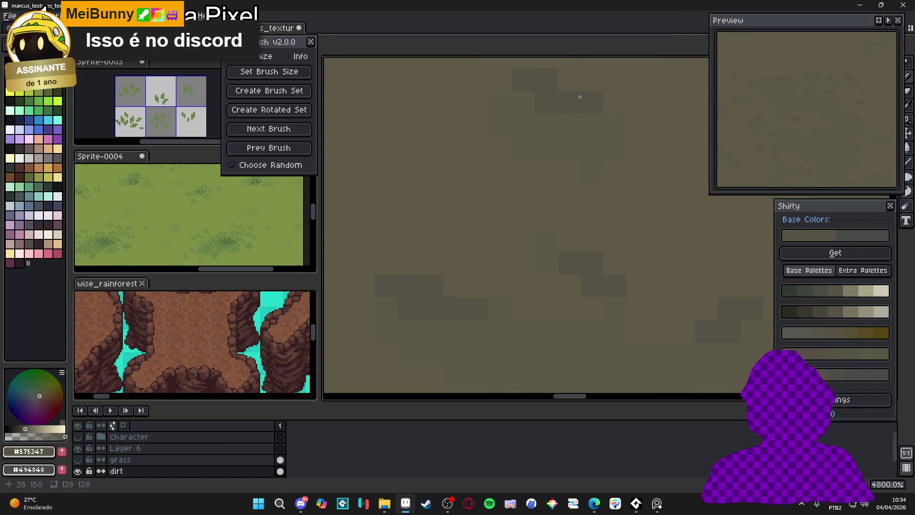
# - Eyedrop #5c5746 from the canvas, then return to the darker #575347
pyautogui.keyDown('alt'); pyautogui.click(607, 124); pyautogui.keyUp('alt')
pyautogui.keyDown('alt'); pyautogui.click(523, 97); pyautogui.keyUp('alt')
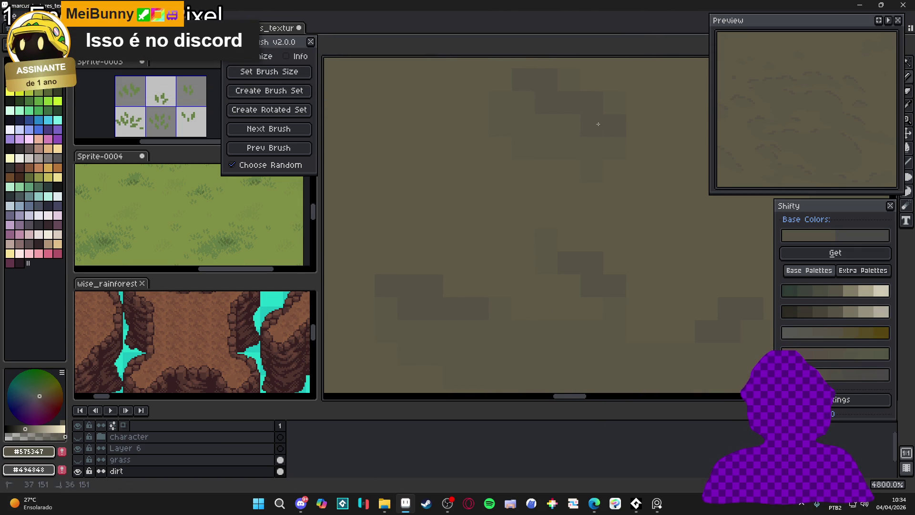
pyautogui.scroll(-5, 553, 148)
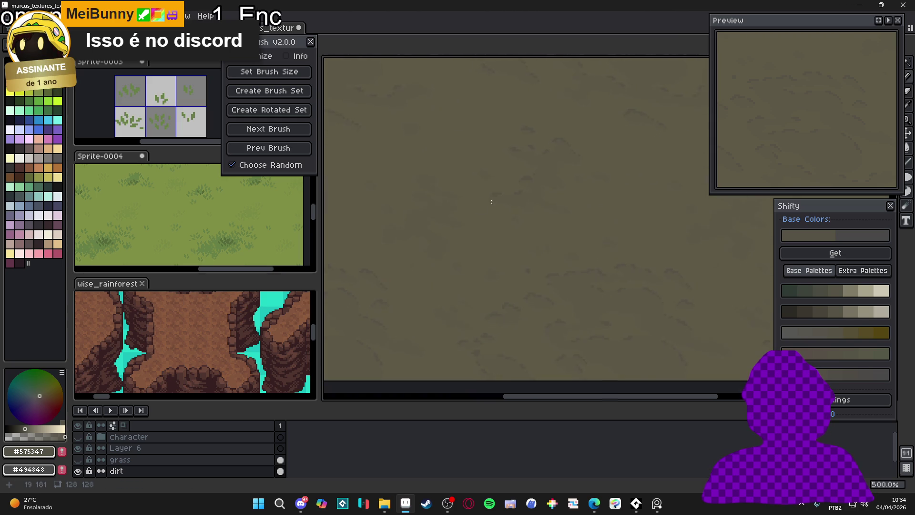
pyautogui.scroll(6, 520, 221)
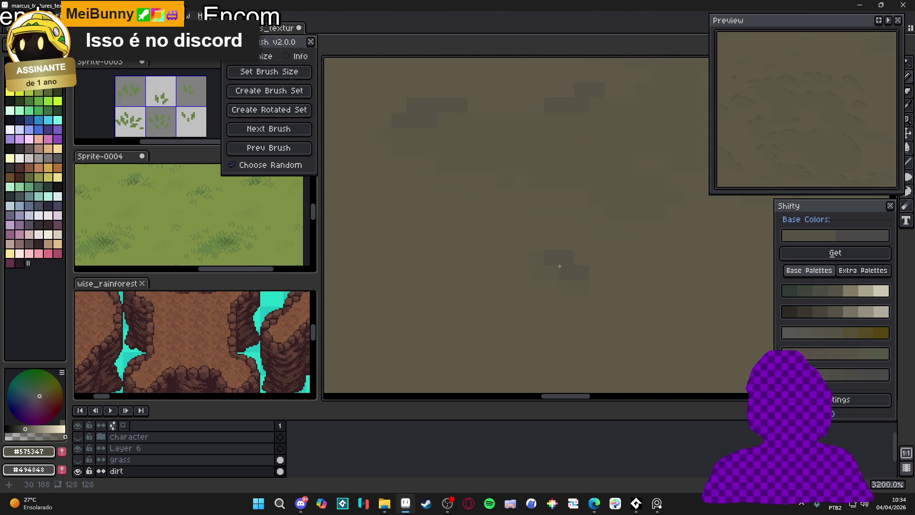
pyautogui.scroll(-6, 593, 280)
pyautogui.scroll(-2, 593, 279)
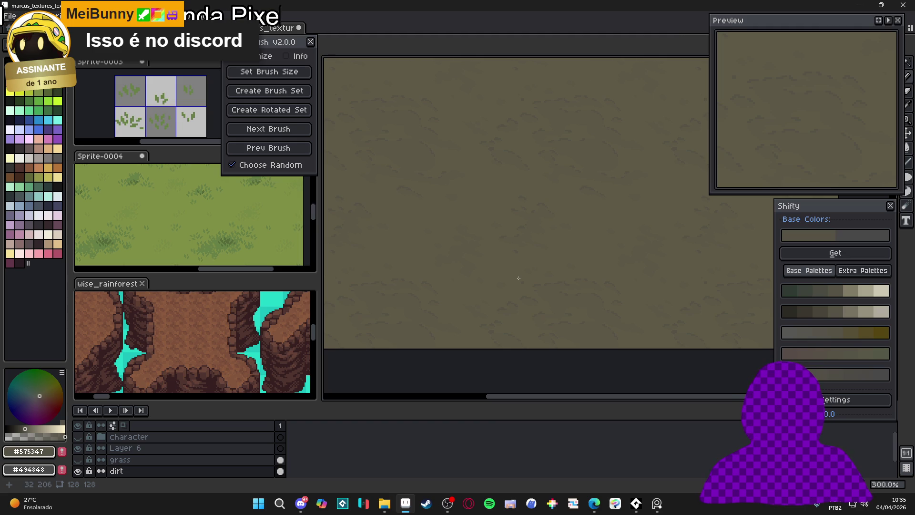
pyautogui.moveTo(546, 210); pyautogui.dragTo(550, 235)
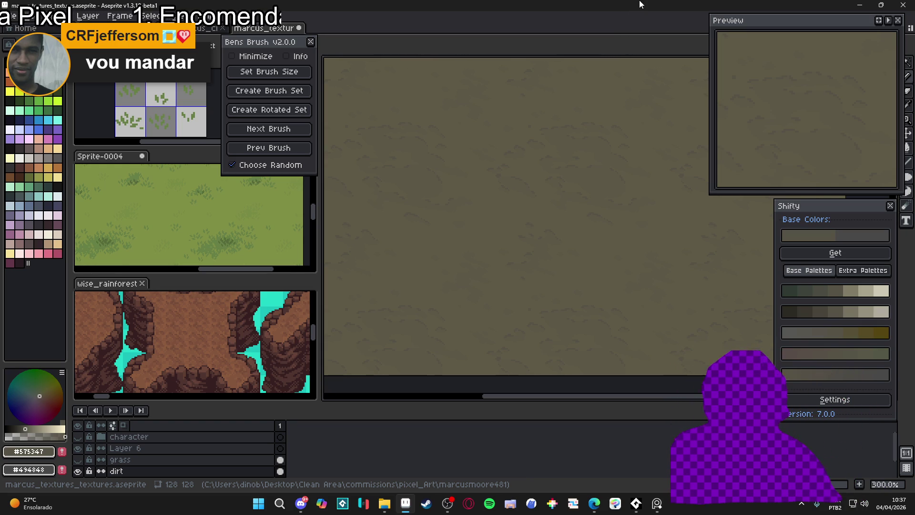
# - On Layer 6, pick the lime swatch and start lettering 'Já' with pencil strokes
pyautogui.click(148, 449)
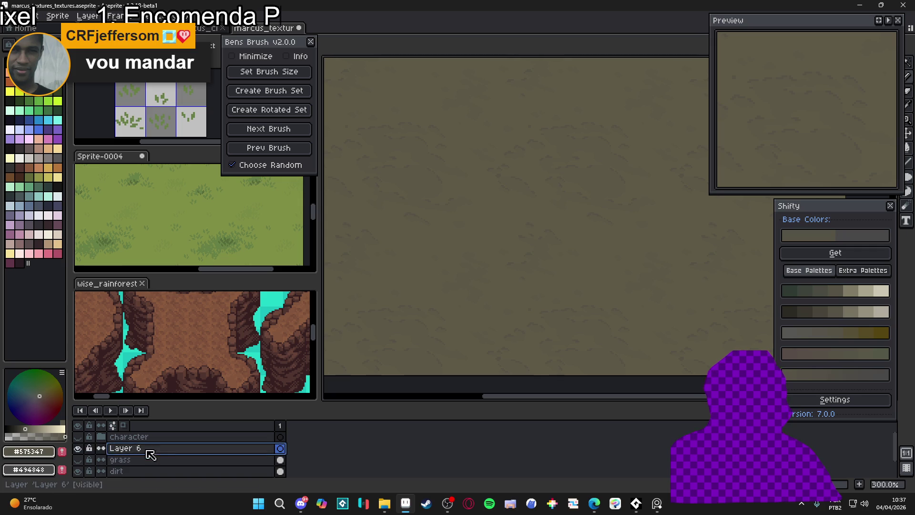
pyautogui.click(48, 177)
pyautogui.click(57, 101)
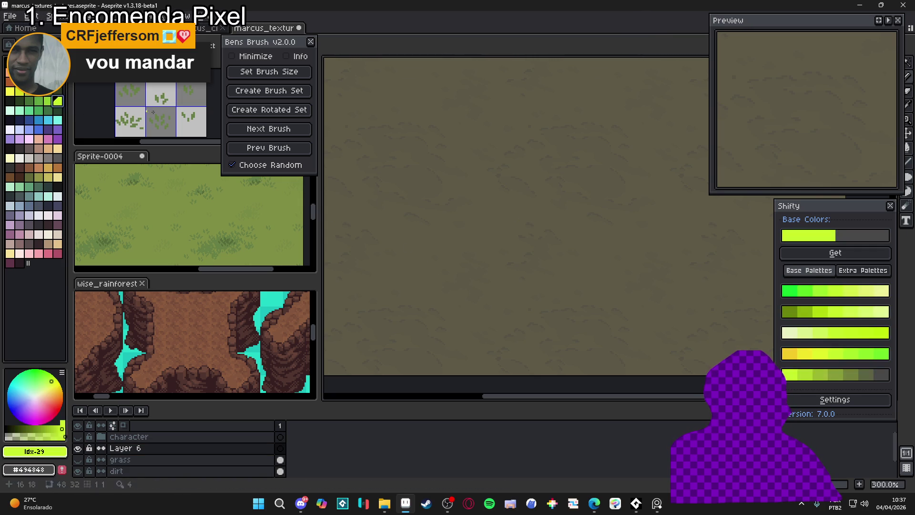
pyautogui.moveTo(403, 172)
pyautogui.mouseDown()
pyautogui.moveTo(418, 175)
pyautogui.moveTo(409, 206)
pyautogui.moveTo(402, 204)
pyautogui.mouseUp()
pyautogui.moveTo(430, 204)
pyautogui.mouseDown()
pyautogui.moveTo(444, 191)
pyautogui.moveTo(440, 202)
pyautogui.moveTo(440, 183)
pyautogui.moveTo(482, 204)
pyautogui.moveTo(487, 187)
pyautogui.moveTo(504, 209)
pyautogui.moveTo(506, 201)
pyautogui.moveTo(556, 204)
pyautogui.mouseUp()
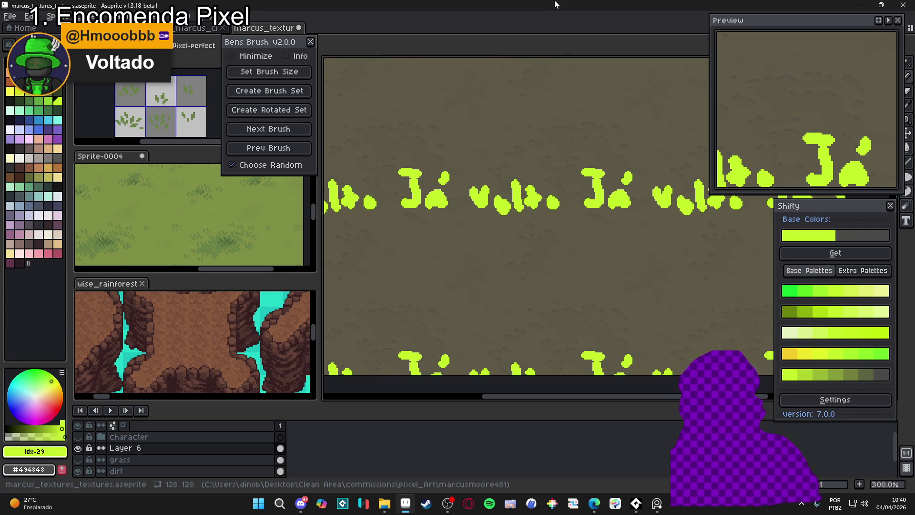
# - Close the browser window showing the cave tileset reference to get back to Aseprite
pyautogui.moveTo(374, 498)
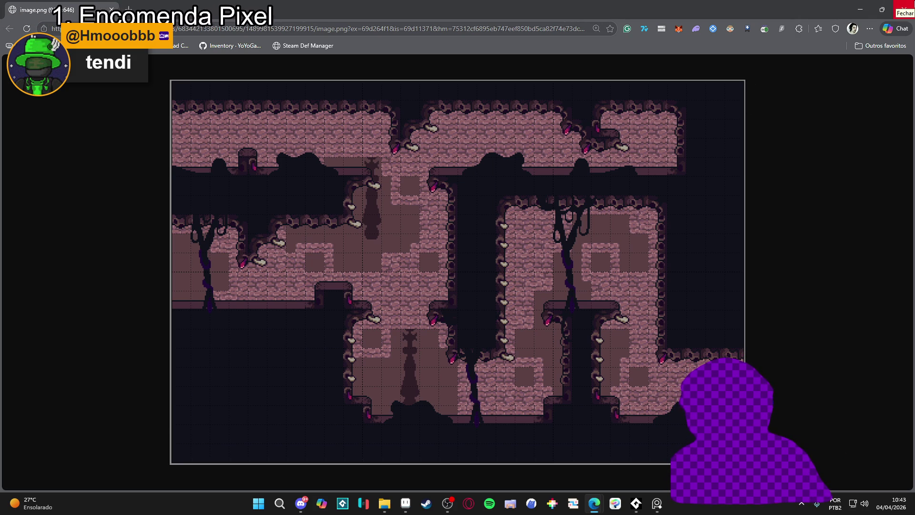
pyautogui.click(905, 9)
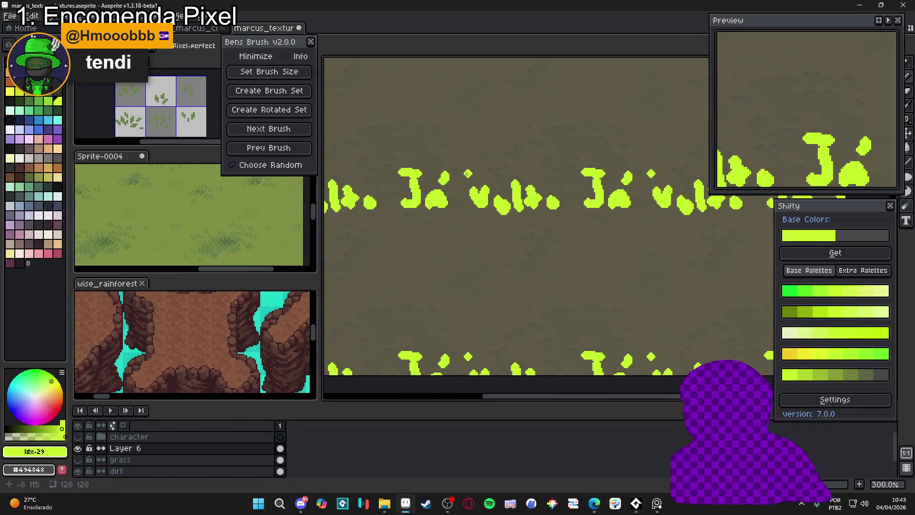
# - Undo the lime lettering with Ctrl+Z, then show the PC photo from Discord maximized
pyautogui.hotkey('ctrl', 'z')
pyautogui.hotkey('ctrl', 'z')
pyautogui.hotkey('ctrl', 'z')
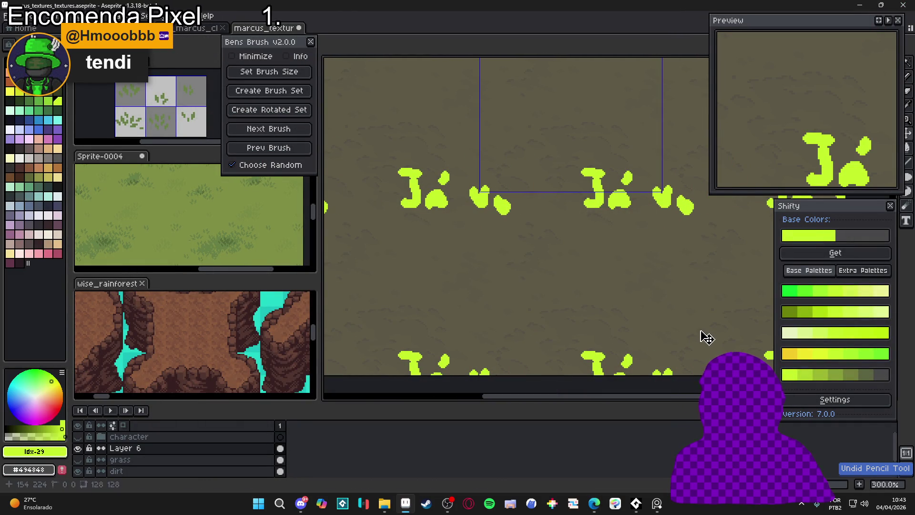
pyautogui.hotkey('ctrl', 'z')
pyautogui.hotkey('ctrl', 'z')
pyautogui.hotkey('ctrl', 'z')
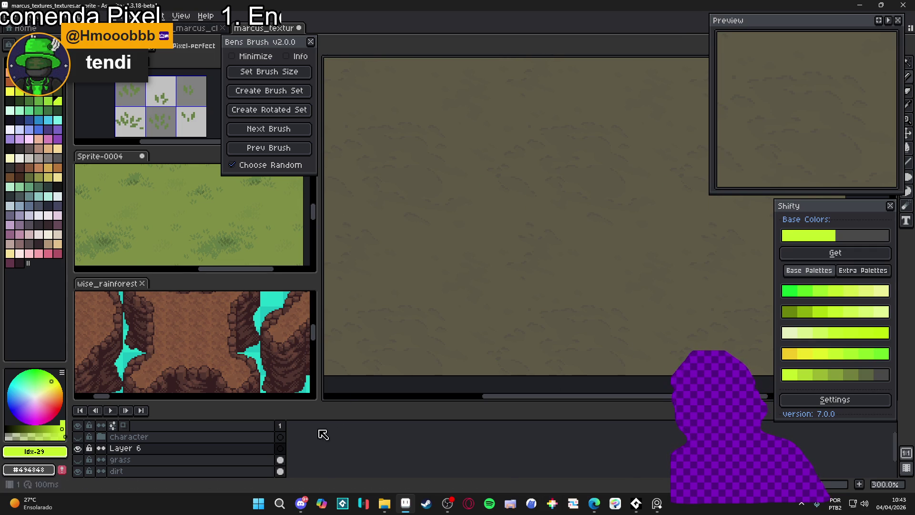
pyautogui.click(301, 503)
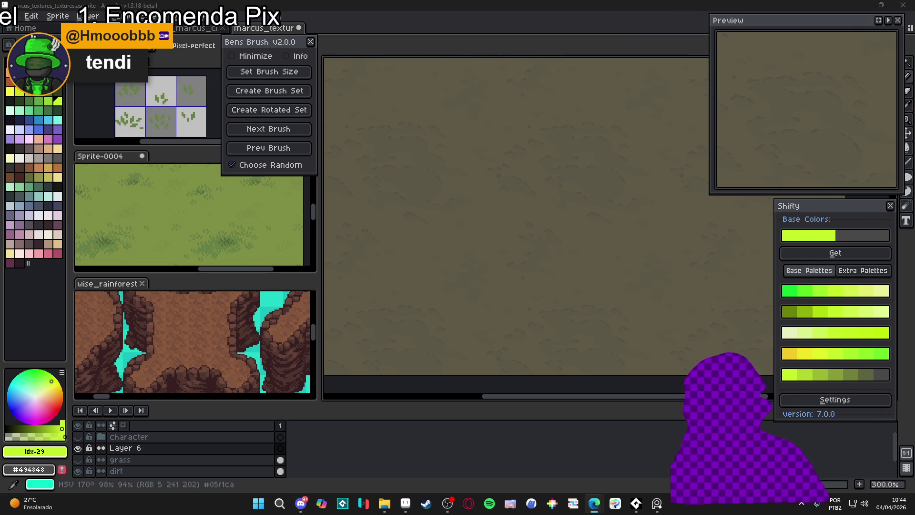
pyautogui.doubleClick(190, 244)
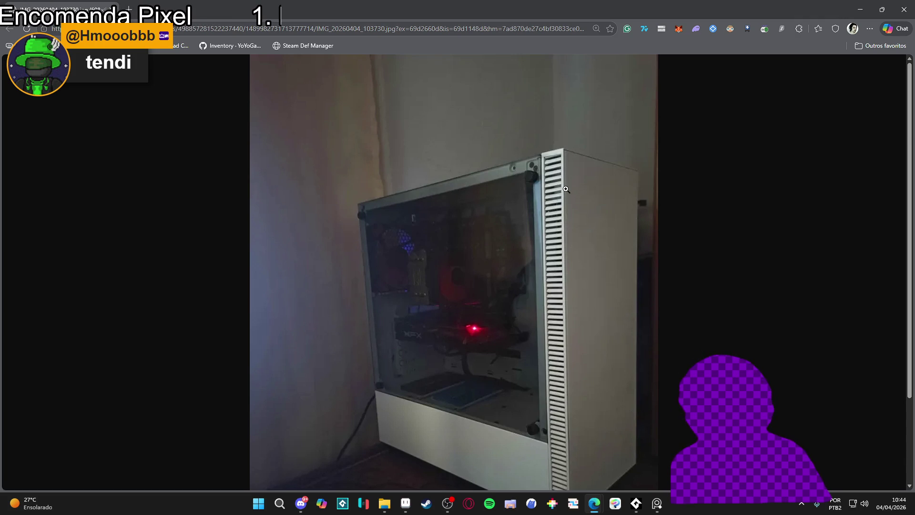
pyautogui.scroll(-2, 566, 190)
pyautogui.scroll(-1, 570, 186)
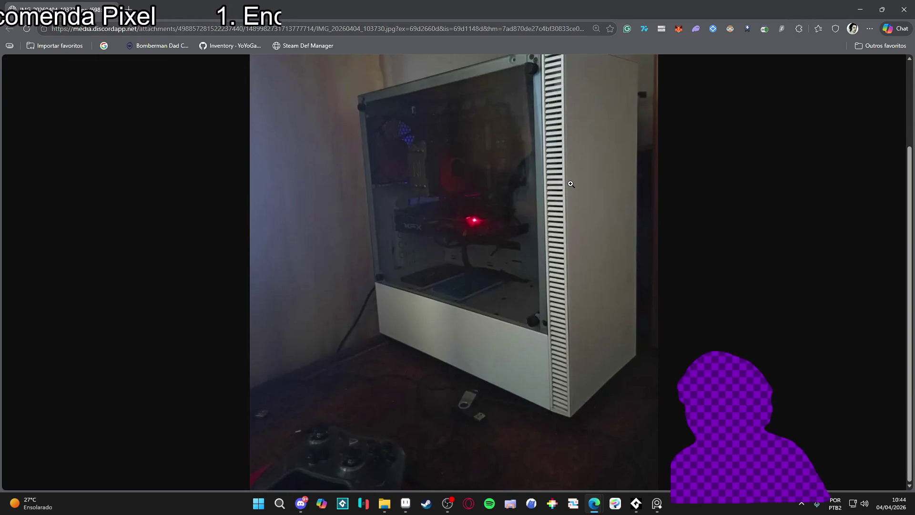
pyautogui.scroll(3, 571, 184)
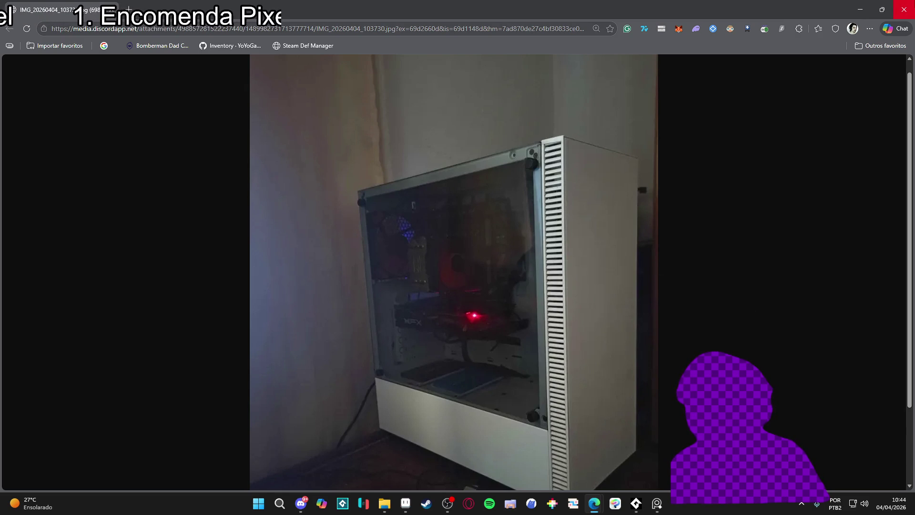
# - Close the photo, stamp a lime dot on the dirt tile, and shrink the pencil to 1px
pyautogui.click(905, 10)
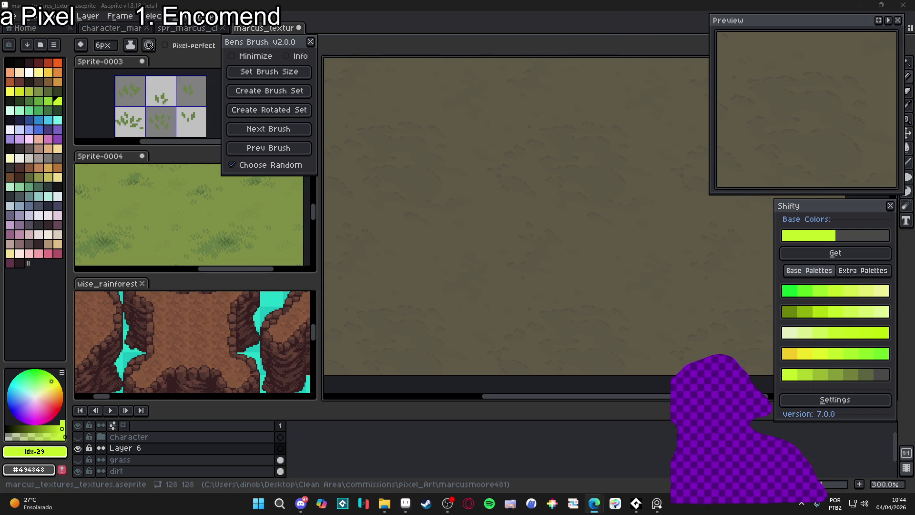
pyautogui.click(436, 162)
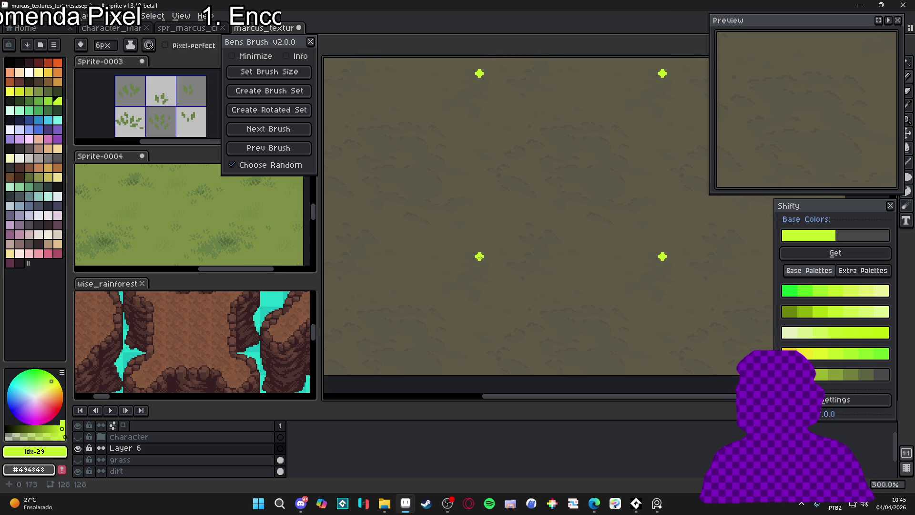
pyautogui.press('-')
pyautogui.press('-')
pyautogui.press('-')
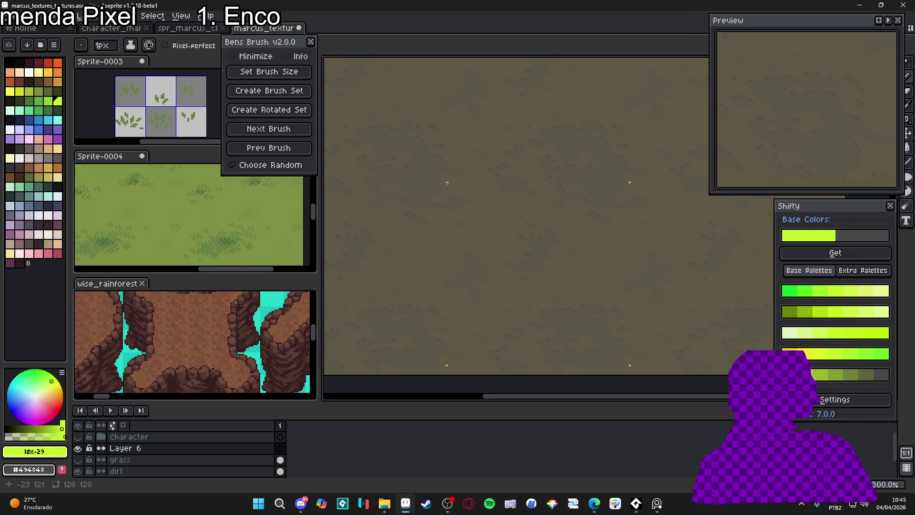
# - Eyedrop dark dirt #575347 and draw a dark clump pixel and one-pixel crack line
pyautogui.scroll(6, 448, 183)
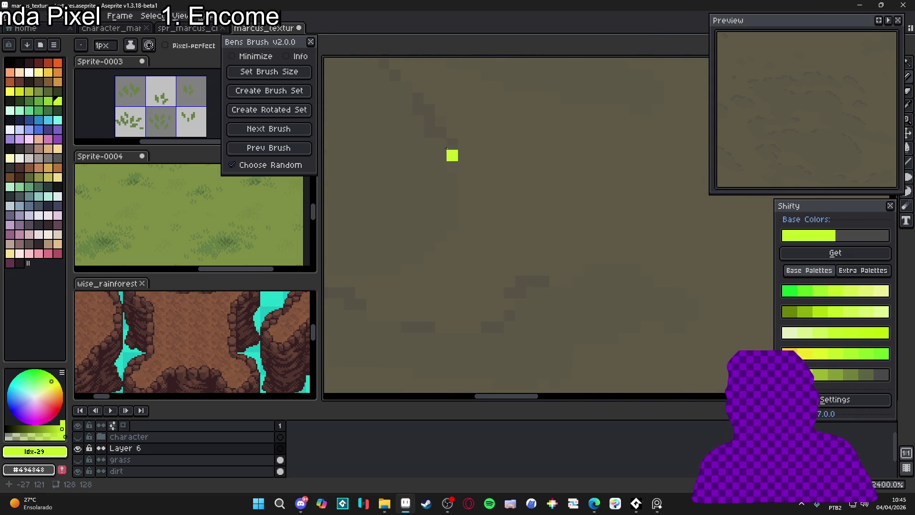
pyautogui.scroll(-5, 448, 149)
pyautogui.keyDown('alt'); pyautogui.click(482, 185); pyautogui.keyUp('alt')
pyautogui.scroll(8, 490, 191)
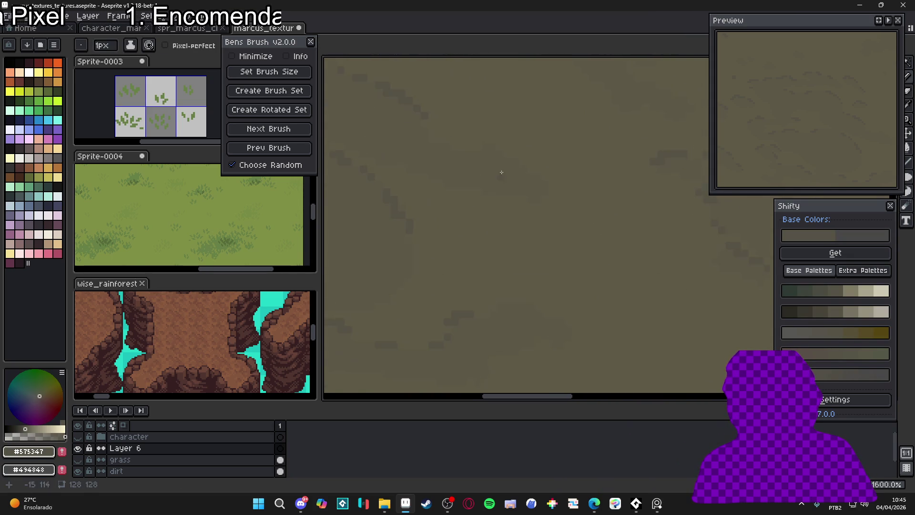
pyautogui.click(493, 146)
pyautogui.press('-')
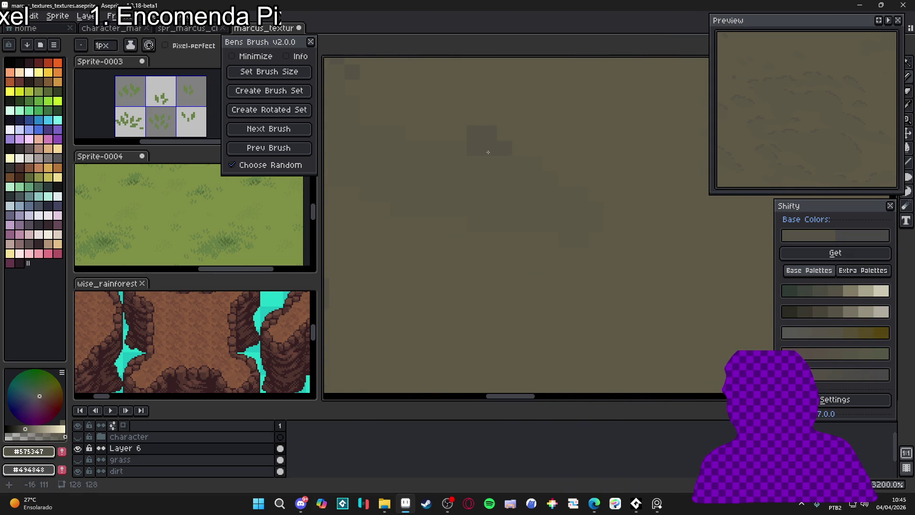
pyautogui.moveTo(491, 148)
pyautogui.mouseDown()
pyautogui.moveTo(438, 148)
pyautogui.moveTo(522, 155)
pyautogui.mouseUp()
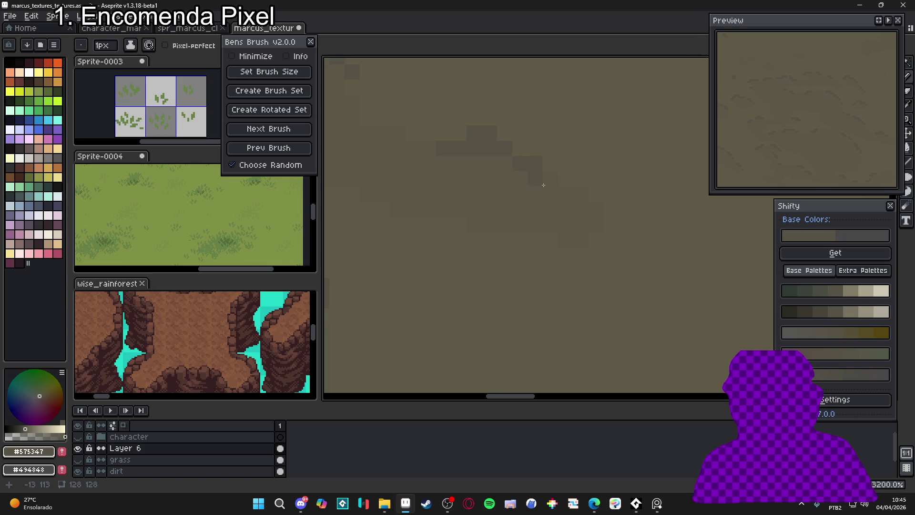
# - Draw another dark crack stroke running diagonally down-left across the dirt
pyautogui.moveTo(592, 206)
pyautogui.mouseDown()
pyautogui.moveTo(460, 189)
pyautogui.moveTo(491, 260)
pyautogui.moveTo(522, 256)
pyautogui.moveTo(543, 266)
pyautogui.mouseUp()
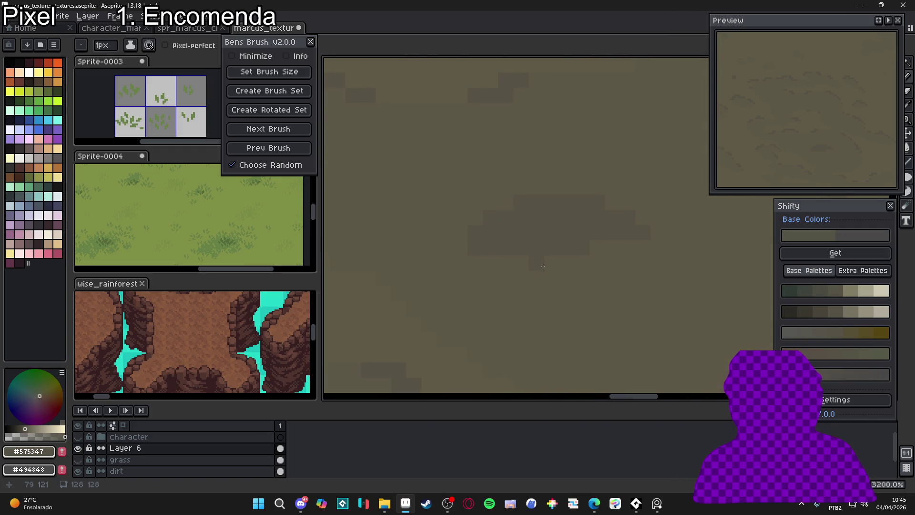
pyautogui.scroll(-4, 553, 267)
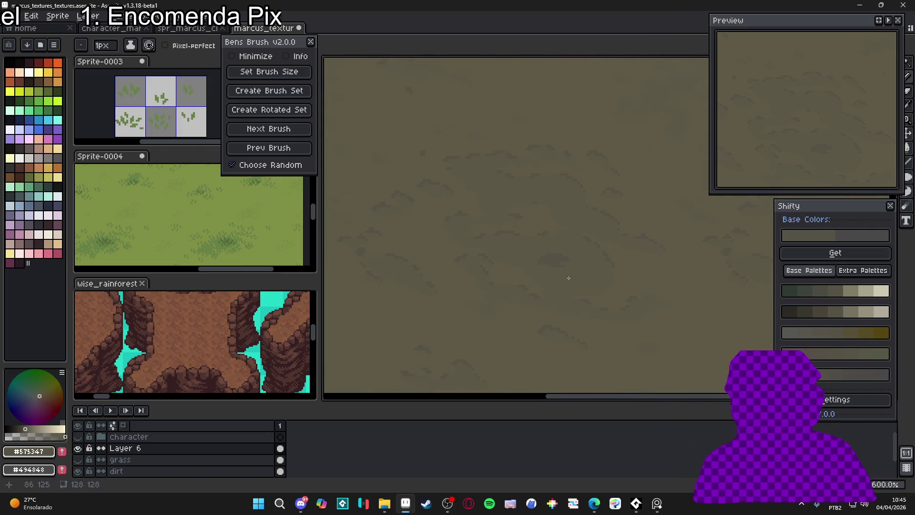
pyautogui.scroll(4, 543, 265)
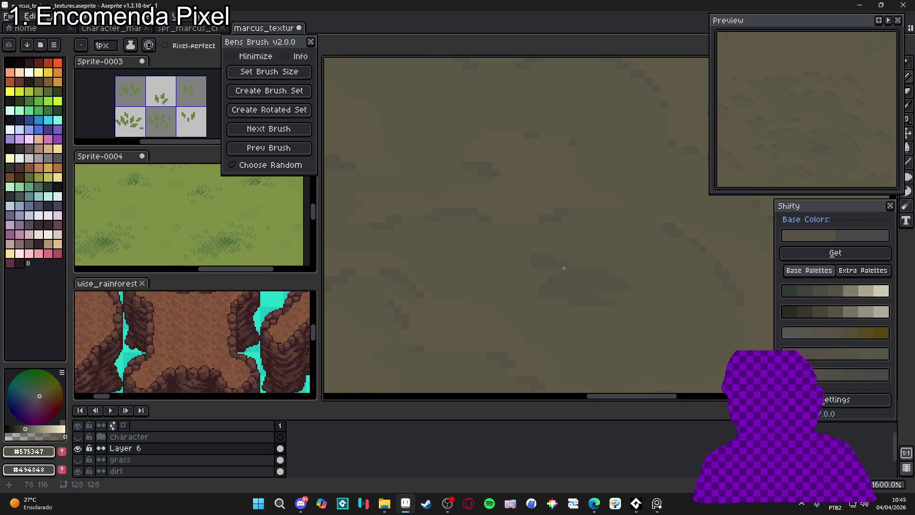
pyautogui.scroll(-5, 563, 269)
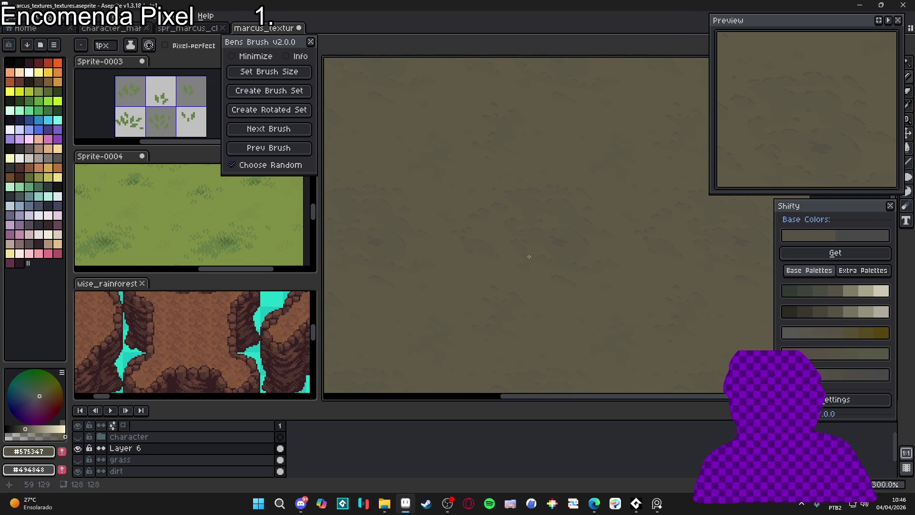
pyautogui.scroll(6, 522, 294)
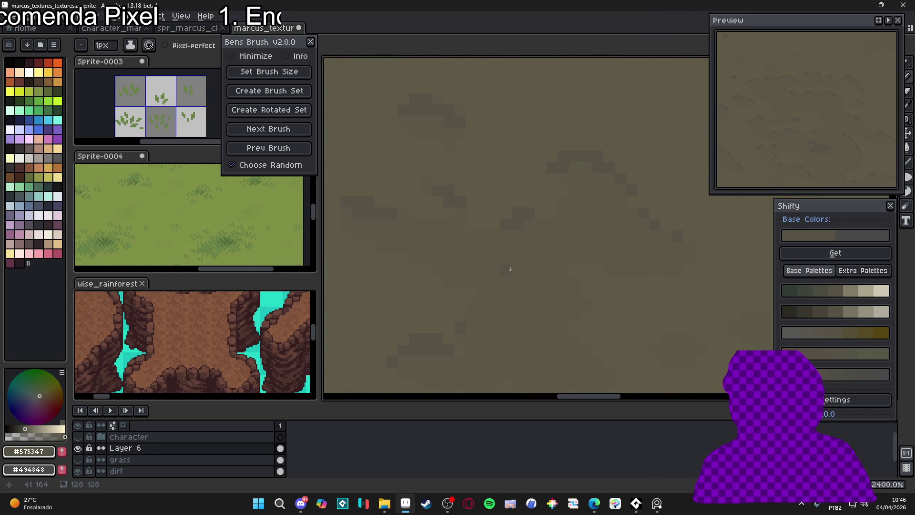
pyautogui.scroll(1, 506, 265)
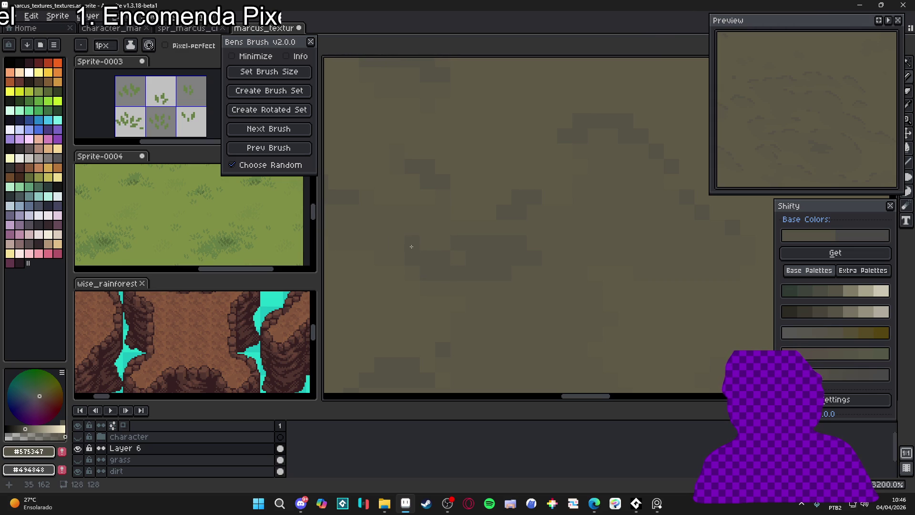
pyautogui.scroll(-5, 427, 238)
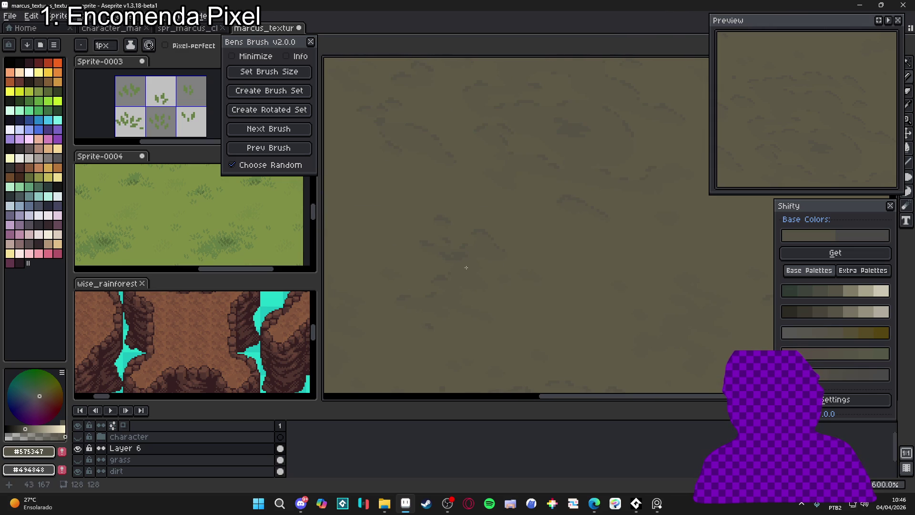
pyautogui.scroll(5, 474, 272)
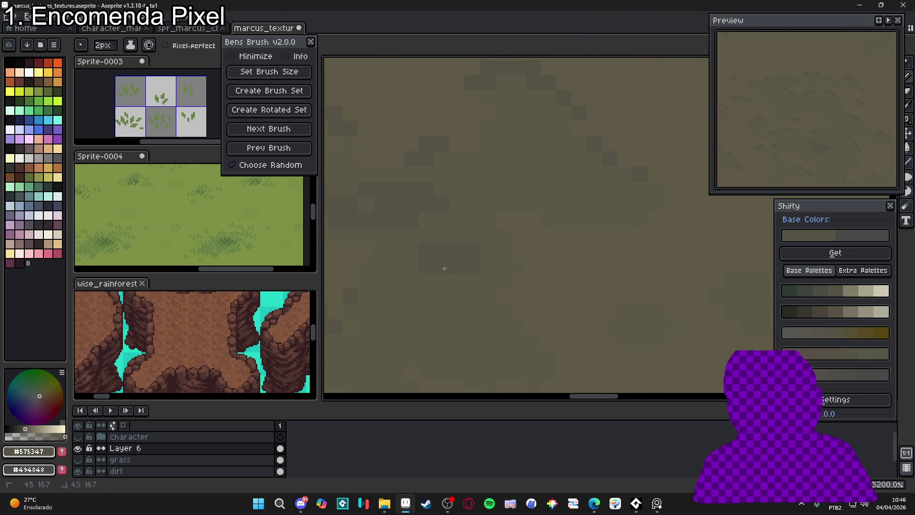
pyautogui.scroll(-6, 476, 248)
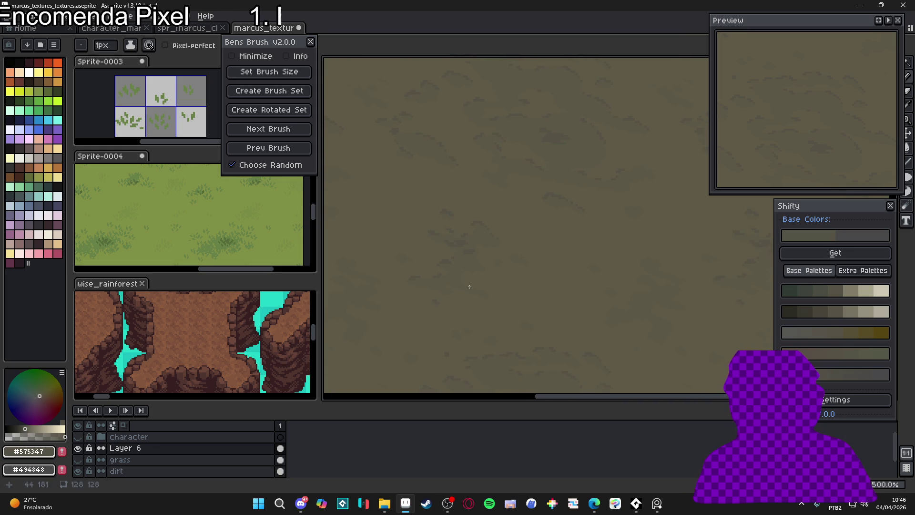
pyautogui.scroll(6, 467, 286)
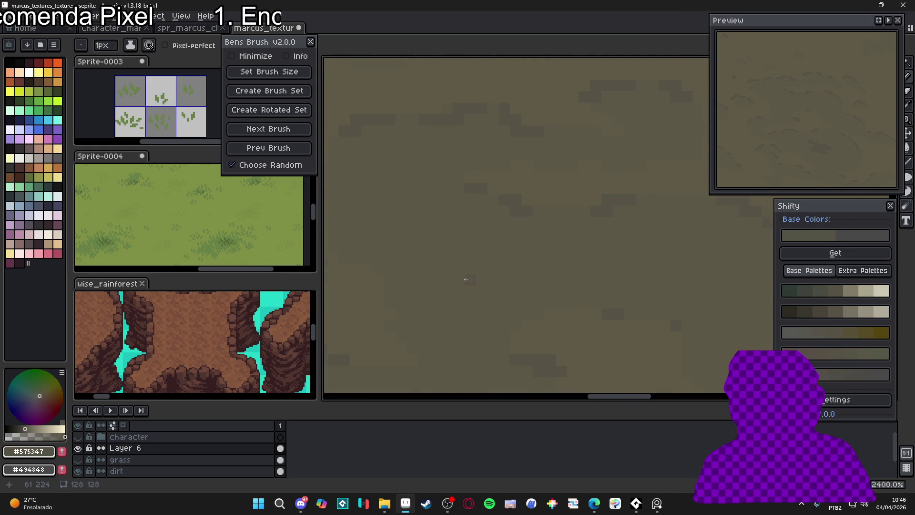
# - Add short horizontal one-pixel dark crack details, keeping the brush at 1px
pyautogui.moveTo(480, 267)
pyautogui.mouseDown()
pyautogui.moveTo(466, 265)
pyautogui.moveTo(523, 269)
pyautogui.mouseUp()
pyautogui.press('-')
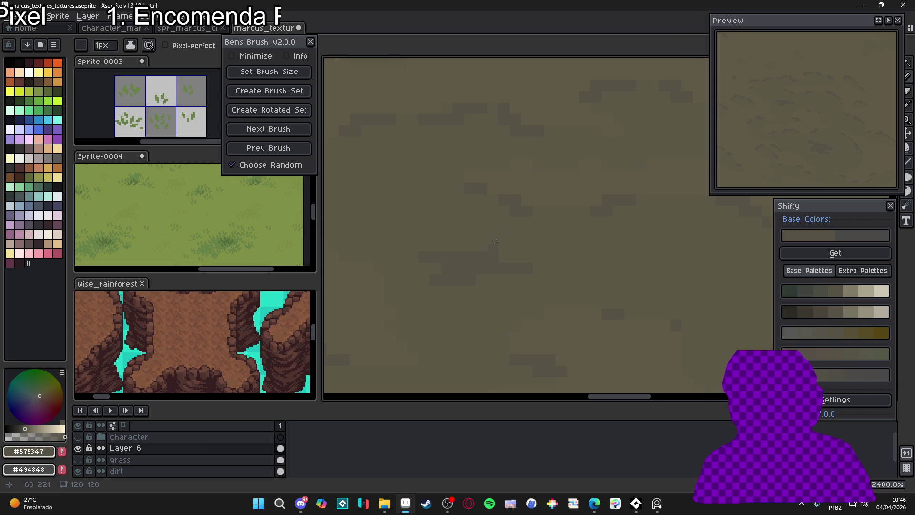
pyautogui.moveTo(476, 237); pyautogui.dragTo(483, 239)
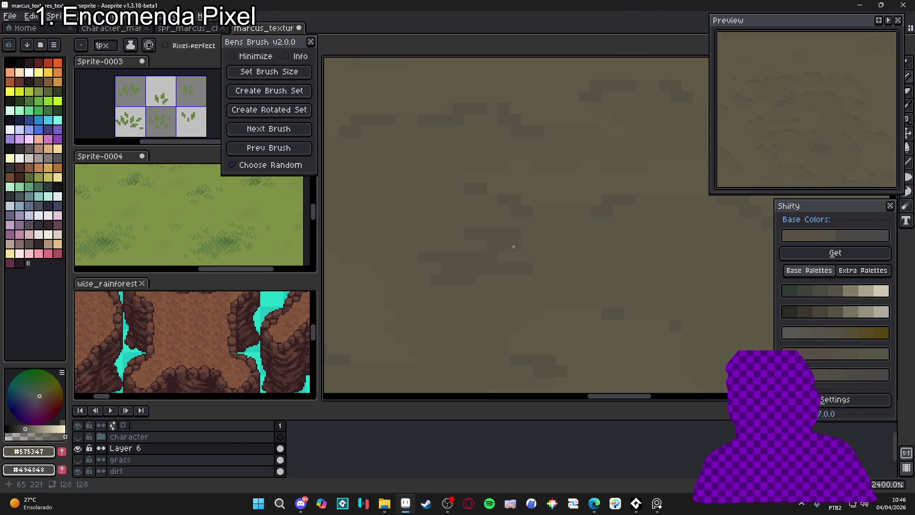
pyautogui.scroll(-8, 514, 246)
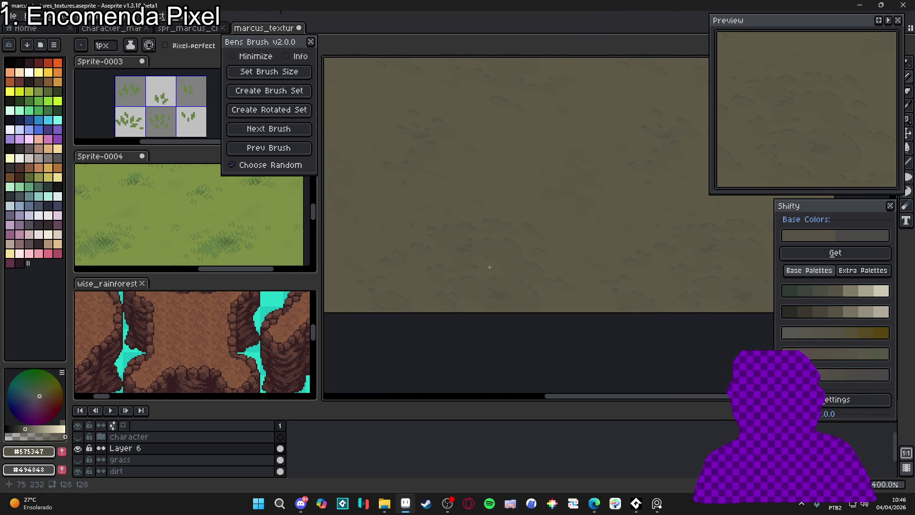
pyautogui.scroll(5, 490, 267)
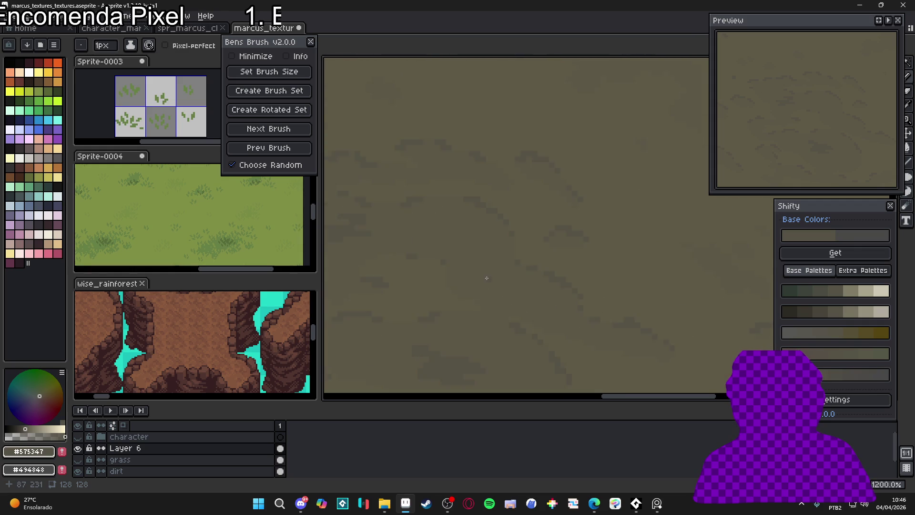
pyautogui.scroll(4, 486, 278)
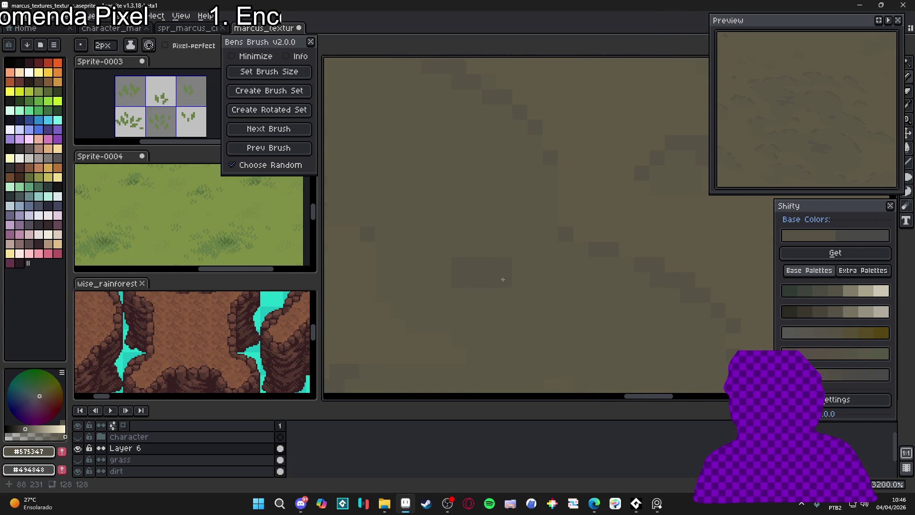
pyautogui.press('-')
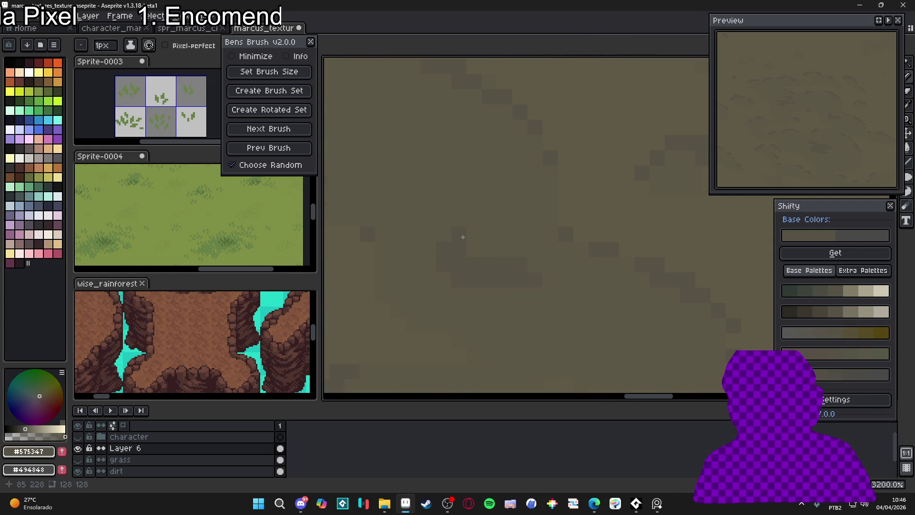
# - Paint a short row of dark crack pixels and extend the crack downward
pyautogui.moveTo(463, 237)
pyautogui.mouseDown()
pyautogui.moveTo(443, 237)
pyautogui.moveTo(490, 234)
pyautogui.mouseUp()
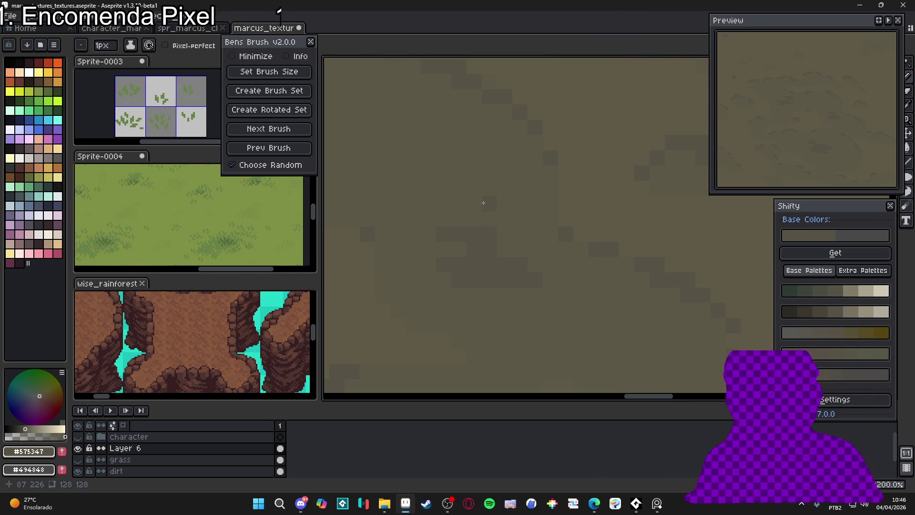
pyautogui.moveTo(502, 238); pyautogui.dragTo(450, 246)
pyautogui.scroll(-3, 461, 251)
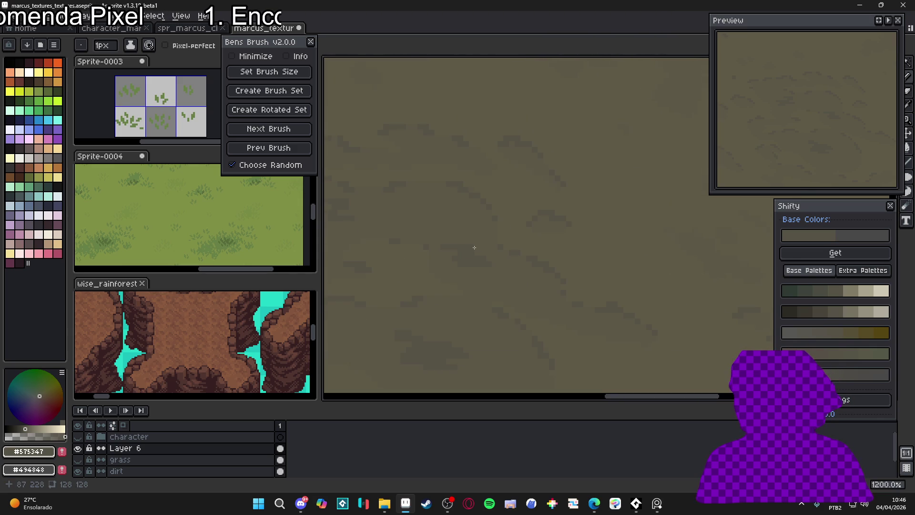
pyautogui.scroll(2, 507, 225)
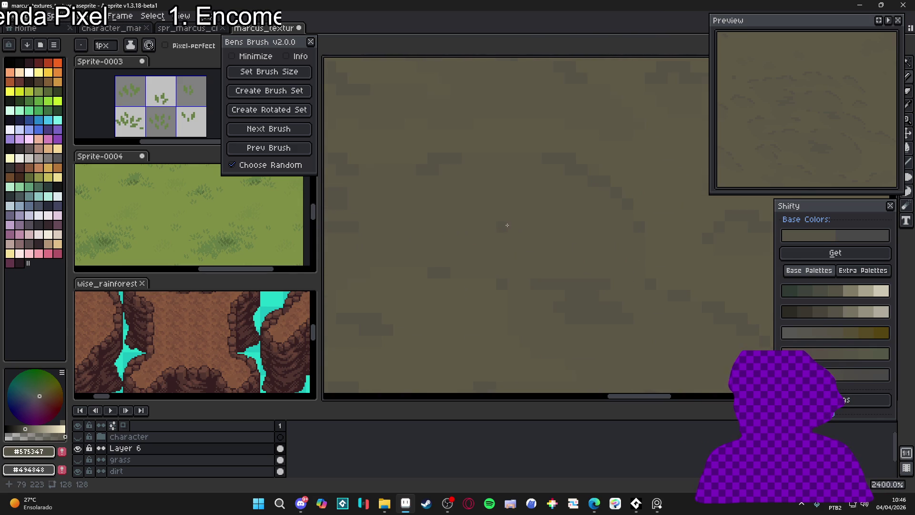
pyautogui.moveTo(515, 227); pyautogui.dragTo(546, 238)
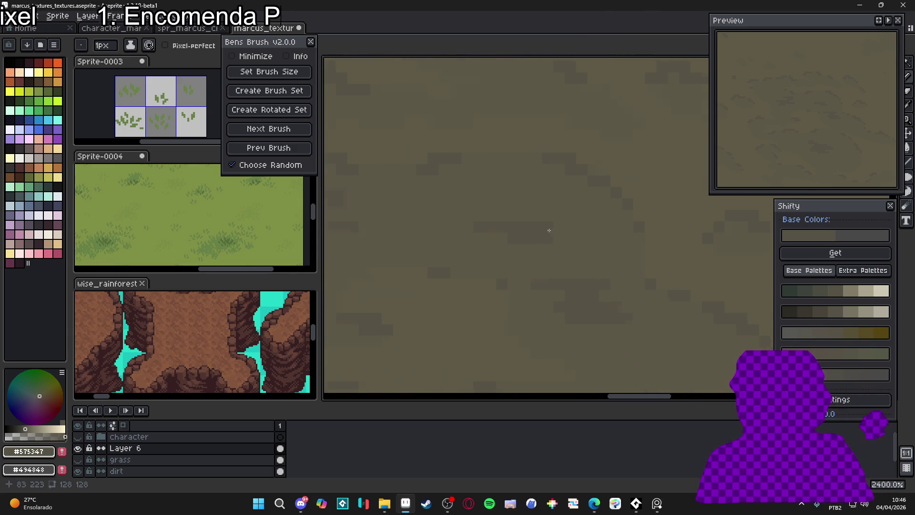
pyautogui.scroll(-4, 565, 237)
pyautogui.scroll(3, 500, 242)
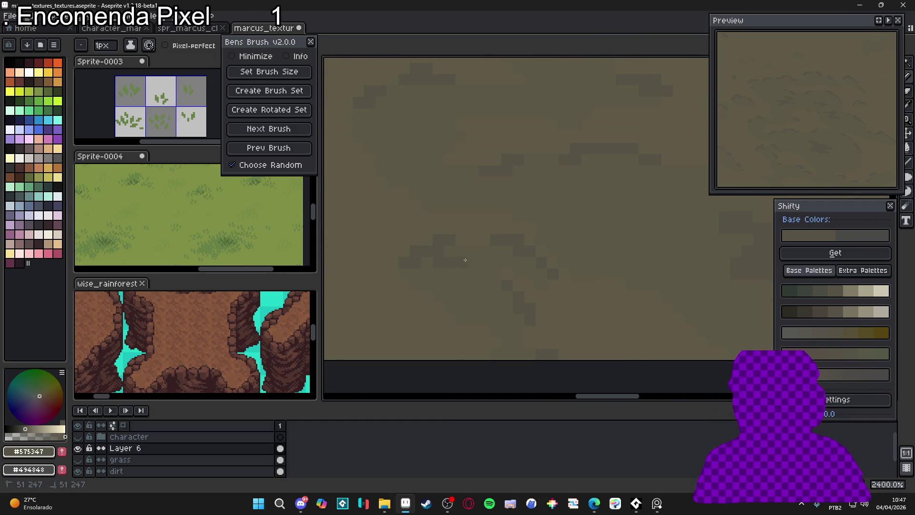
# - Change the paint colour to #5C5746
pyautogui.keyDown('alt'); pyautogui.click(434, 265); pyautogui.keyUp('alt')
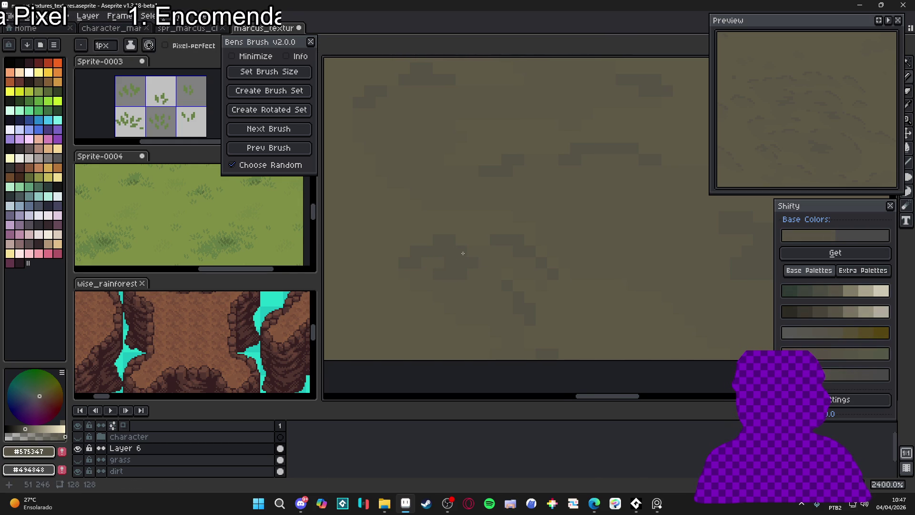
pyautogui.scroll(-2, 465, 267)
pyautogui.scroll(2, 464, 267)
pyautogui.scroll(-4, 463, 272)
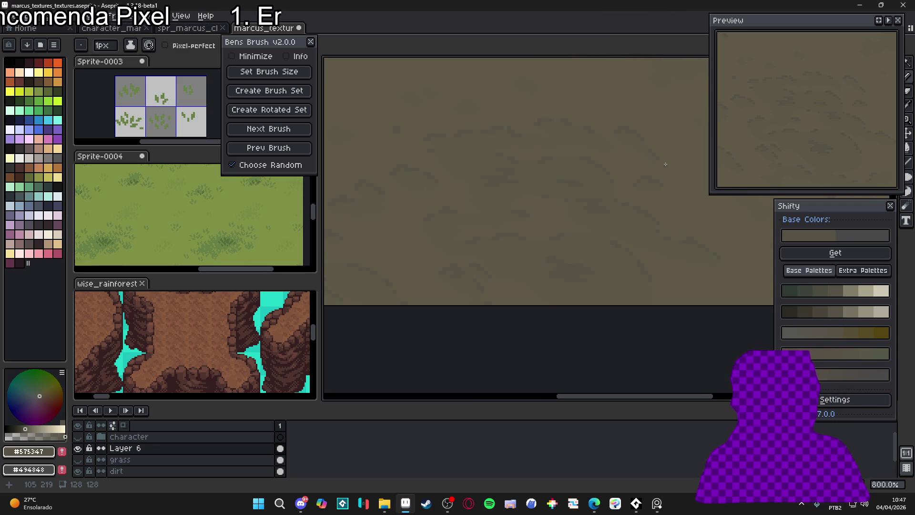
pyautogui.scroll(-2, 551, 253)
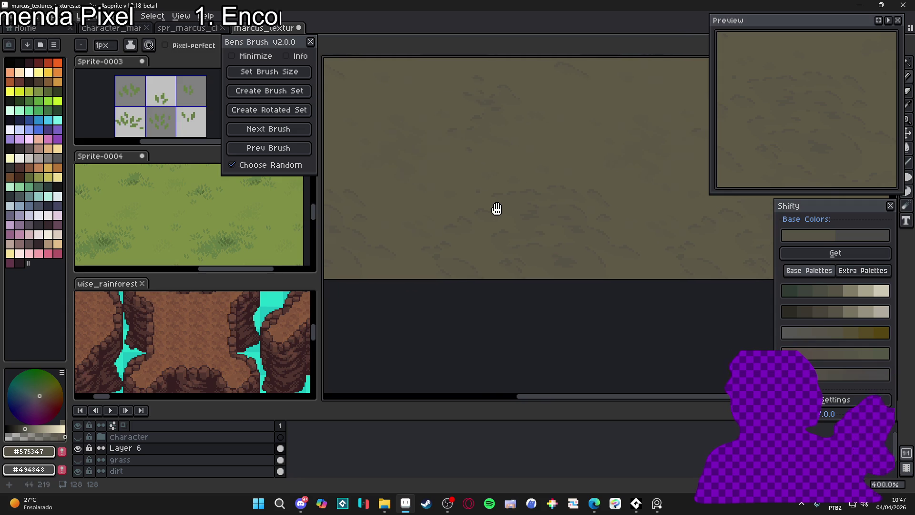
pyautogui.scroll(-1, 463, 236)
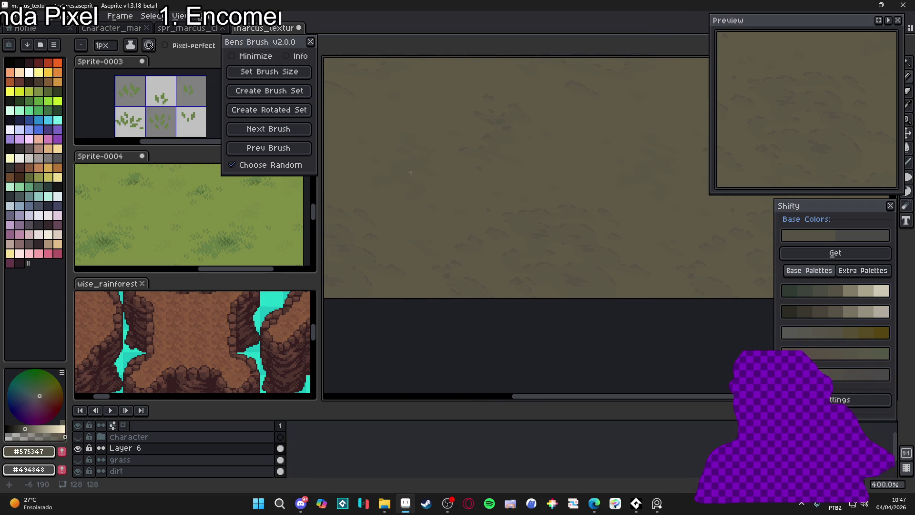
pyautogui.scroll(6, 464, 220)
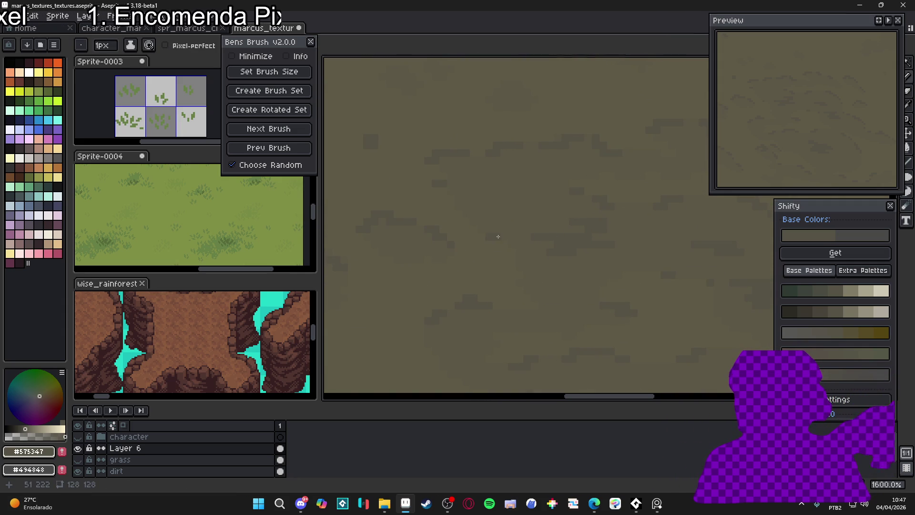
pyautogui.scroll(-4, 499, 237)
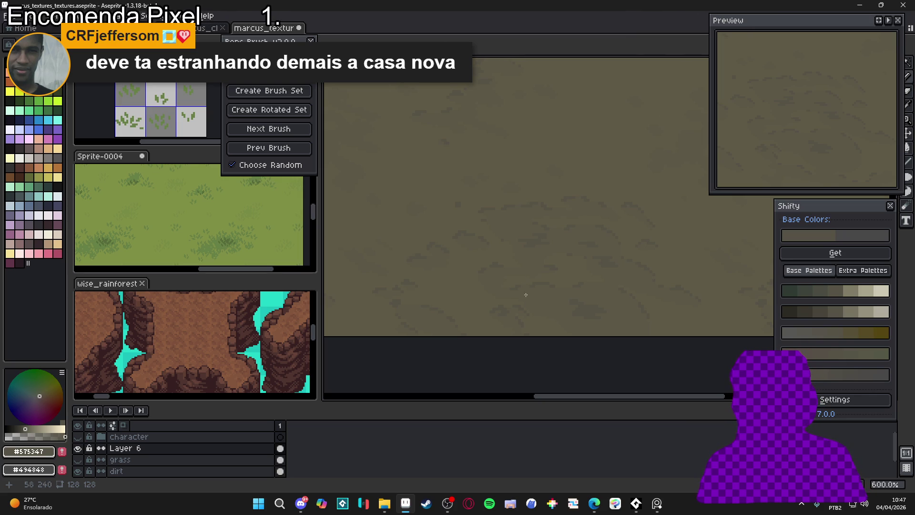
pyautogui.scroll(4, 385, 269)
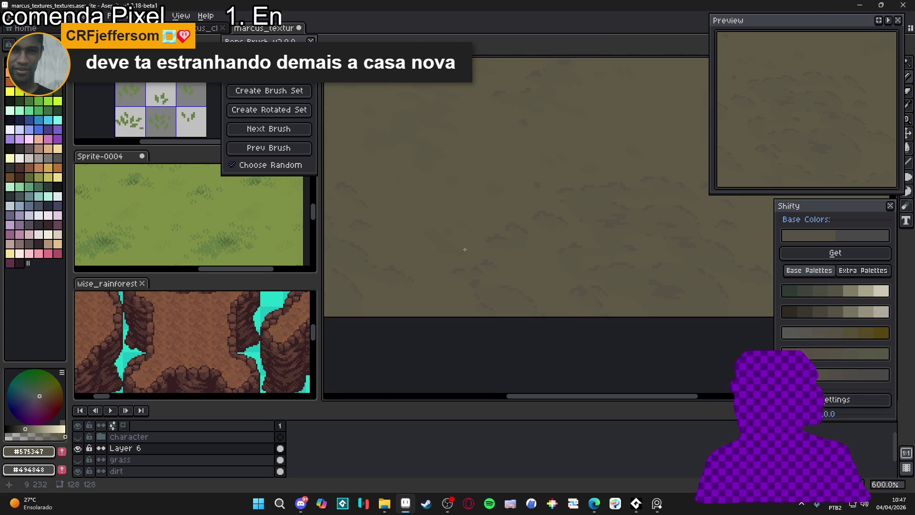
pyautogui.scroll(5, 428, 268)
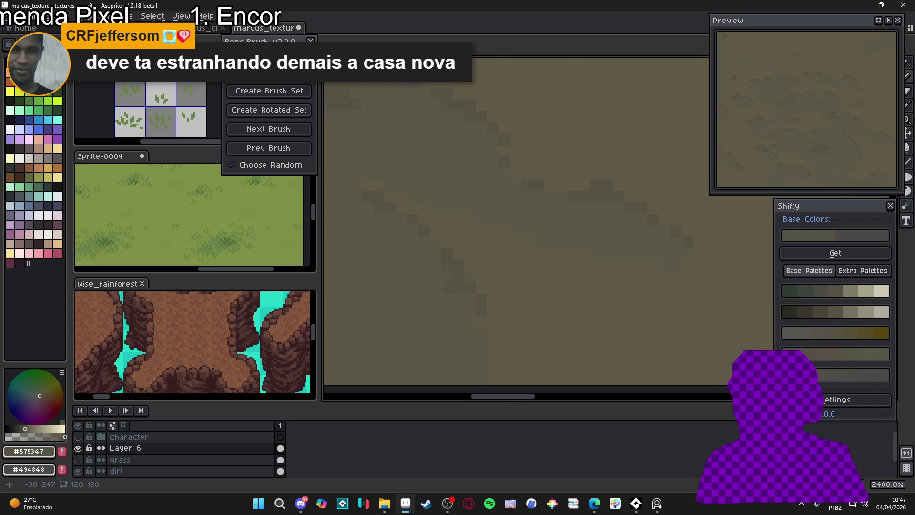
pyautogui.scroll(-7, 438, 254)
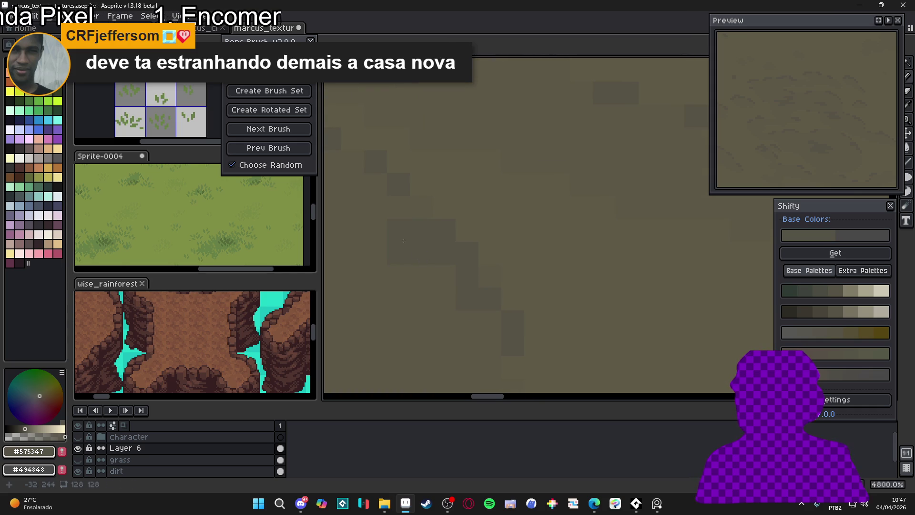
pyautogui.scroll(-2, 452, 272)
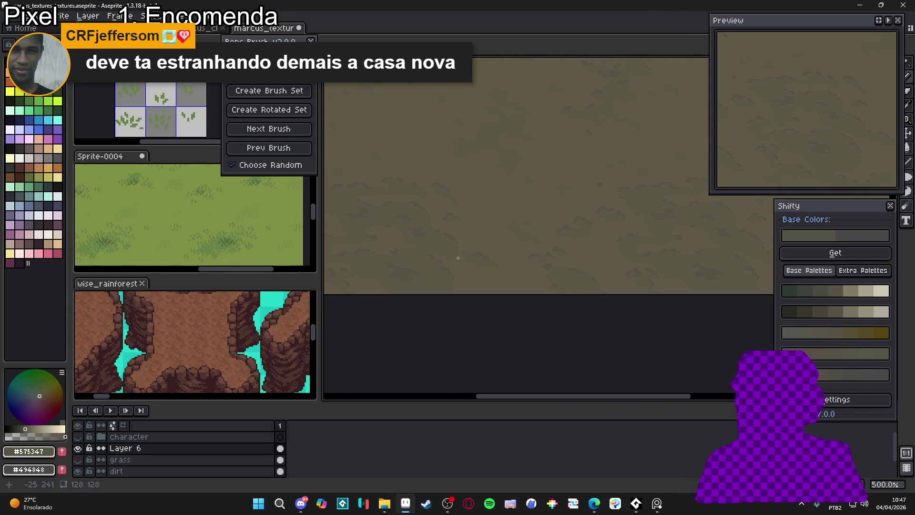
# - Stamp another dark clump onto the dirt texture on Layer 6
pyautogui.moveTo(378, 207); pyautogui.dragTo(398, 312)
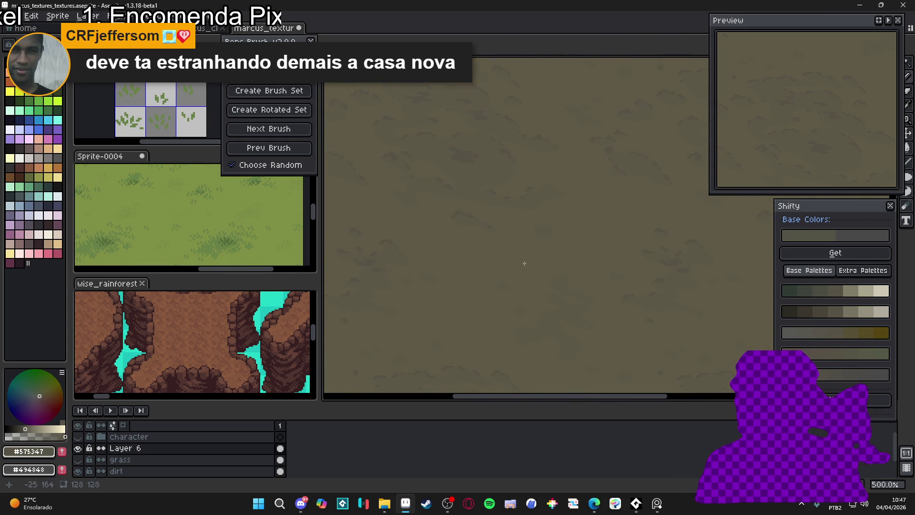
pyautogui.scroll(8, 524, 261)
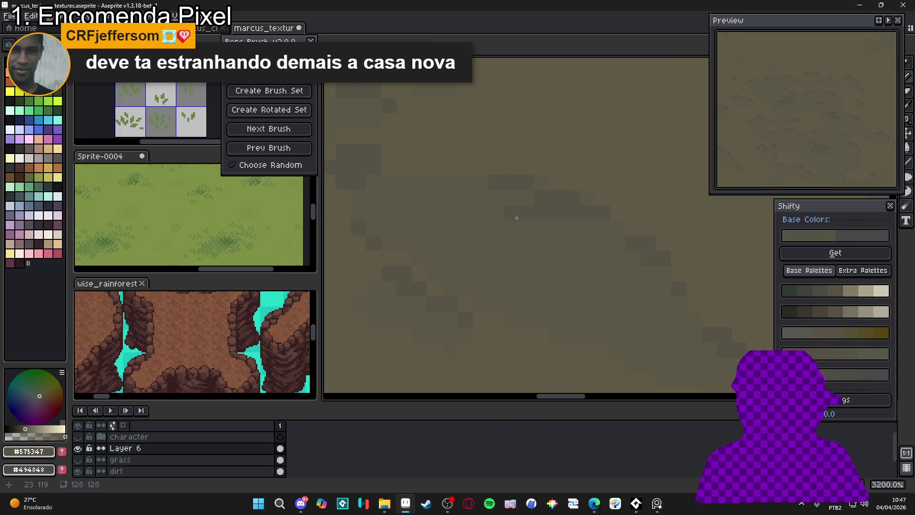
pyautogui.scroll(-6, 516, 218)
pyautogui.moveTo(406, 260); pyautogui.dragTo(507, 288)
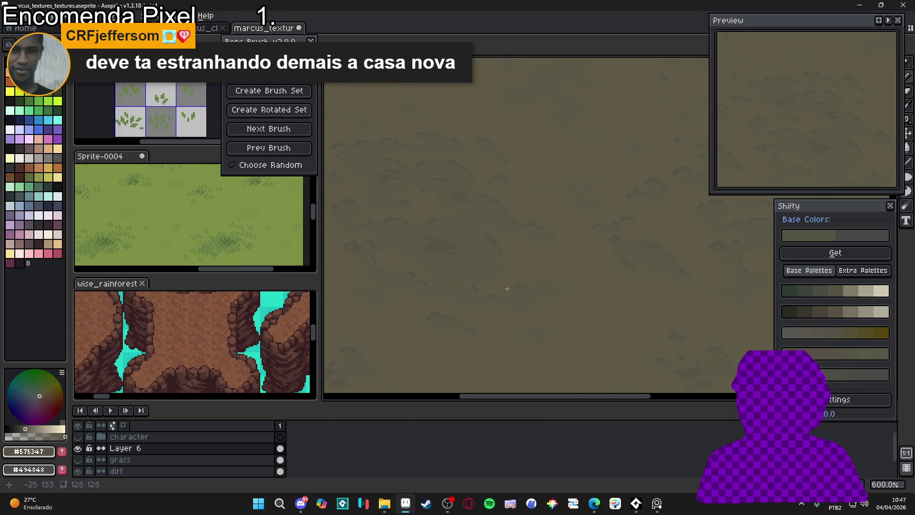
pyautogui.scroll(-1, 567, 237)
pyautogui.moveTo(566, 237); pyautogui.dragTo(524, 219)
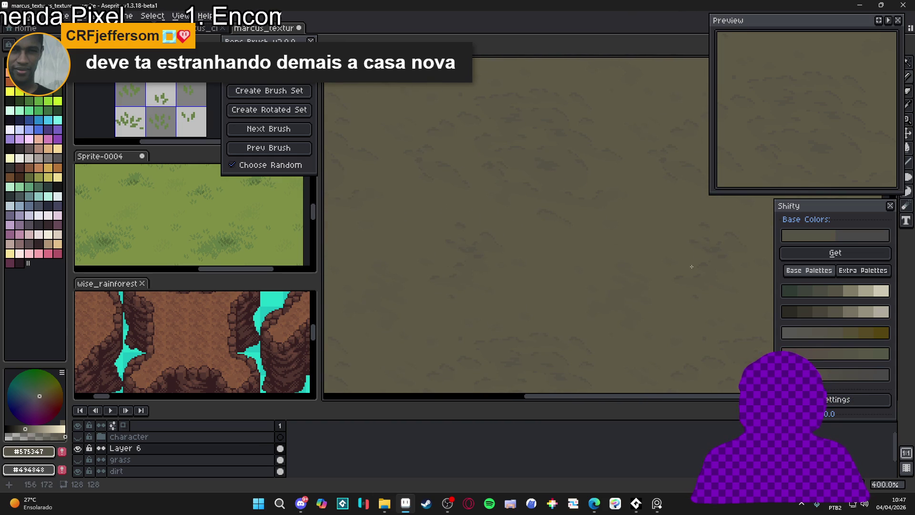
pyautogui.scroll(7, 449, 265)
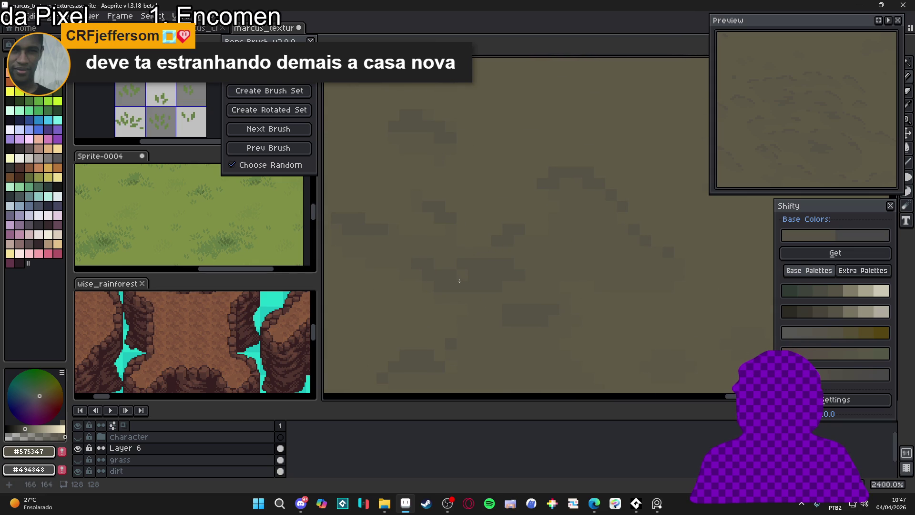
pyautogui.hscroll(1, 480, 272)
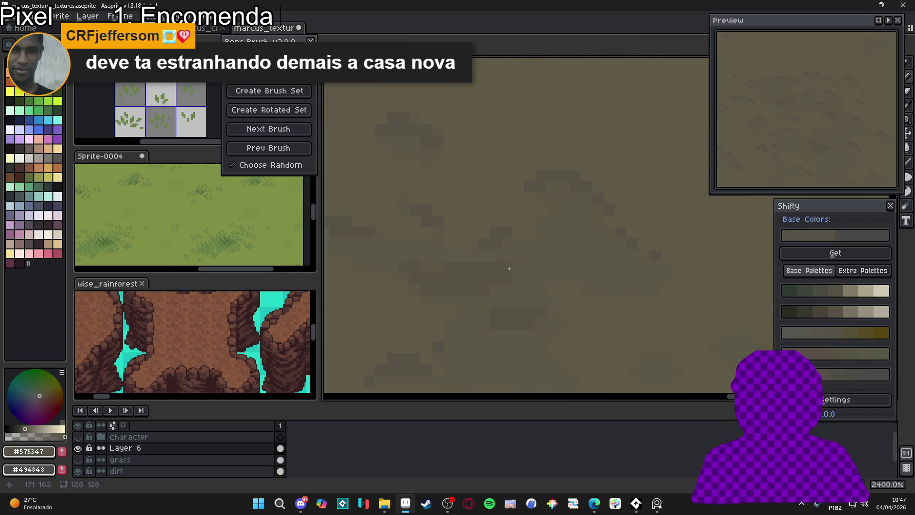
pyautogui.scroll(-3, 510, 268)
pyautogui.scroll(3, 524, 267)
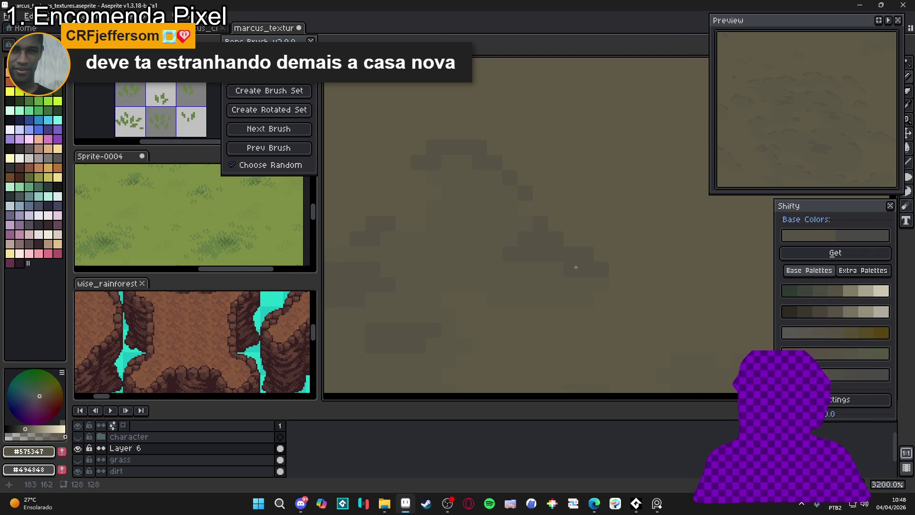
pyautogui.scroll(-4, 467, 315)
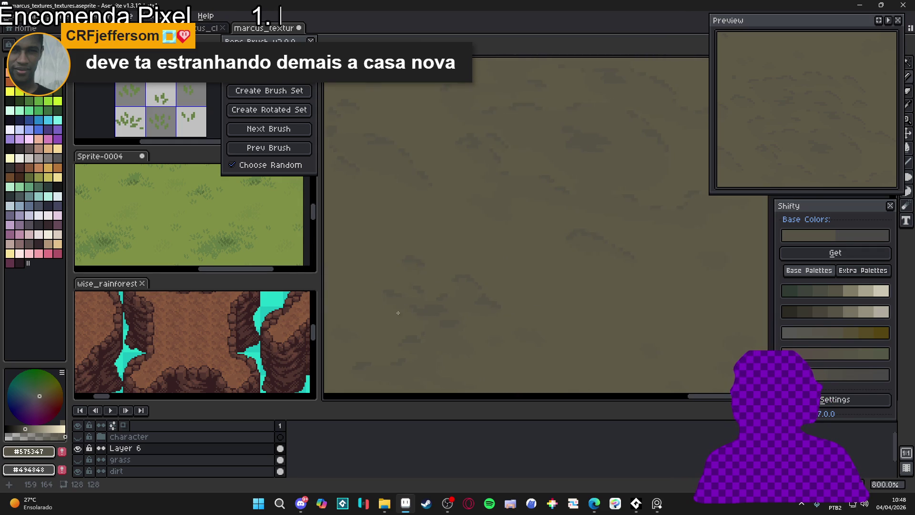
pyautogui.scroll(5, 488, 242)
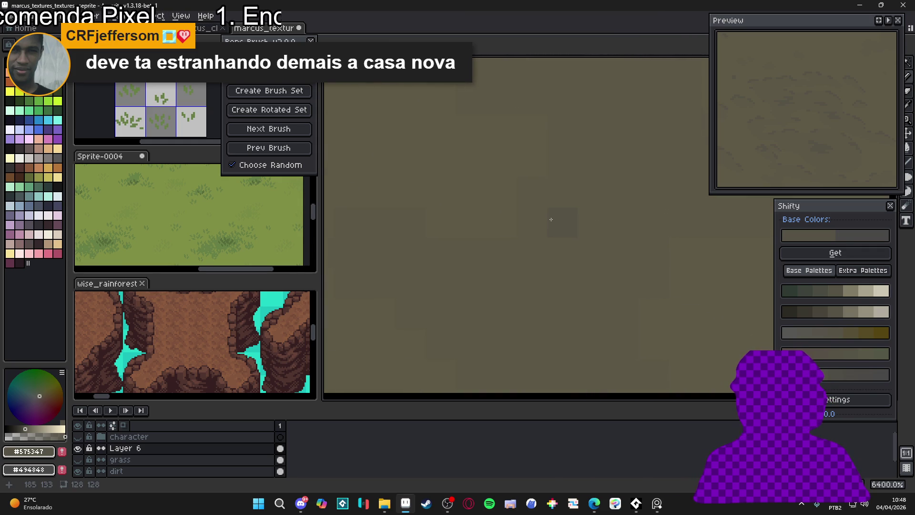
pyautogui.click(538, 245)
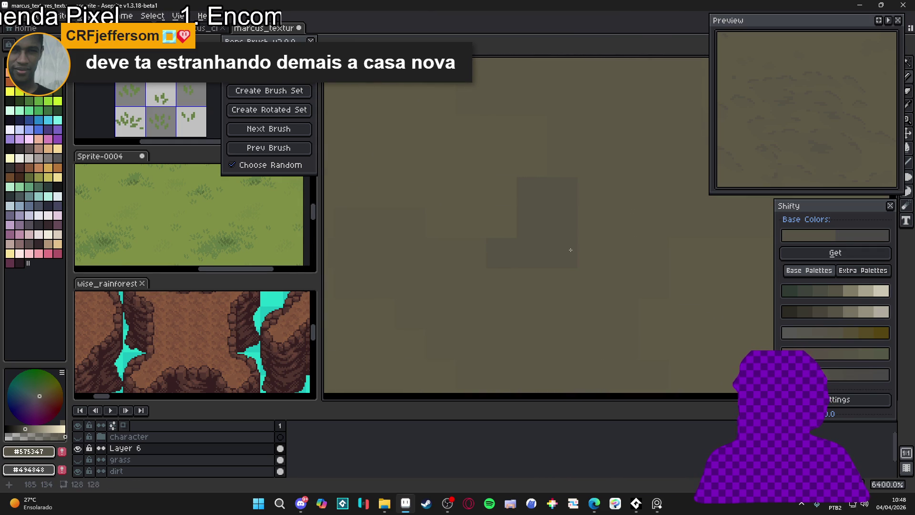
# - Zoom out to review the clumps and cracks across the whole tile
pyautogui.scroll(-7, 577, 253)
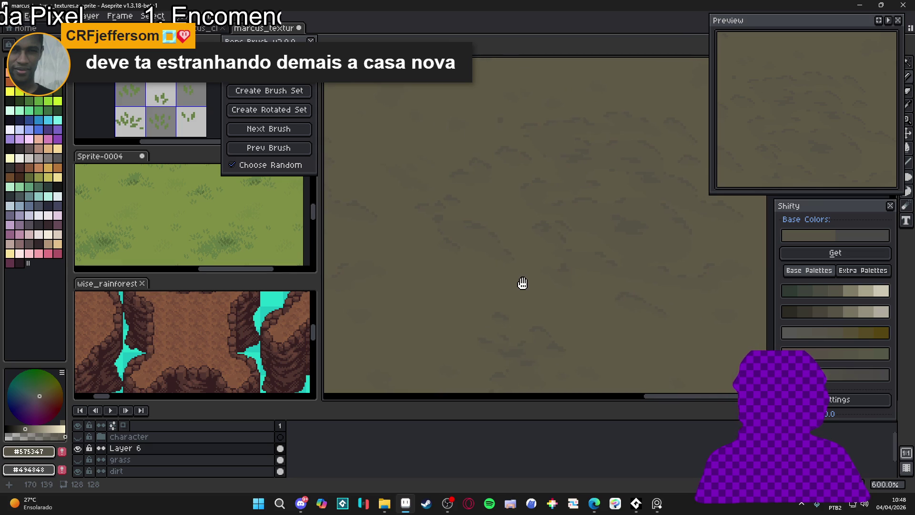
pyautogui.scroll(-5, 557, 268)
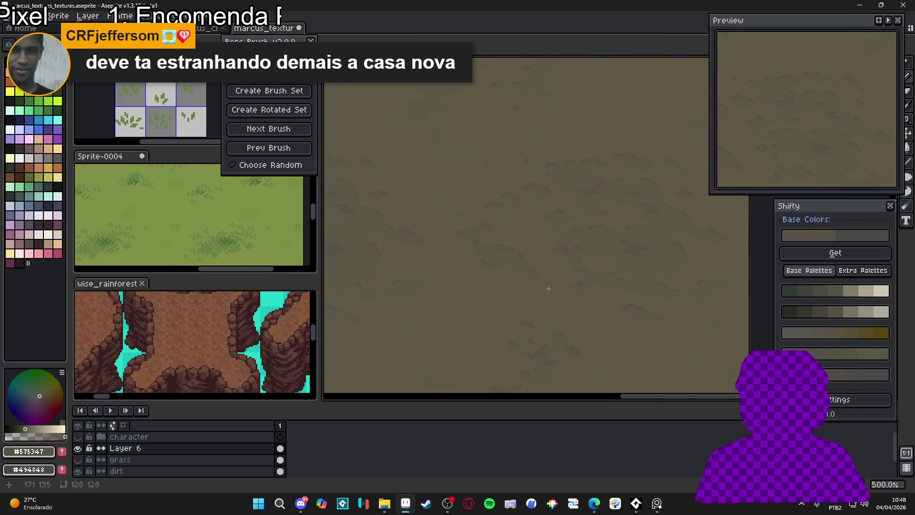
pyautogui.moveTo(474, 272)
pyautogui.mouseDown()
pyautogui.moveTo(514, 269)
pyautogui.moveTo(533, 225)
pyautogui.mouseUp()
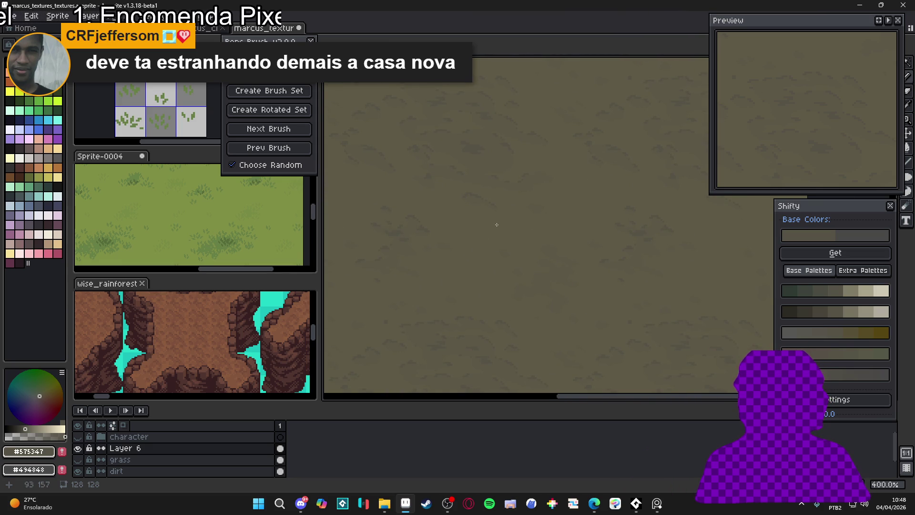
pyautogui.scroll(3, 491, 231)
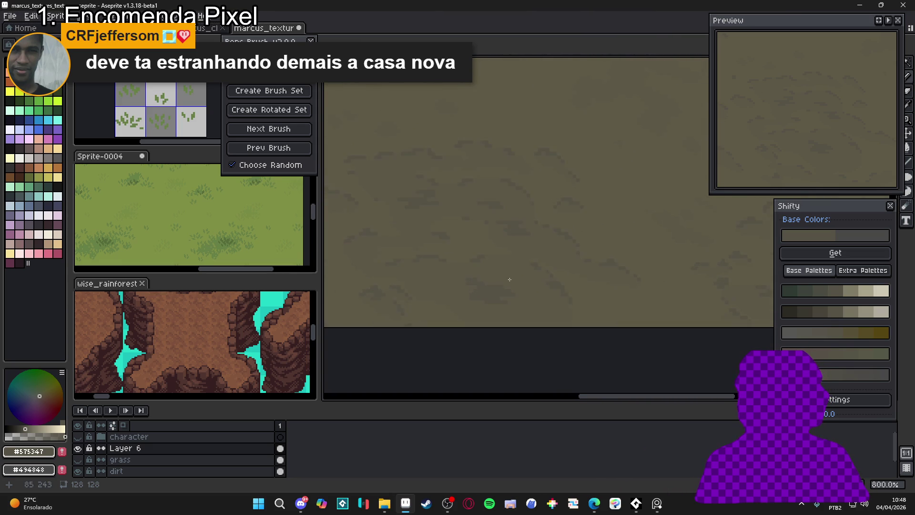
pyautogui.scroll(2, 510, 279)
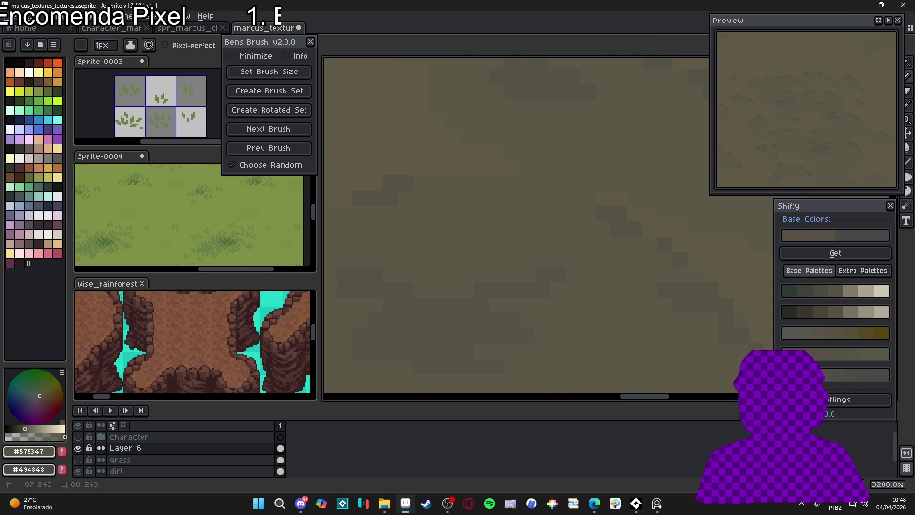
pyautogui.scroll(-5, 550, 272)
pyautogui.scroll(4, 525, 296)
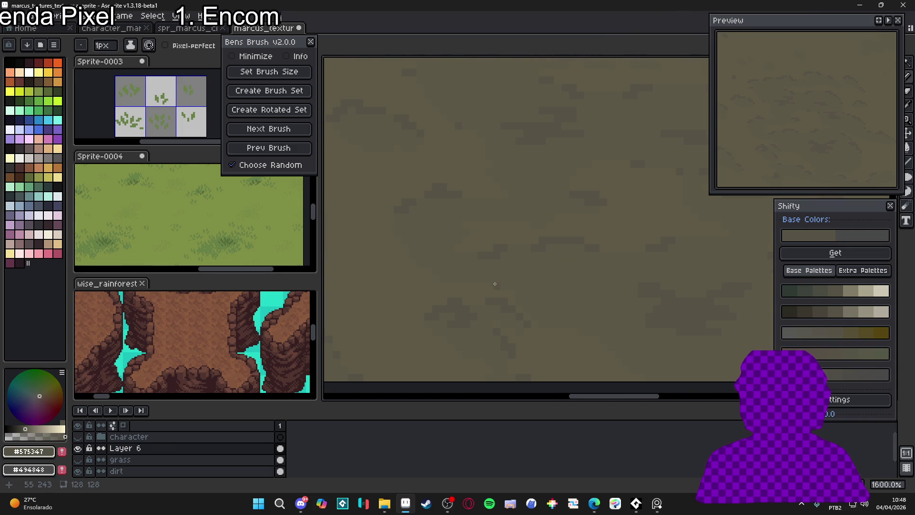
pyautogui.scroll(-4, 513, 307)
pyautogui.scroll(-1, 525, 296)
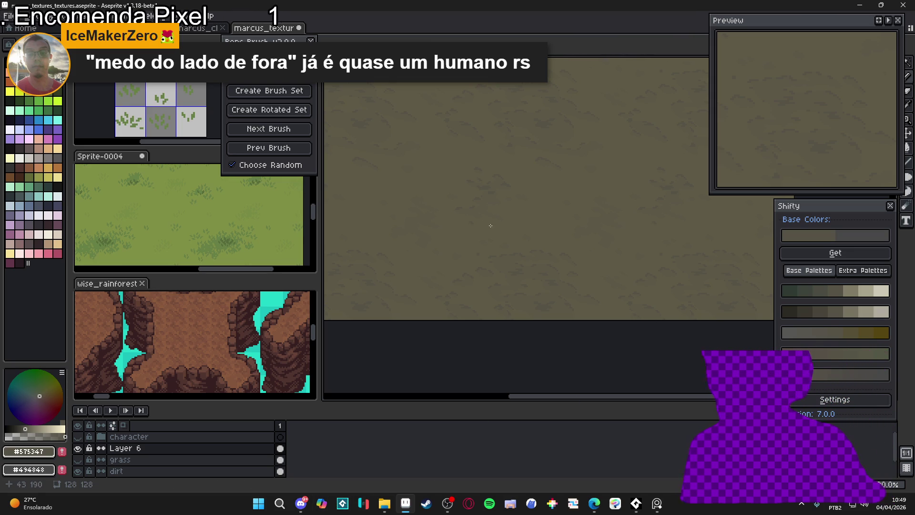
pyautogui.moveTo(491, 226); pyautogui.dragTo(505, 263)
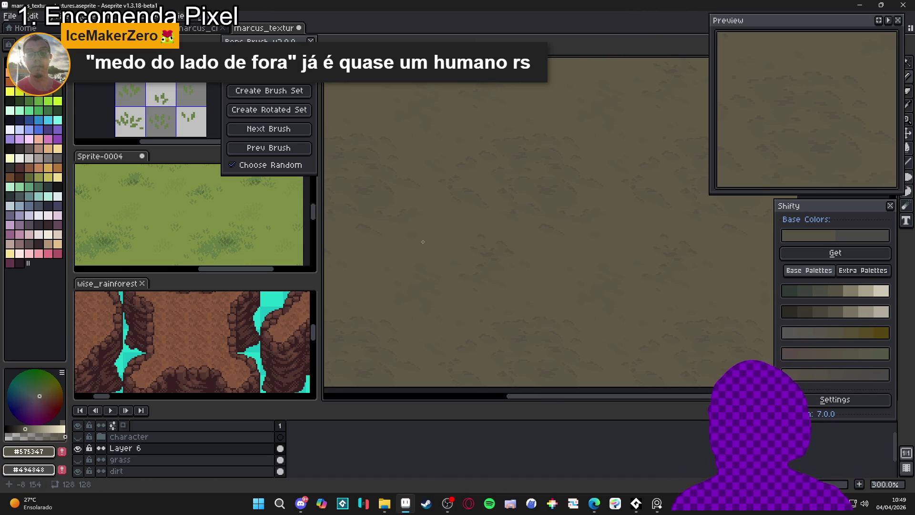
pyautogui.scroll(1, 488, 188)
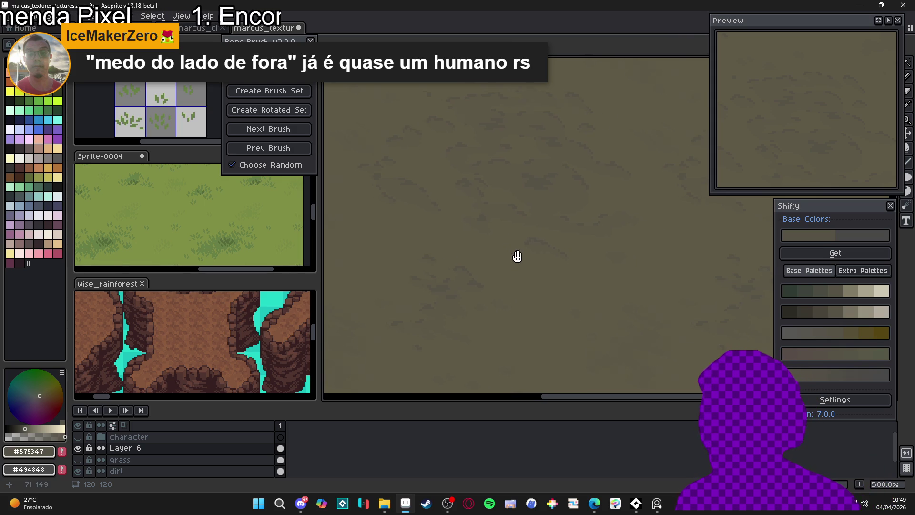
pyautogui.scroll(1, 548, 254)
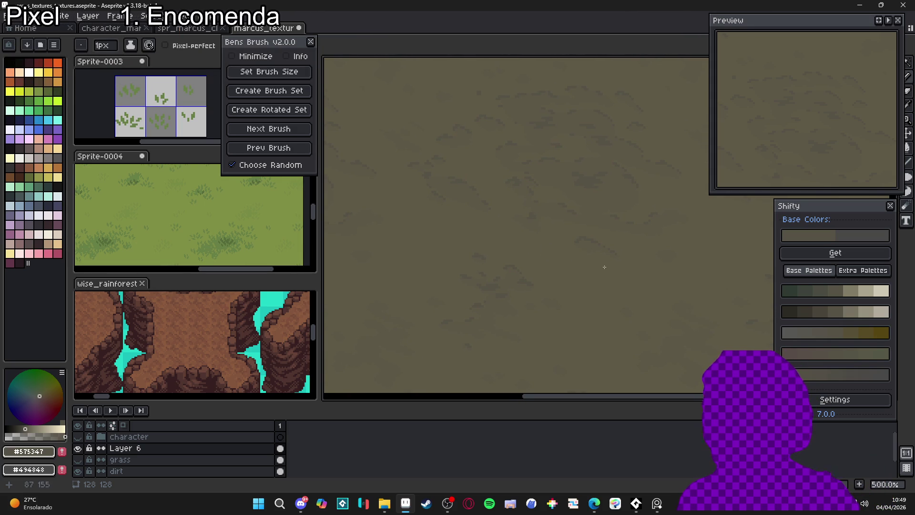
pyautogui.moveTo(562, 258); pyautogui.dragTo(631, 143)
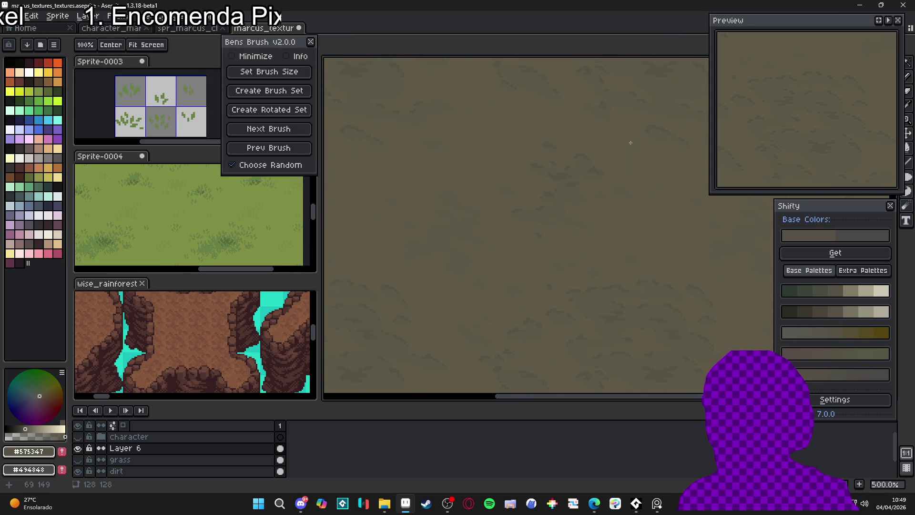
pyautogui.moveTo(601, 238)
pyautogui.mouseDown()
pyautogui.moveTo(610, 190)
pyautogui.moveTo(568, 255)
pyautogui.mouseUp()
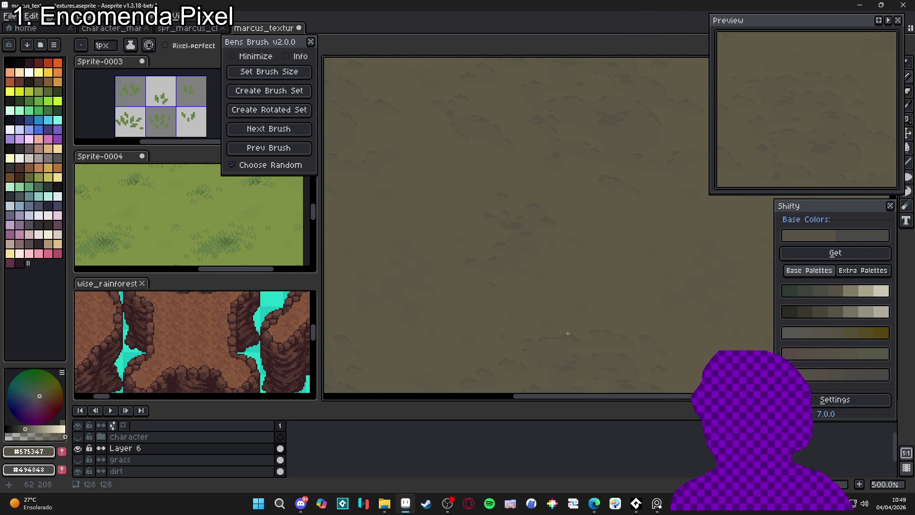
pyautogui.scroll(-3, 448, 183)
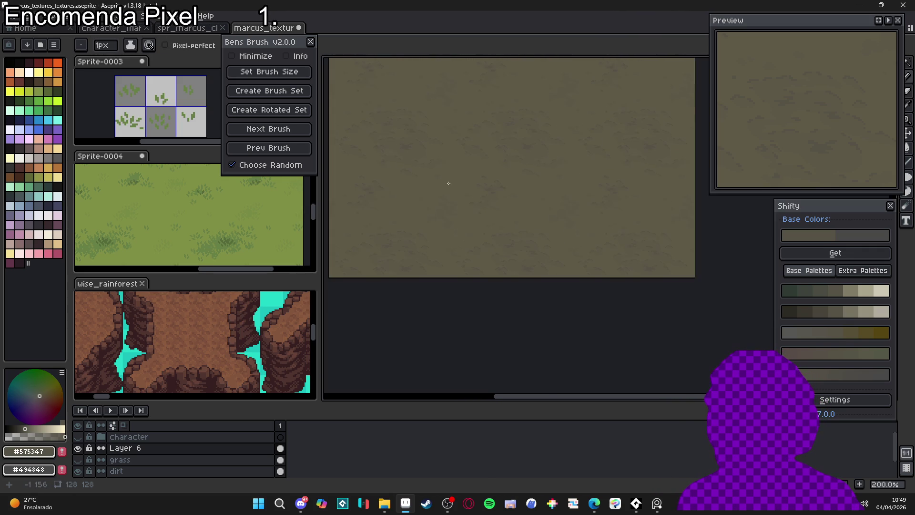
pyautogui.scroll(1, 393, 190)
pyautogui.scroll(2, 432, 184)
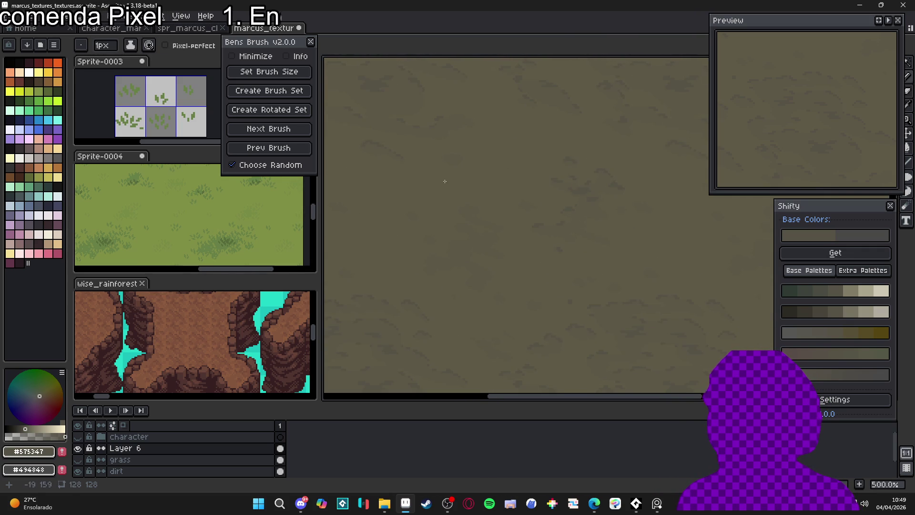
pyautogui.scroll(-2, 448, 183)
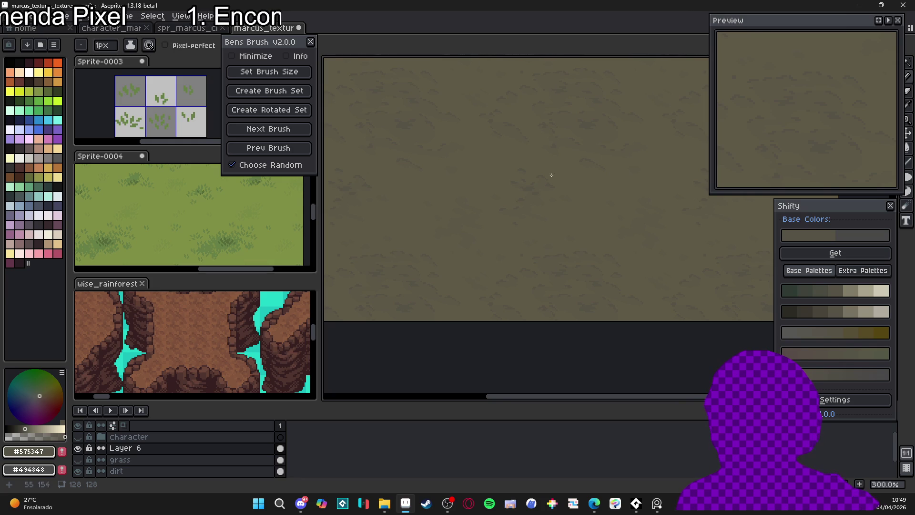
pyautogui.scroll(2, 553, 162)
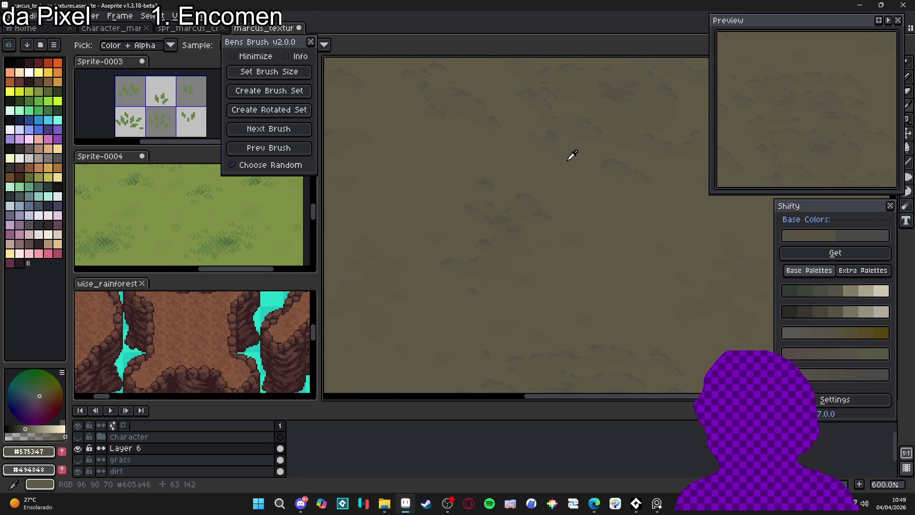
# - Sample the dirt base colour and generate its shade variations in the Shifty panel
pyautogui.keyDown('alt'); pyautogui.click(568, 158); pyautogui.keyUp('alt')
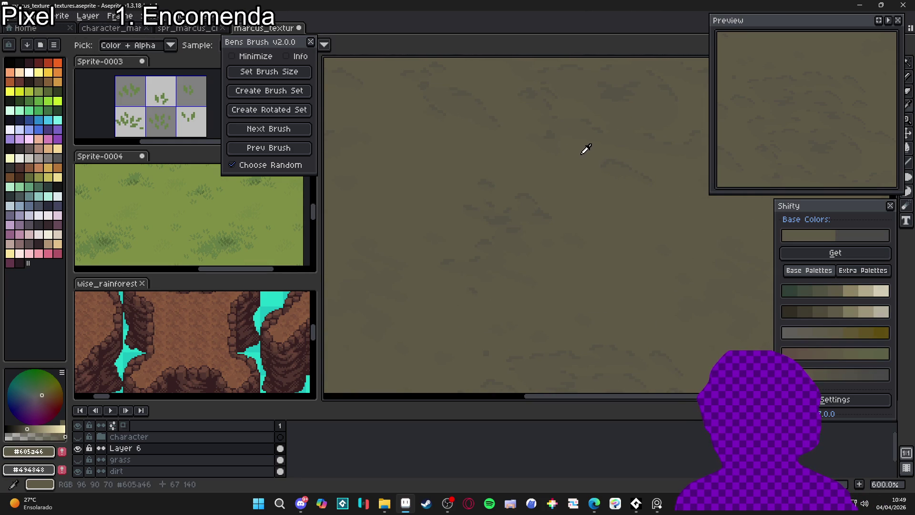
pyautogui.click(835, 253)
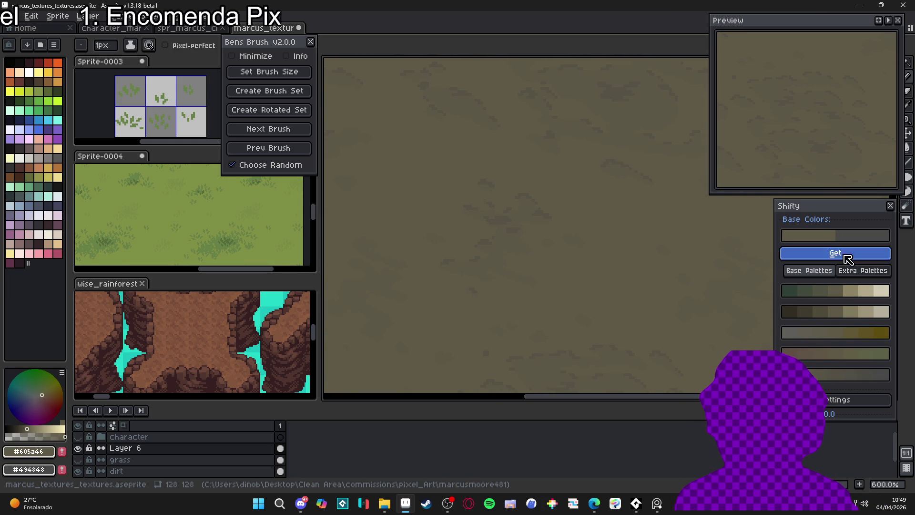
pyautogui.click(851, 292)
pyautogui.scroll(4, 604, 158)
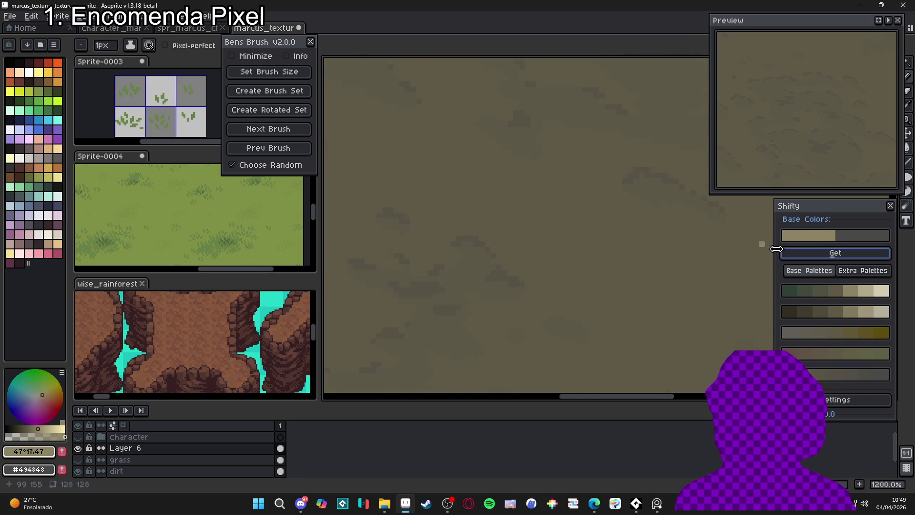
pyautogui.keyDown('alt'); pyautogui.click(572, 141); pyautogui.keyUp('alt')
pyautogui.scroll(2, 572, 140)
pyautogui.scroll(1, 572, 141)
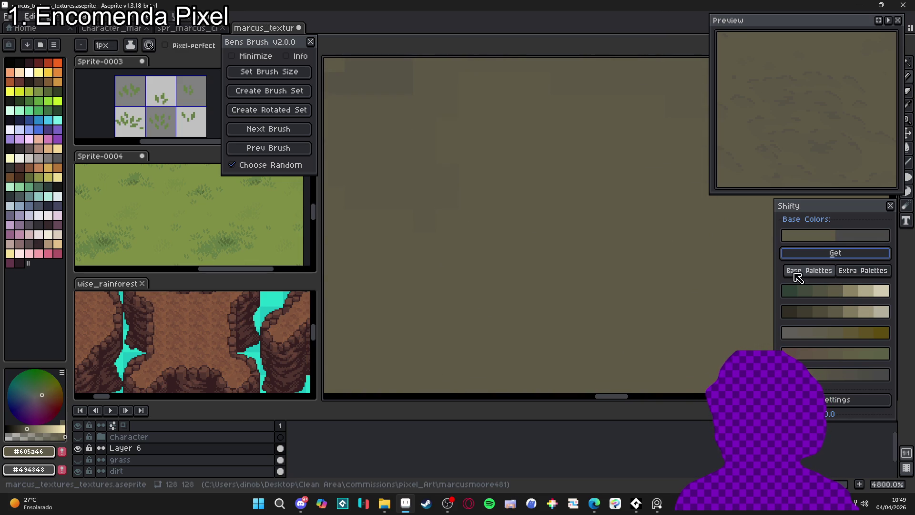
# - Paint light warm-tan highlight pixels on the dirt with a 2px brush
pyautogui.click(846, 313)
pyautogui.click(562, 111)
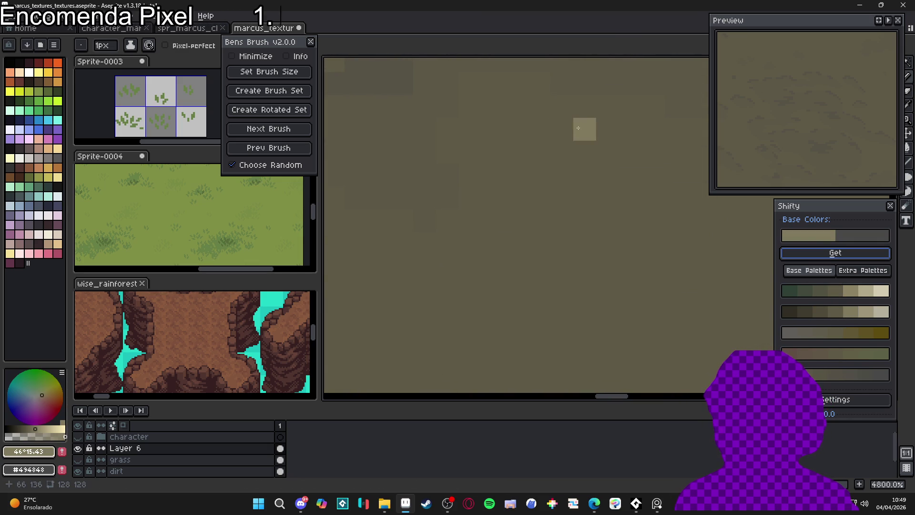
pyautogui.click(842, 356)
pyautogui.scroll(-3, 582, 116)
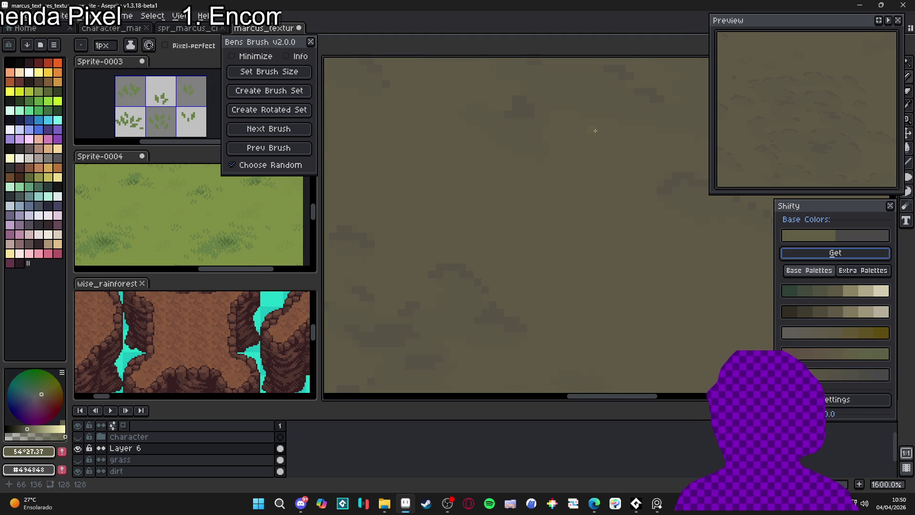
pyautogui.scroll(-1, 612, 128)
pyautogui.press('+')
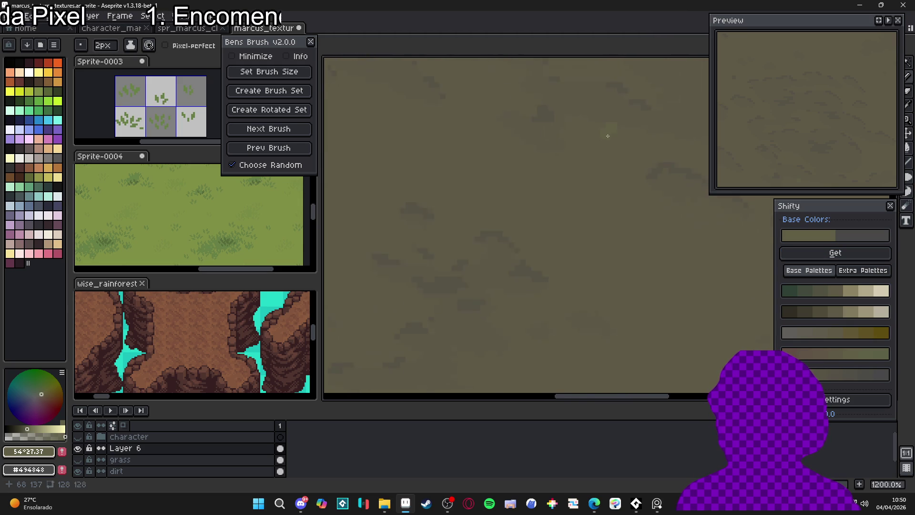
pyautogui.moveTo(471, 199); pyautogui.dragTo(501, 204)
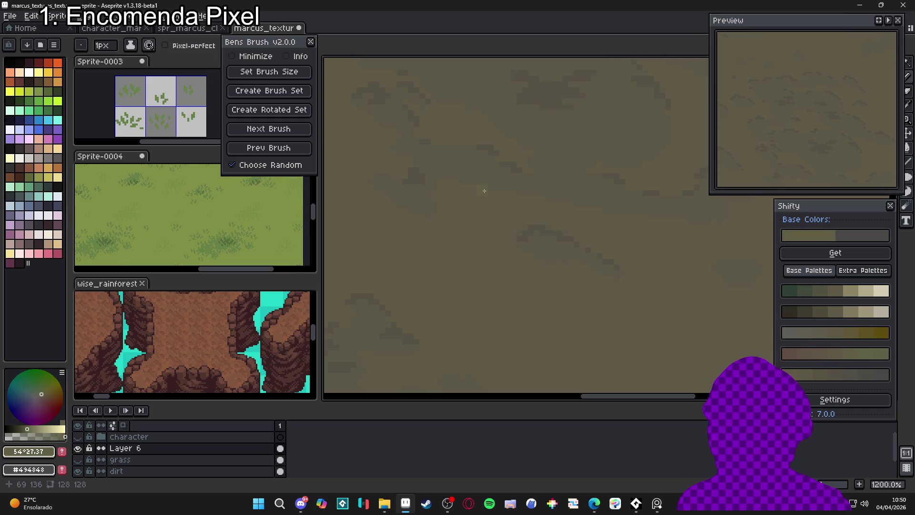
pyautogui.scroll(3, 478, 192)
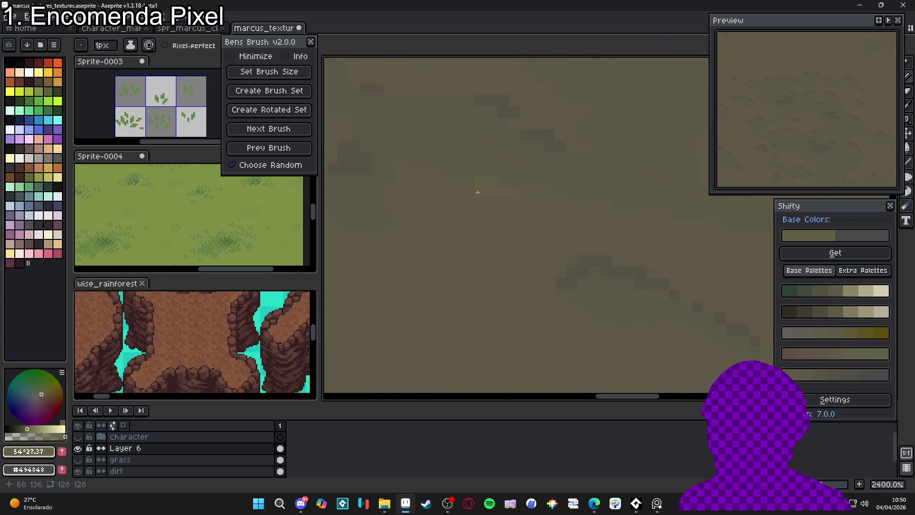
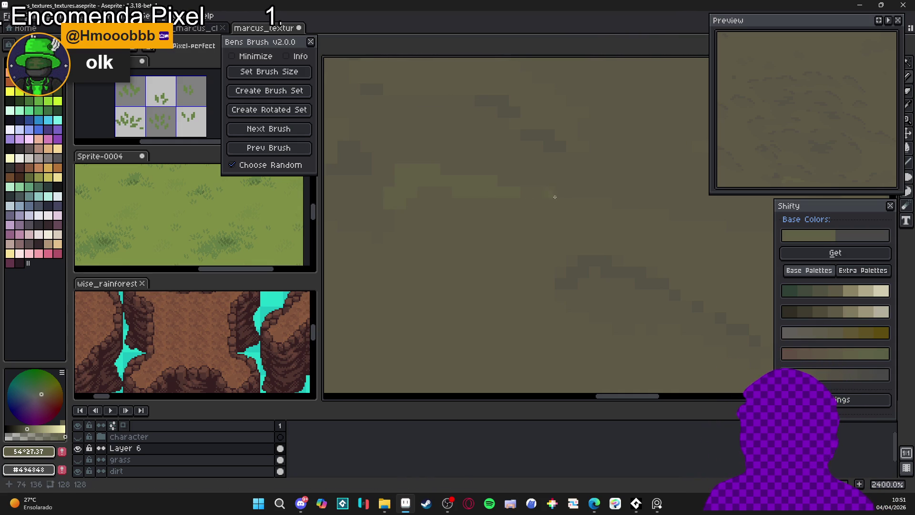
# - Paint a lighter green-tinged strip leftward across the dirt on Layer 6
pyautogui.hscroll(-5, 572, 208)
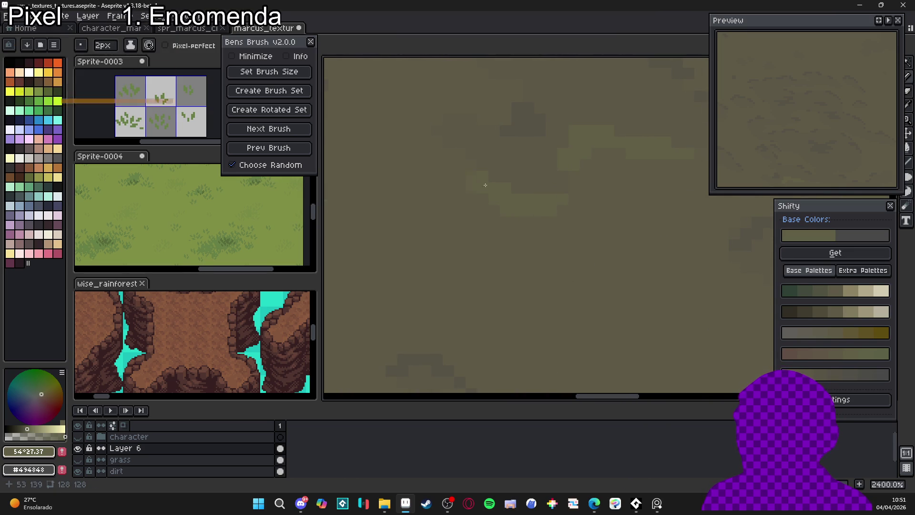
pyautogui.moveTo(487, 188); pyautogui.dragTo(495, 190)
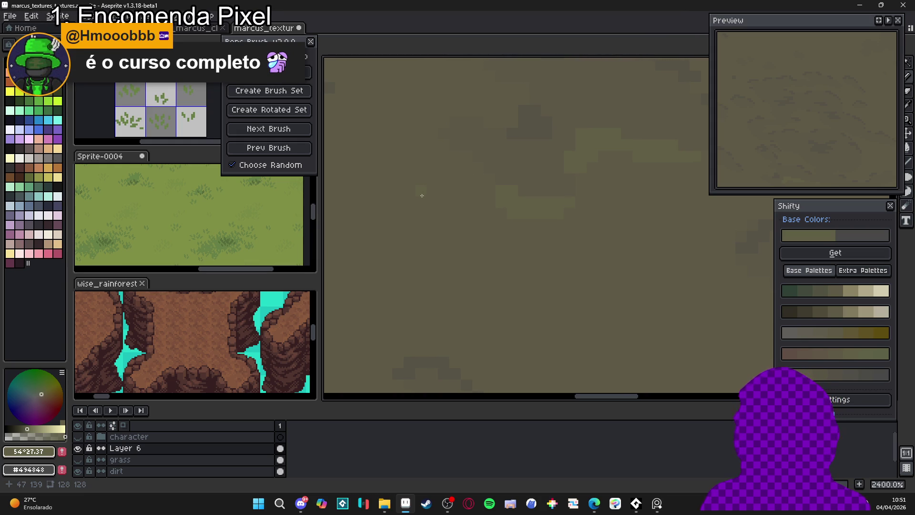
pyautogui.scroll(-3, 511, 188)
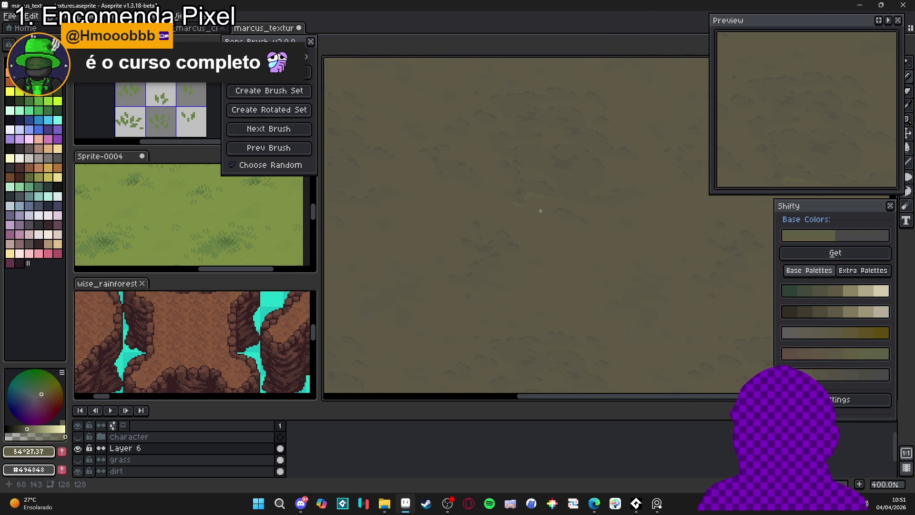
pyautogui.scroll(-3, 528, 187)
pyautogui.scroll(6, 528, 187)
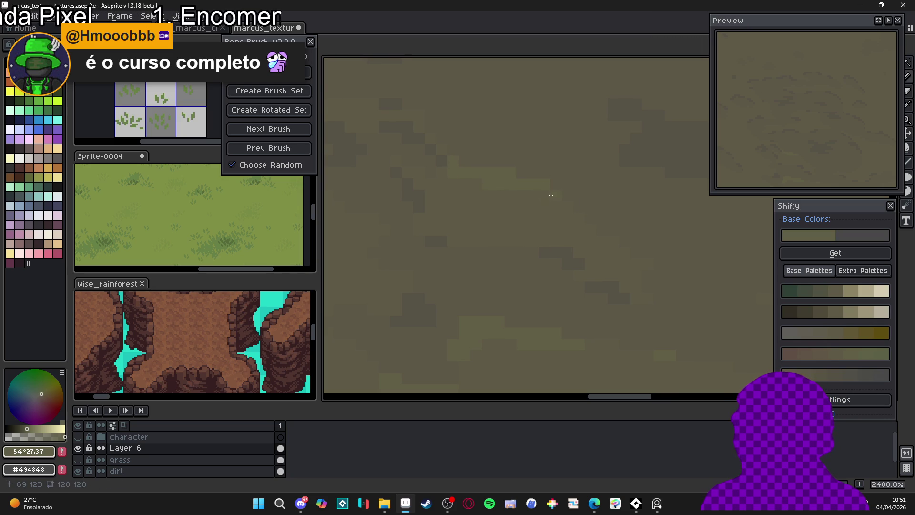
pyautogui.scroll(-5, 541, 191)
pyautogui.scroll(5, 542, 201)
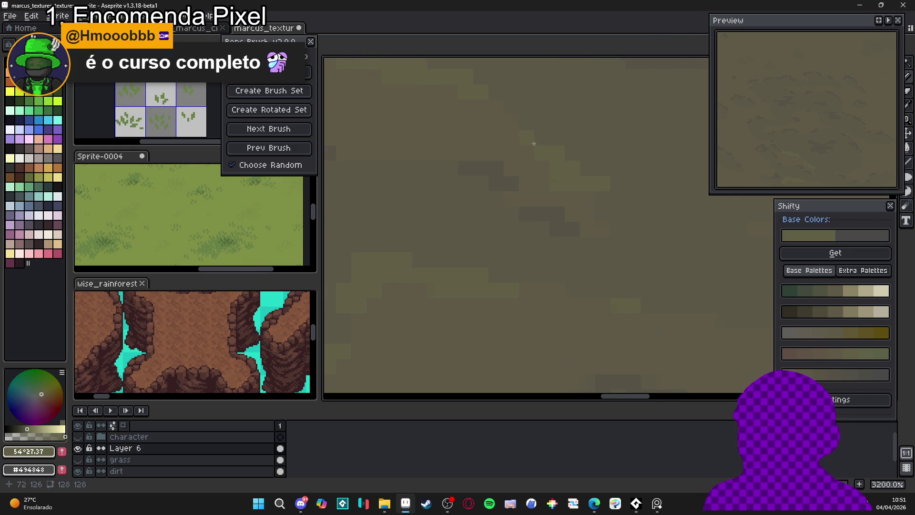
pyautogui.scroll(-8, 534, 144)
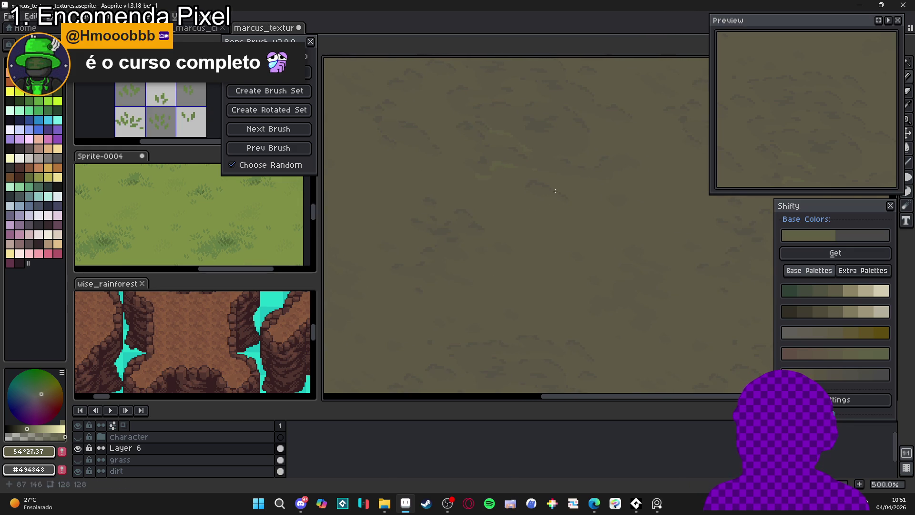
pyautogui.scroll(6, 556, 191)
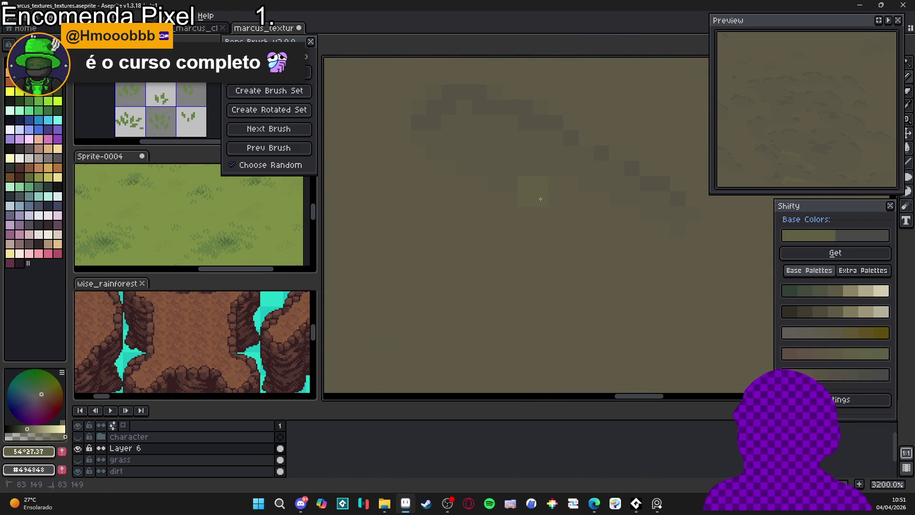
pyautogui.moveTo(540, 199)
pyautogui.mouseDown()
pyautogui.moveTo(548, 191)
pyautogui.moveTo(512, 198)
pyautogui.moveTo(471, 190)
pyautogui.moveTo(476, 181)
pyautogui.moveTo(479, 196)
pyautogui.mouseUp()
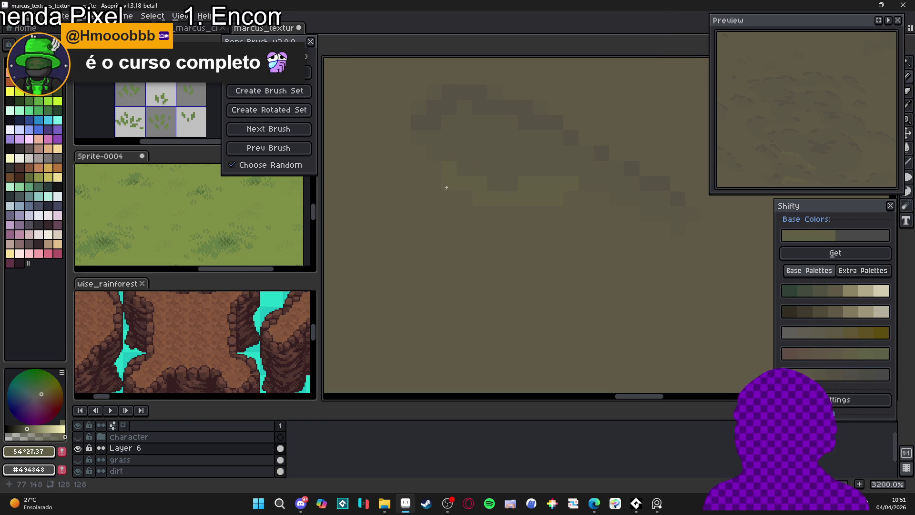
# - Add a short second light stroke nearby, then zoom in and out to inspect the strokes
pyautogui.hscroll(3, 476, 181)
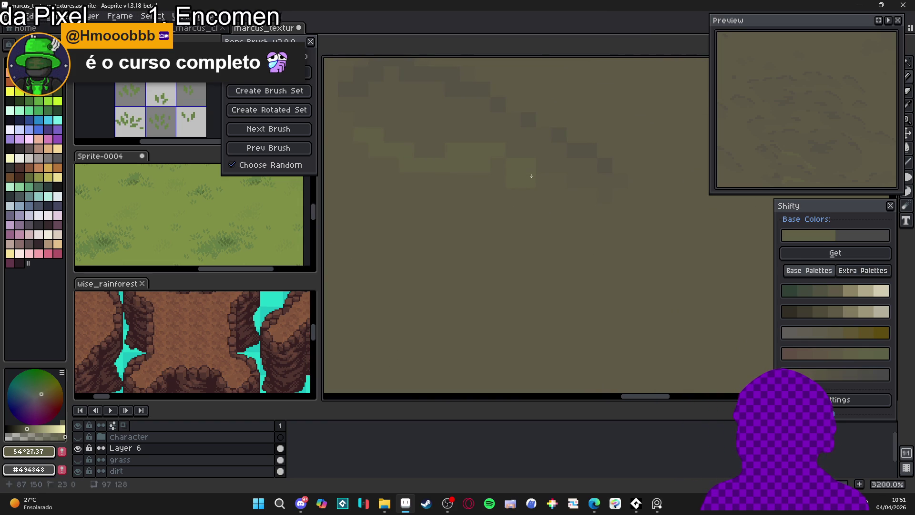
pyautogui.moveTo(520, 174); pyautogui.dragTo(516, 177)
pyautogui.scroll(-6, 580, 214)
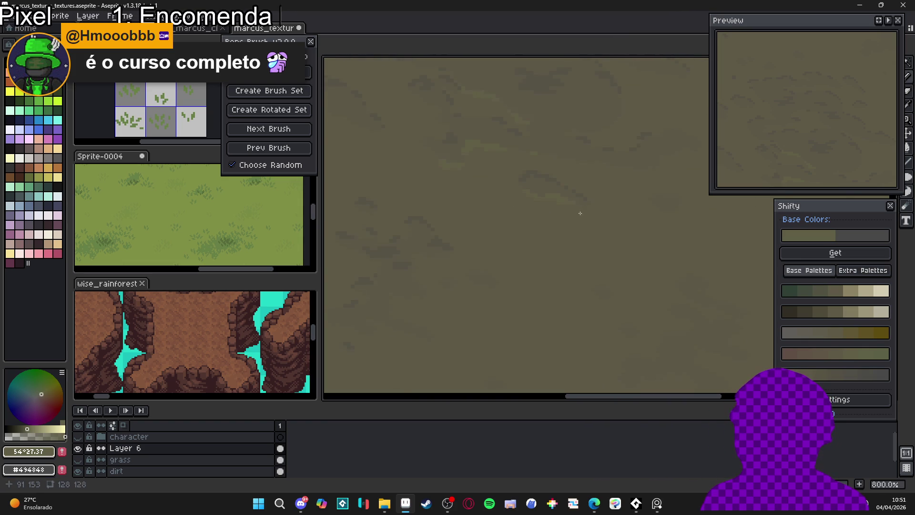
pyautogui.scroll(-1, 588, 219)
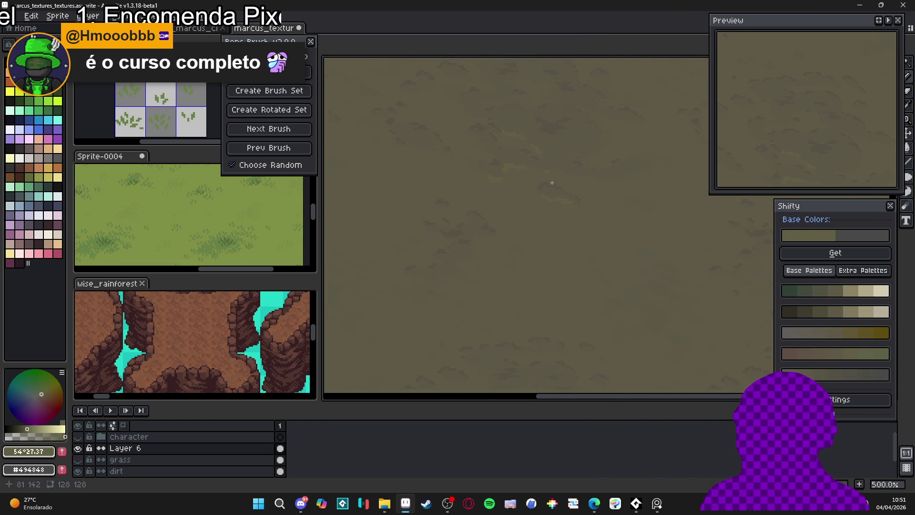
pyautogui.scroll(7, 598, 180)
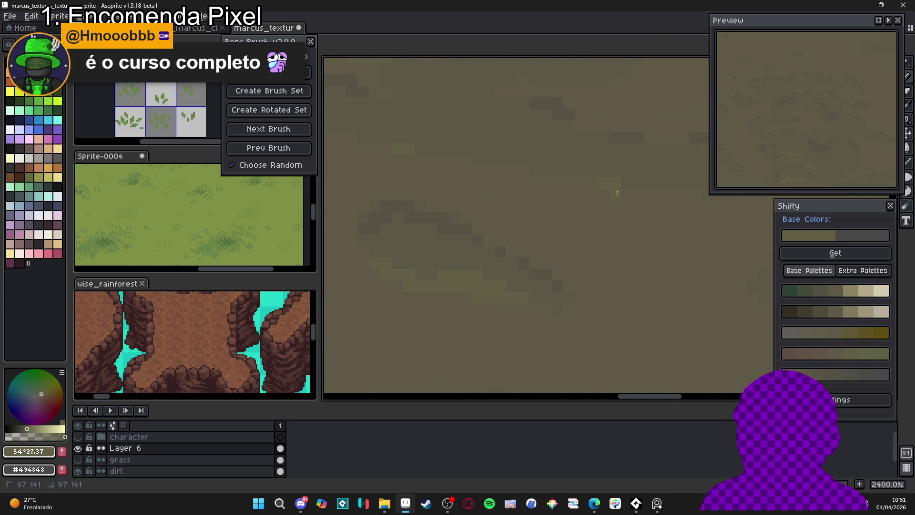
pyautogui.scroll(1, 618, 193)
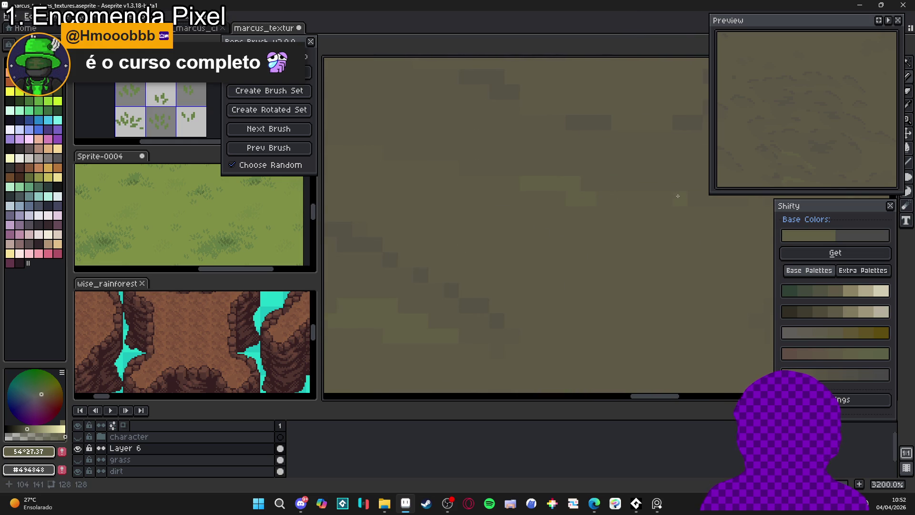
pyautogui.scroll(-1, 584, 206)
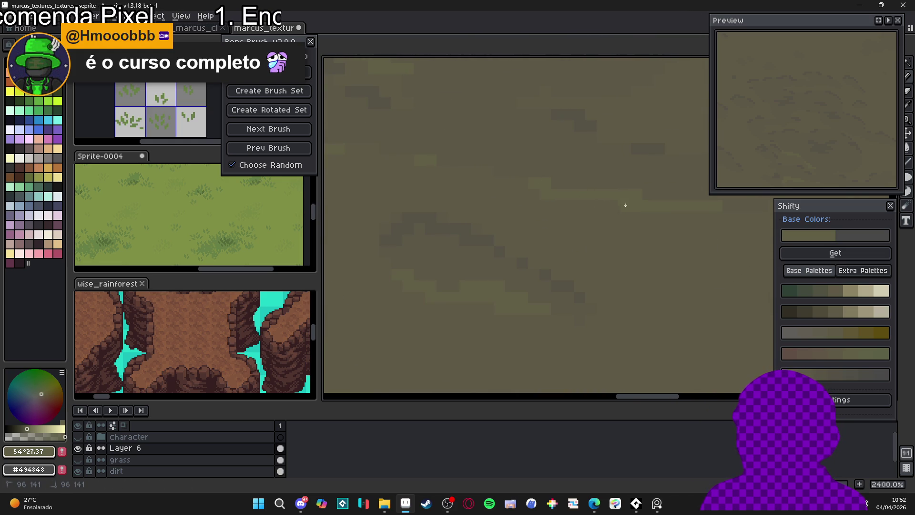
pyautogui.scroll(-2, 629, 200)
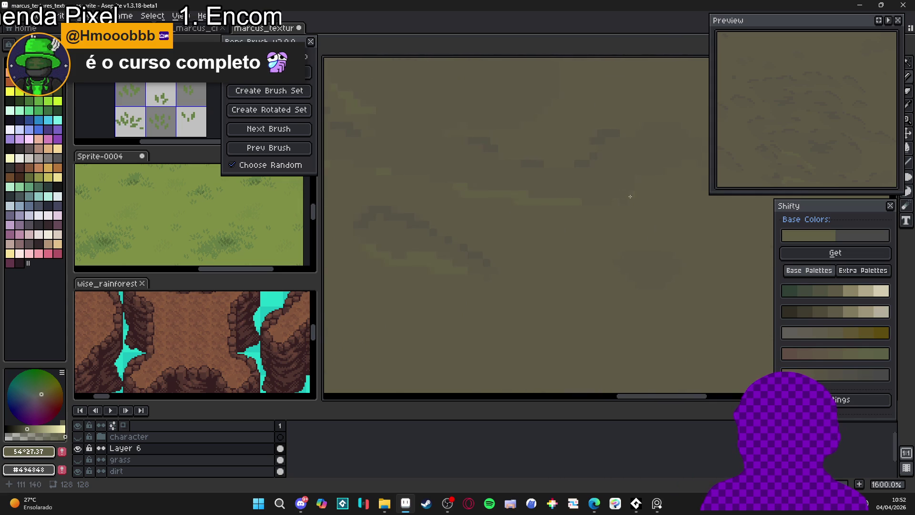
pyautogui.scroll(3, 630, 197)
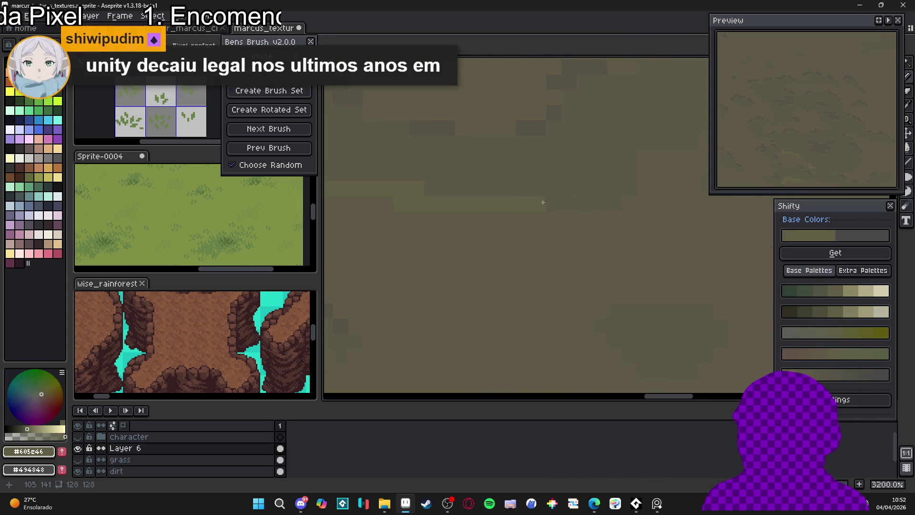
pyautogui.hscroll(1, 562, 205)
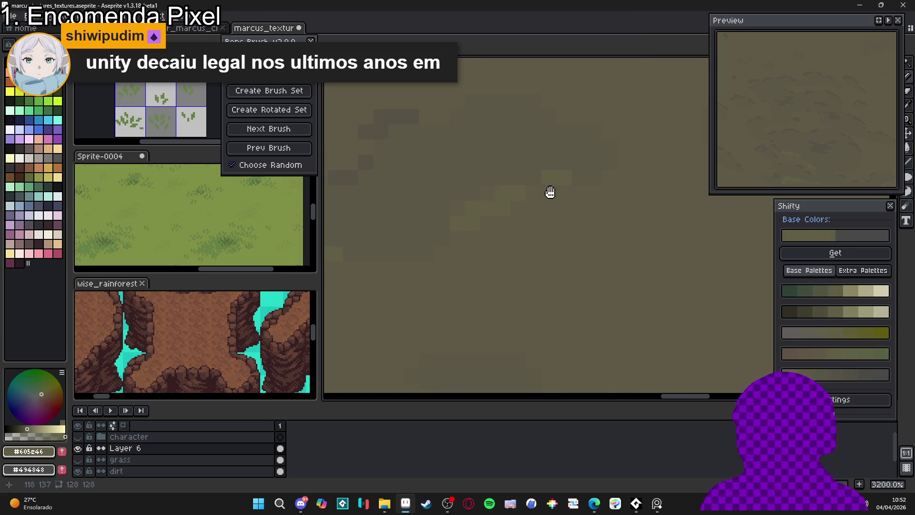
pyautogui.scroll(-3, 602, 196)
pyautogui.scroll(3, 602, 196)
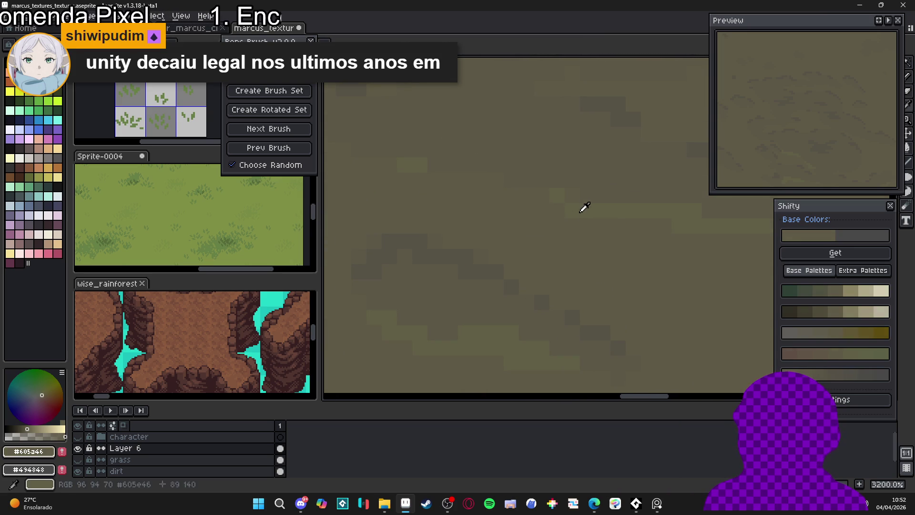
pyautogui.scroll(-1, 553, 210)
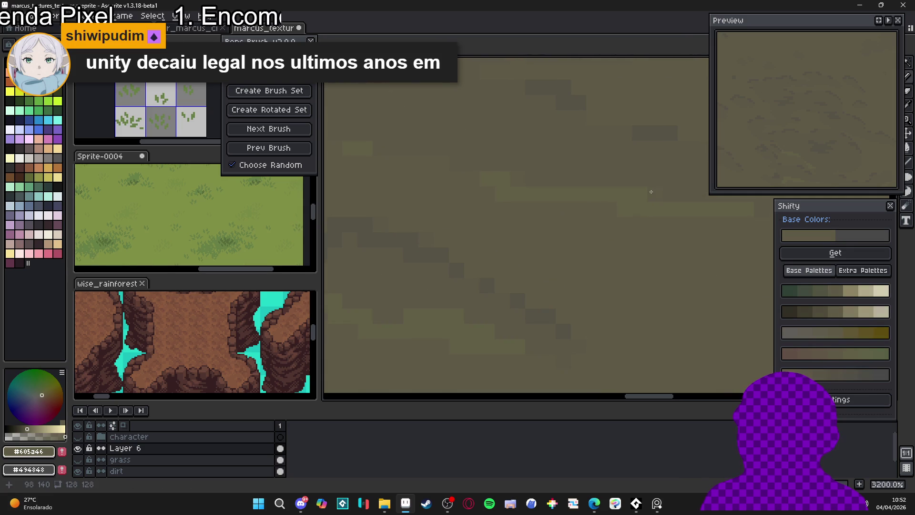
pyautogui.scroll(-4, 567, 219)
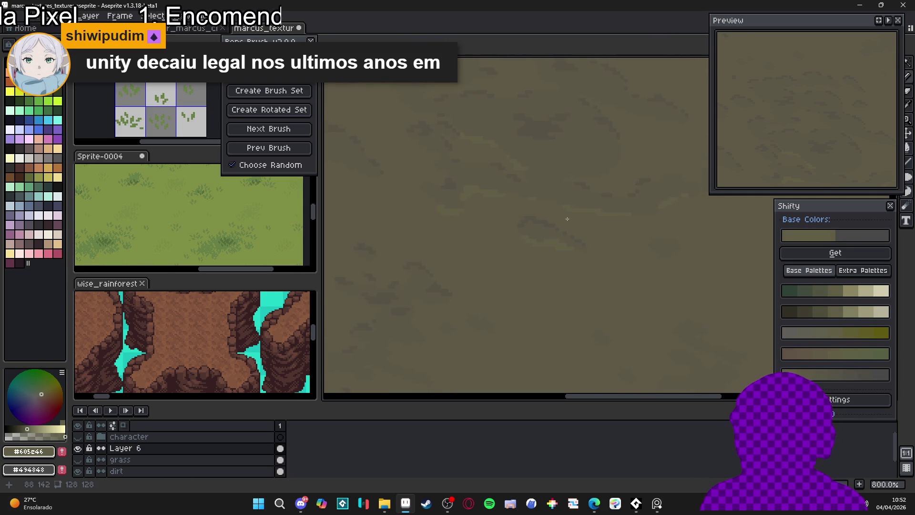
pyautogui.scroll(5, 581, 209)
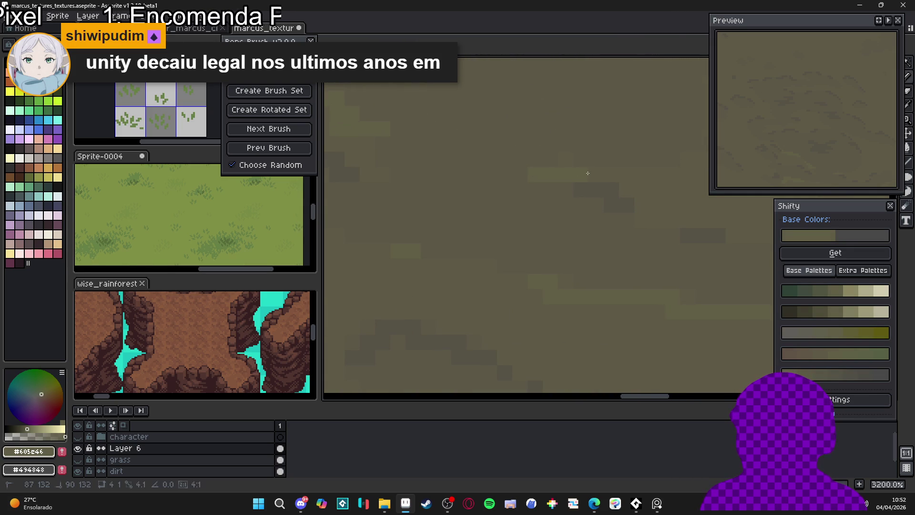
pyautogui.scroll(-2, 591, 171)
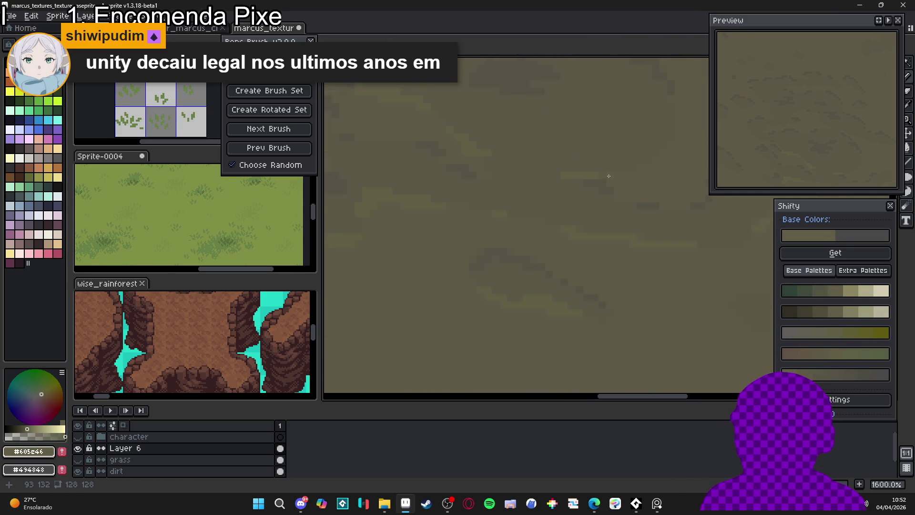
pyautogui.scroll(2, 637, 171)
pyautogui.scroll(-2, 582, 179)
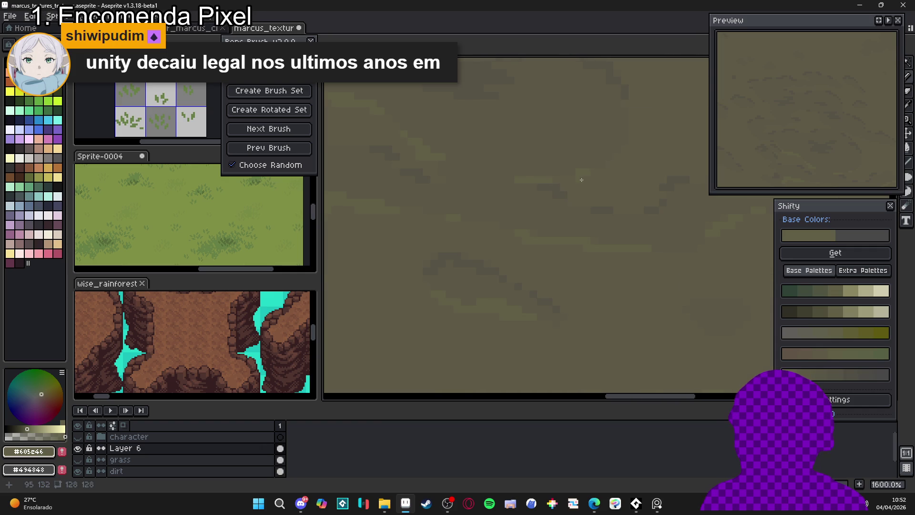
pyautogui.scroll(-6, 541, 182)
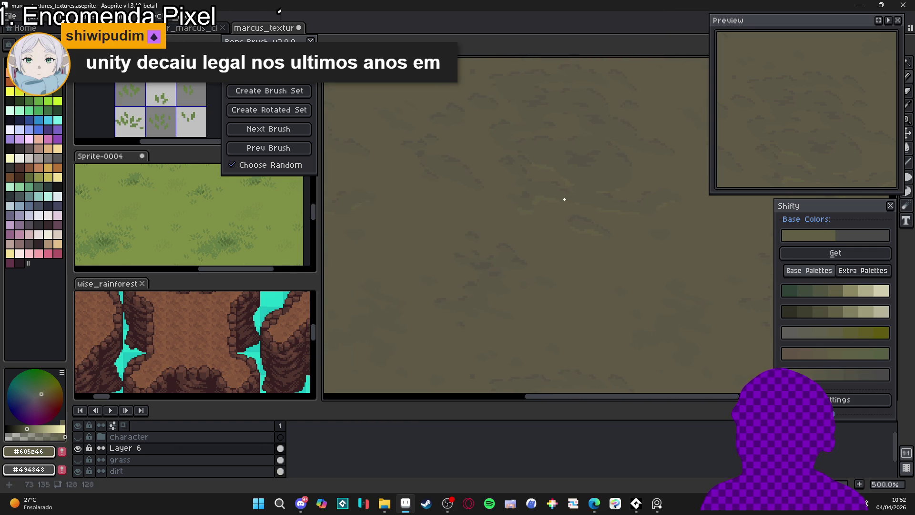
pyautogui.scroll(3, 571, 235)
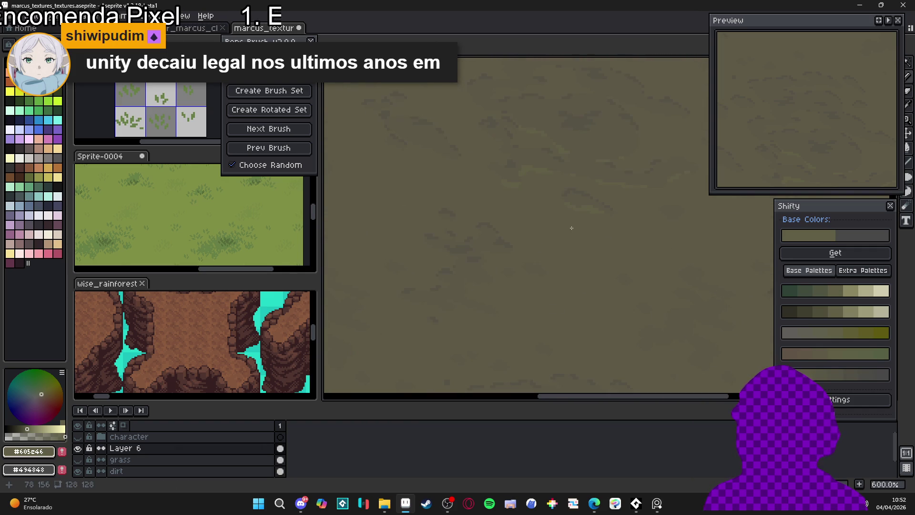
pyautogui.scroll(-1, 542, 208)
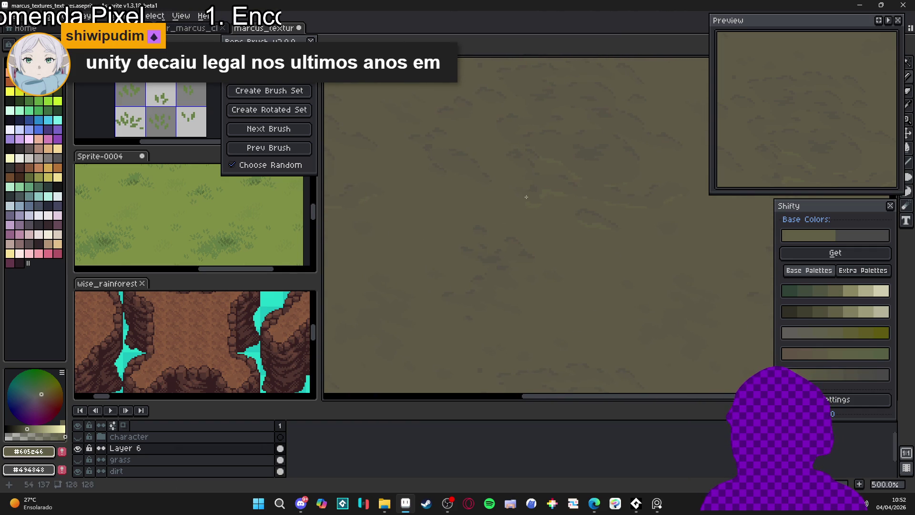
pyautogui.scroll(-2, 500, 217)
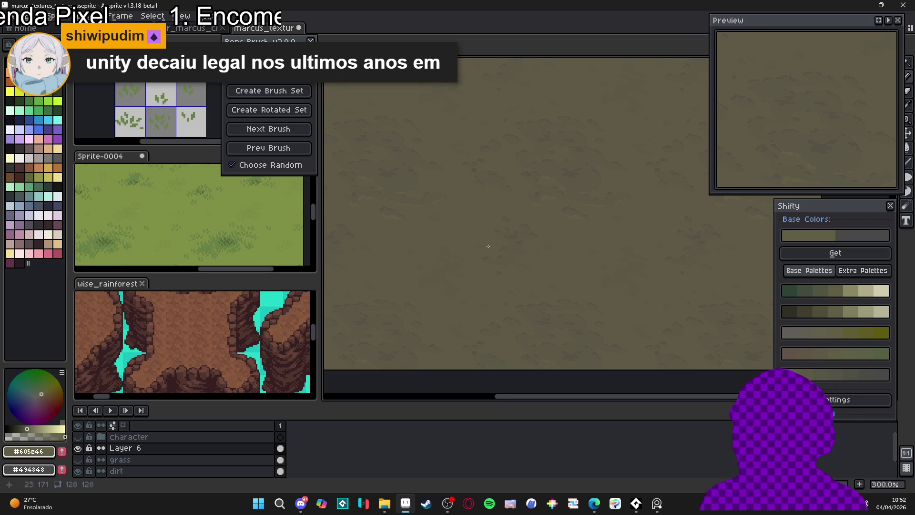
pyautogui.scroll(3, 567, 214)
# - Undo the last two pencil strokes and zoom in to 2400%
pyautogui.hotkey('ctrl', 'z')
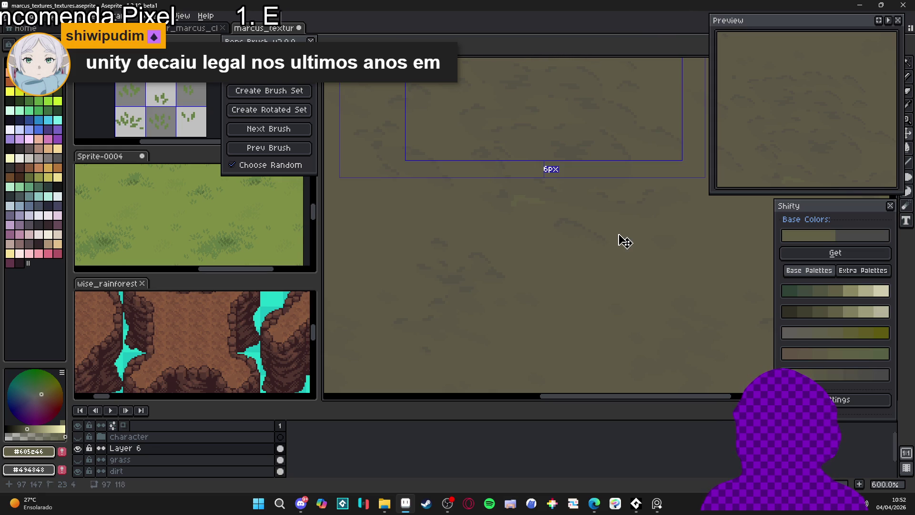
pyautogui.hotkey('ctrl', 'z')
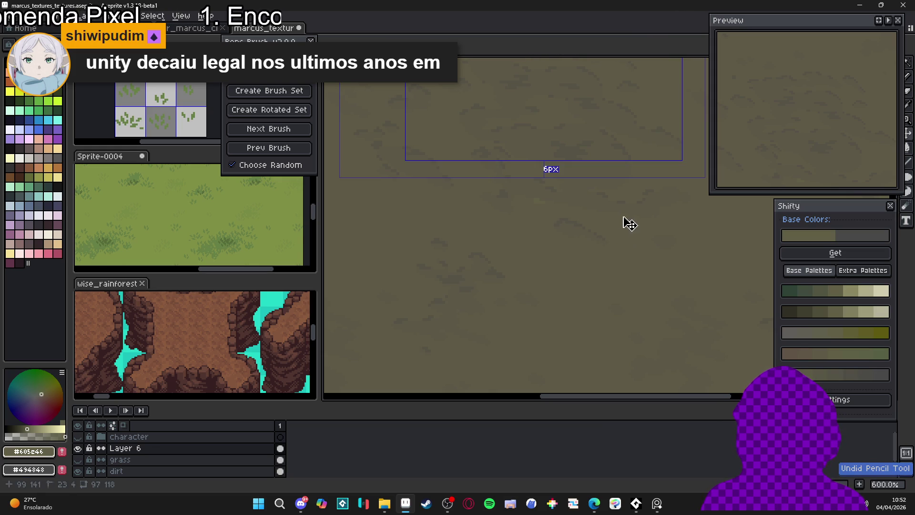
pyautogui.scroll(4, 549, 187)
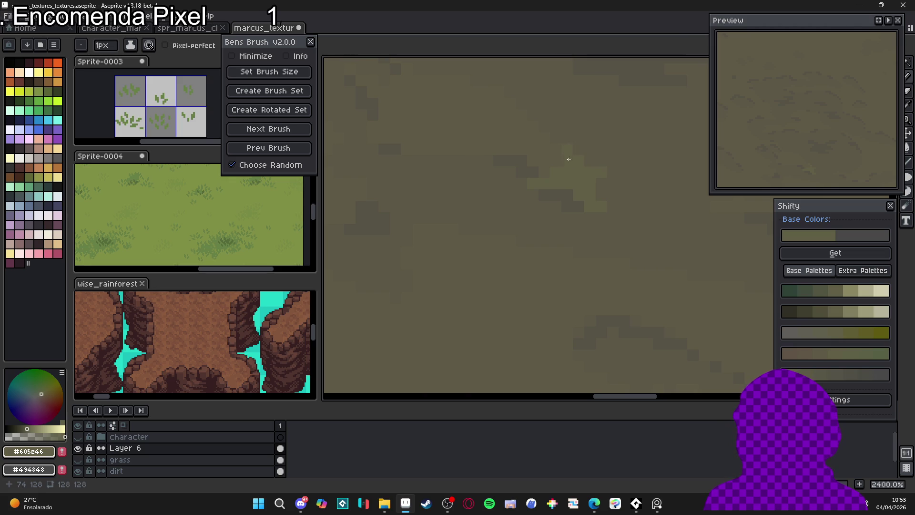
# - Dab a few light pixels onto the dirt with a 1px pencil
pyautogui.press('+')
pyautogui.press('-')
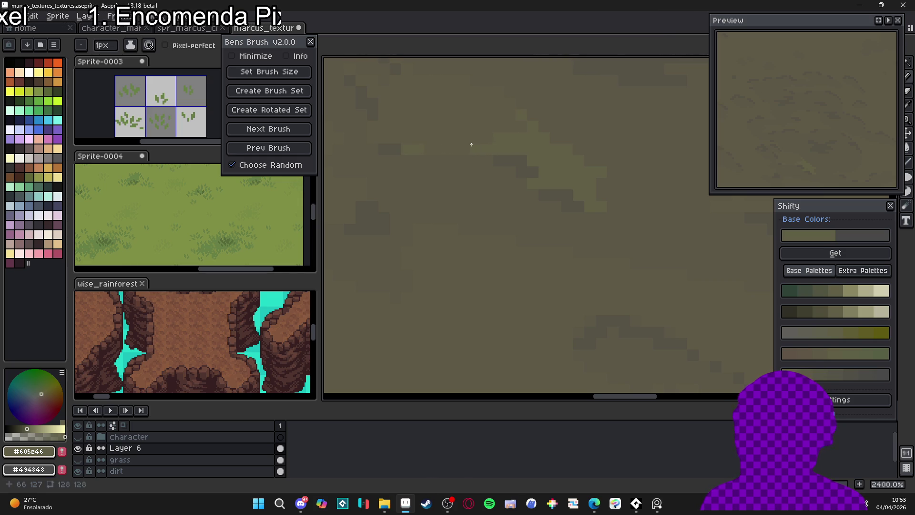
pyautogui.scroll(-5, 472, 157)
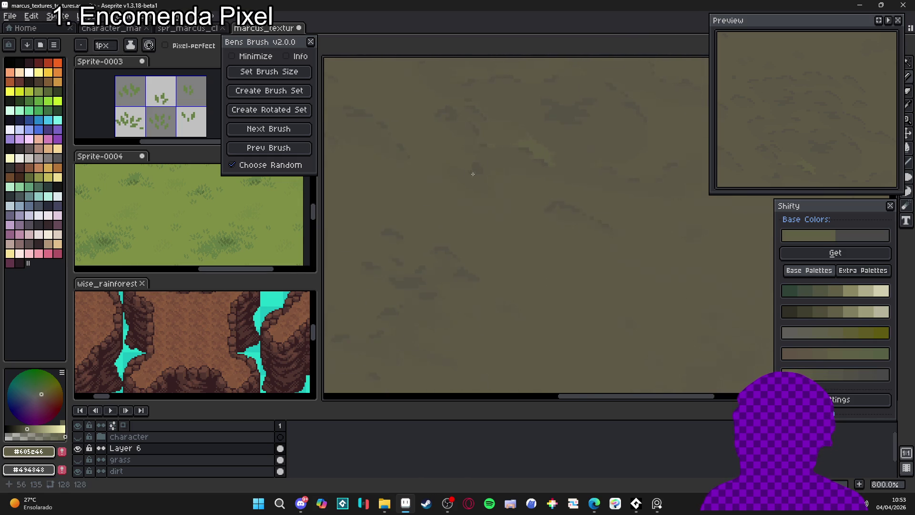
pyautogui.scroll(6, 473, 174)
pyautogui.press('+')
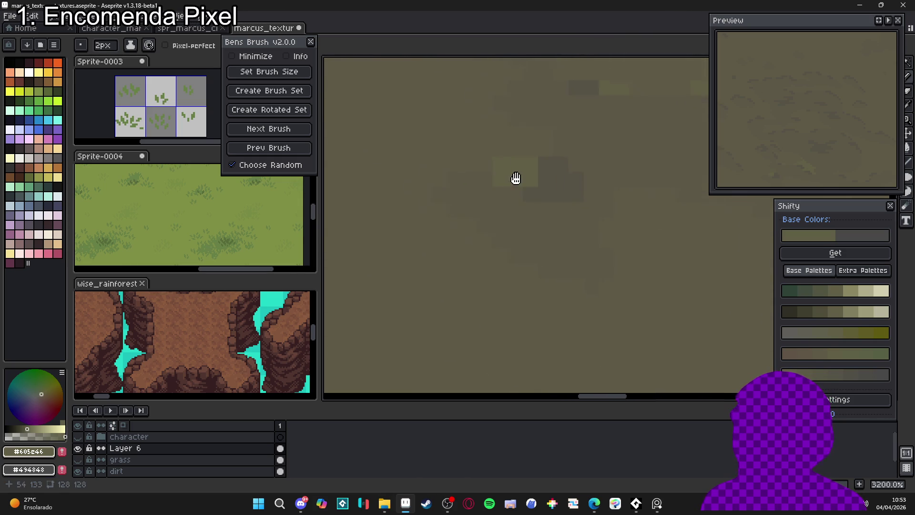
pyautogui.press('-')
pyautogui.moveTo(491, 171); pyautogui.dragTo(457, 166)
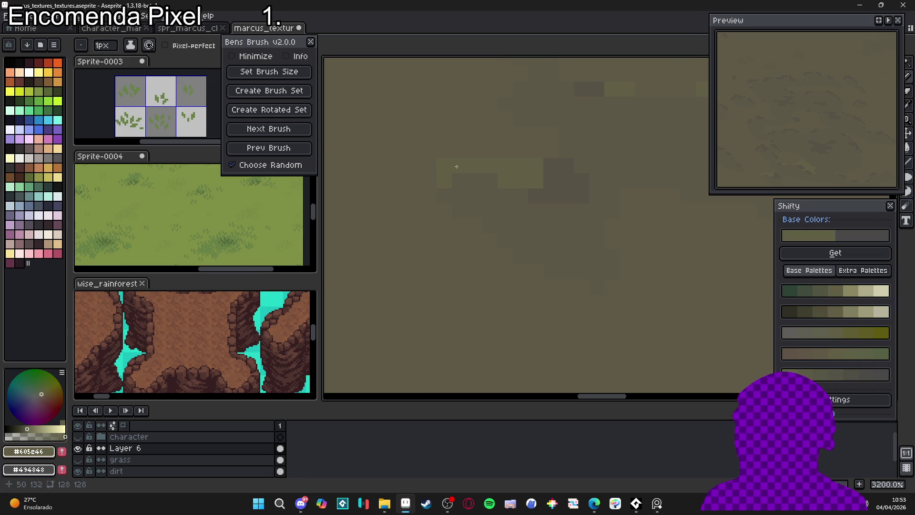
# - With a 2px brush, paint a small lighter patch up top and another light stroke lower down
pyautogui.press('+')
pyautogui.moveTo(549, 154); pyautogui.dragTo(485, 152)
pyautogui.scroll(-6, 453, 207)
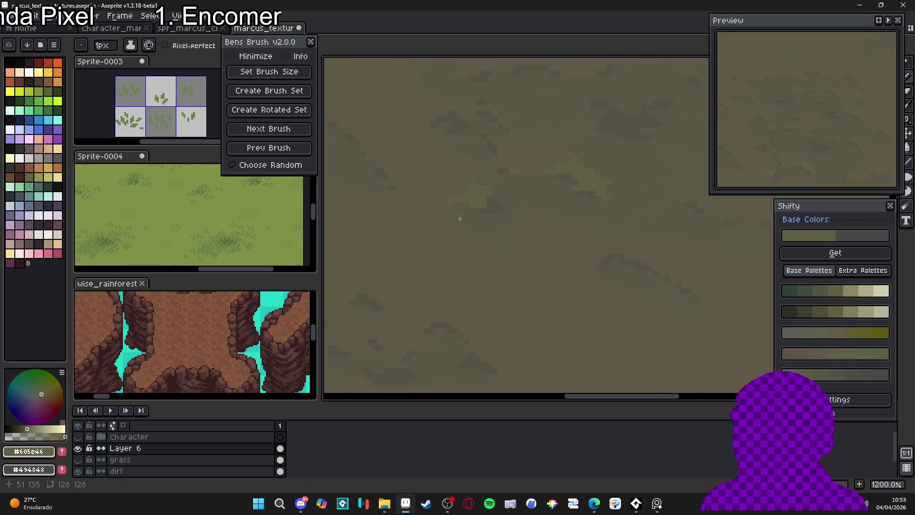
pyautogui.scroll(-2, 482, 210)
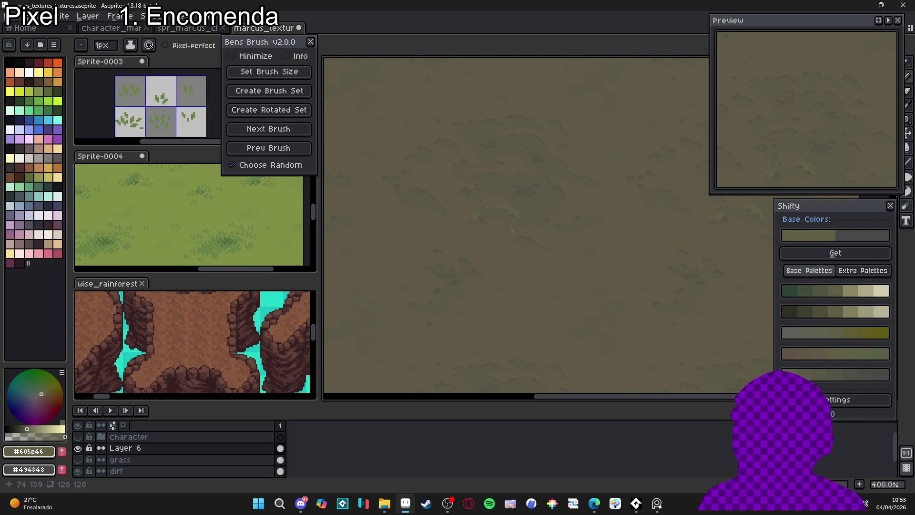
pyautogui.scroll(5, 496, 207)
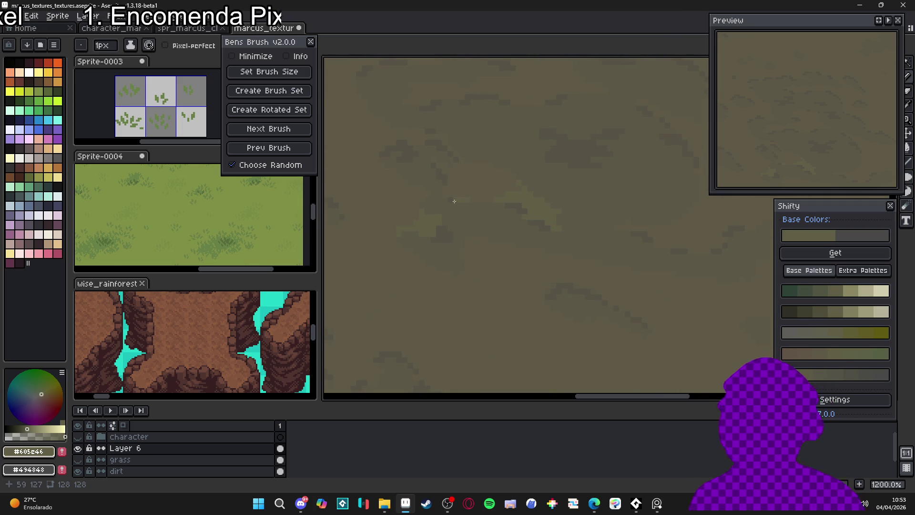
pyautogui.scroll(3, 418, 208)
pyautogui.press('+')
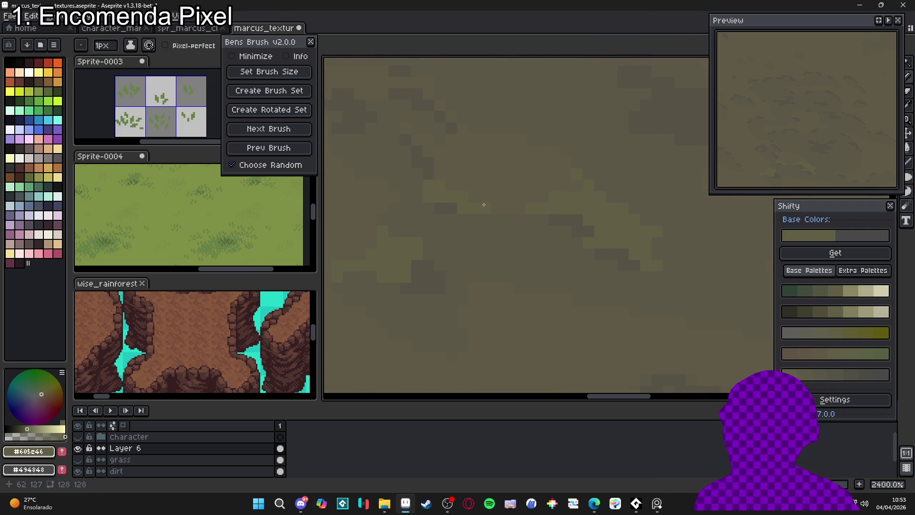
pyautogui.hscroll(-5, 444, 219)
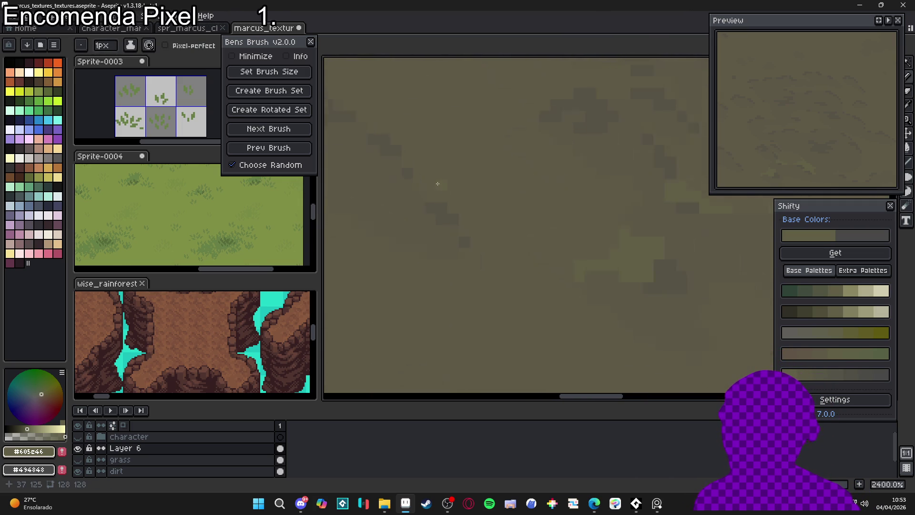
pyautogui.scroll(1, 437, 184)
pyautogui.press('+')
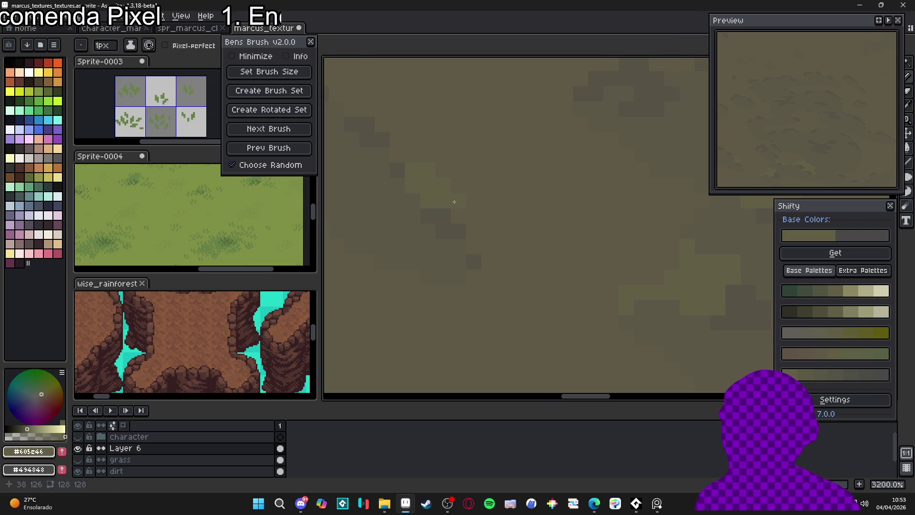
pyautogui.scroll(-2, 459, 218)
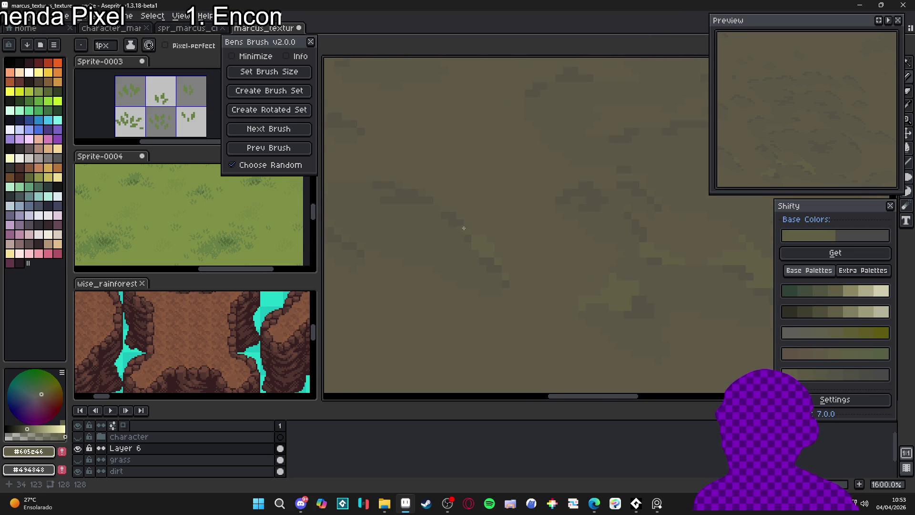
pyautogui.scroll(-5, 473, 232)
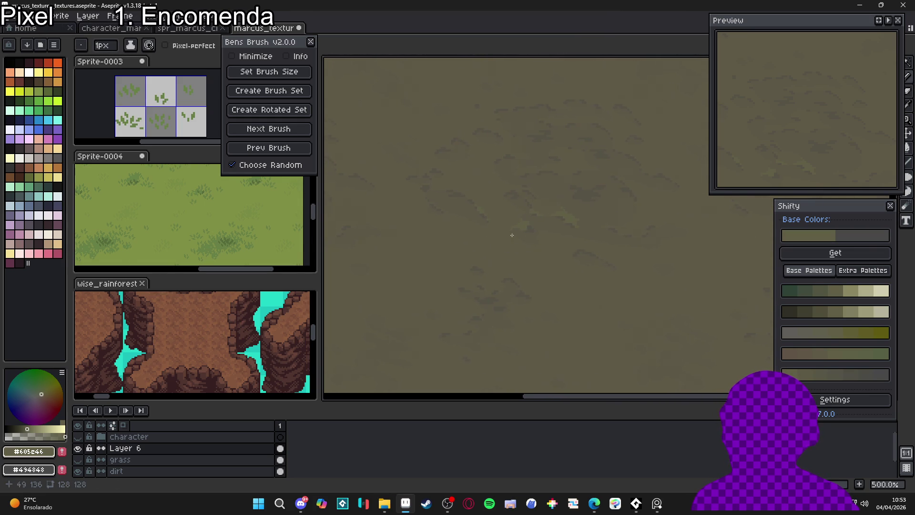
pyautogui.scroll(1, 474, 211)
pyautogui.scroll(4, 481, 233)
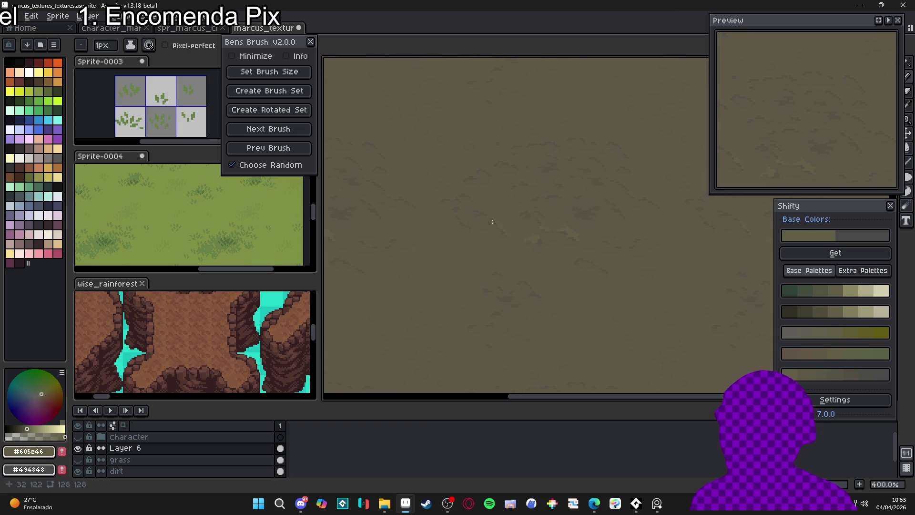
pyautogui.moveTo(482, 247); pyautogui.dragTo(517, 248)
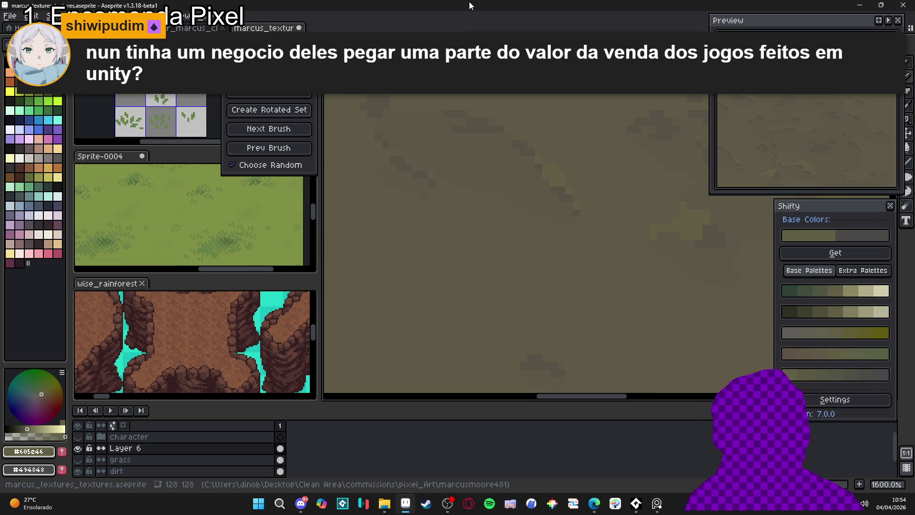
# - At 2400% zoom, paint a short horizontal light-green pixel strip across the lower dirt
pyautogui.scroll(-3, 588, 138)
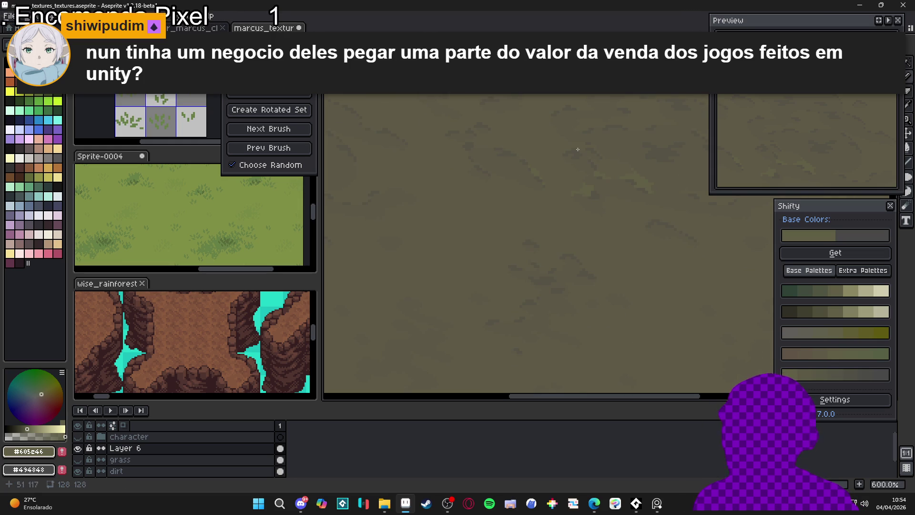
pyautogui.scroll(8, 542, 159)
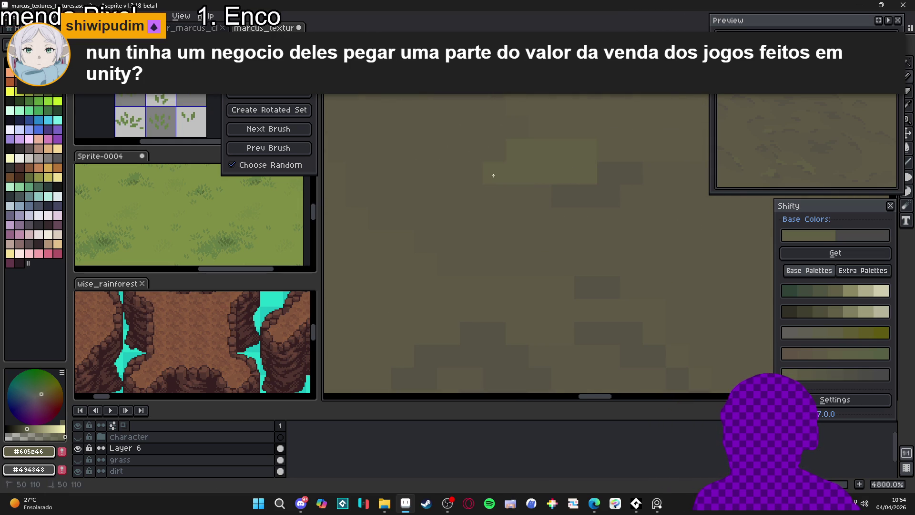
pyautogui.scroll(-4, 527, 170)
pyautogui.scroll(1, 527, 169)
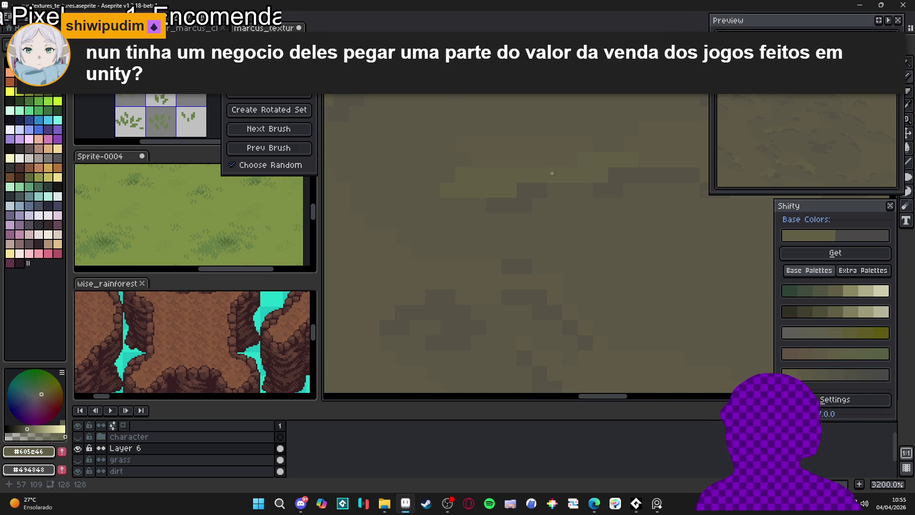
pyautogui.scroll(-1, 543, 173)
pyautogui.scroll(1, 543, 173)
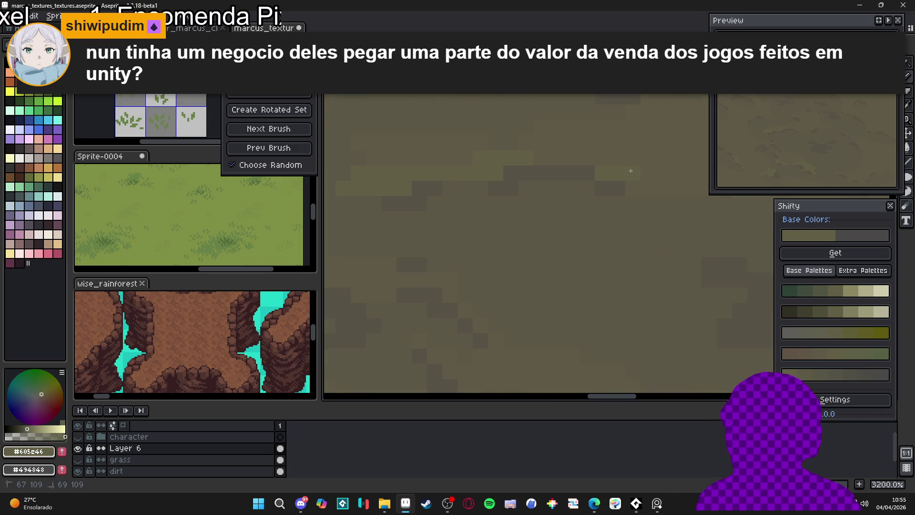
pyautogui.scroll(-4, 636, 213)
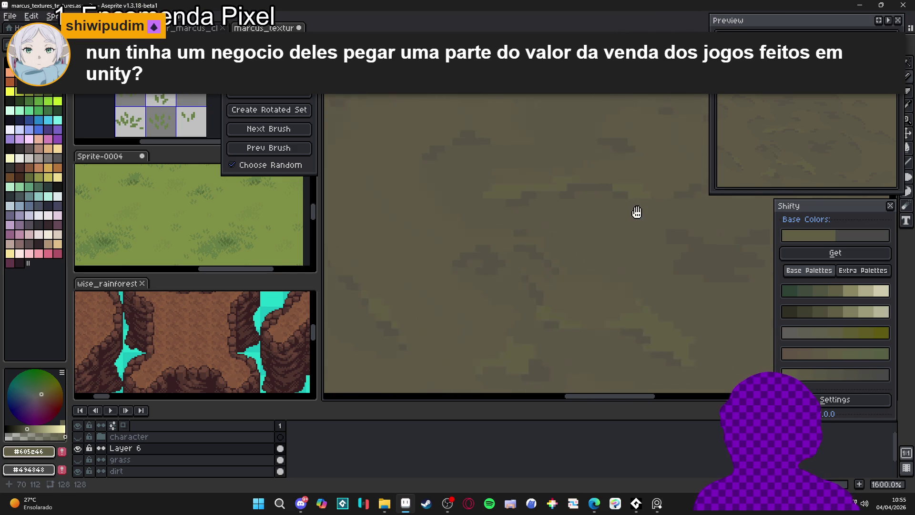
pyautogui.scroll(-1, 527, 211)
pyautogui.scroll(1, 525, 209)
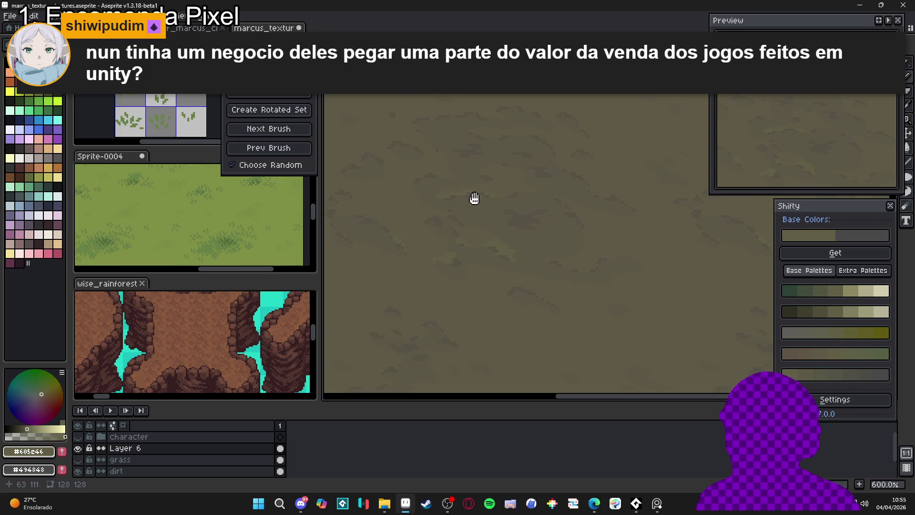
pyautogui.scroll(-1, 477, 198)
pyautogui.scroll(3, 533, 191)
pyautogui.scroll(3, 551, 164)
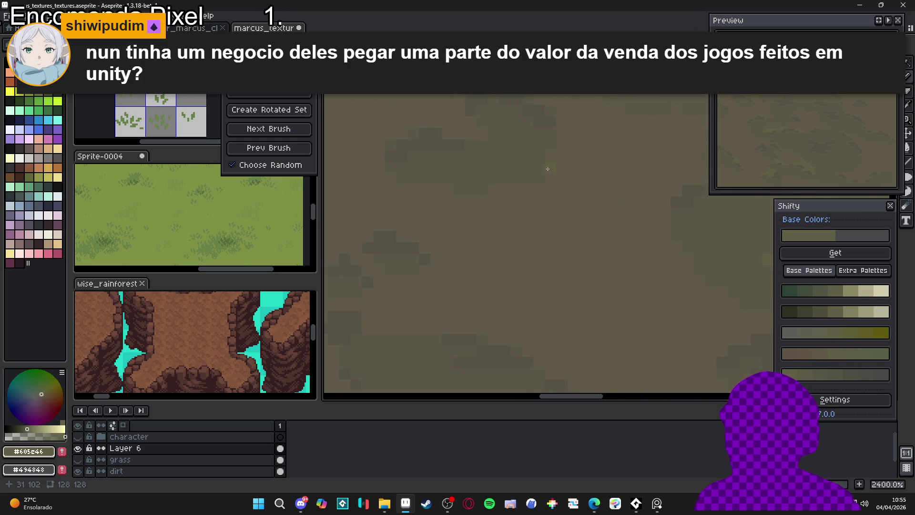
pyautogui.scroll(-2, 620, 200)
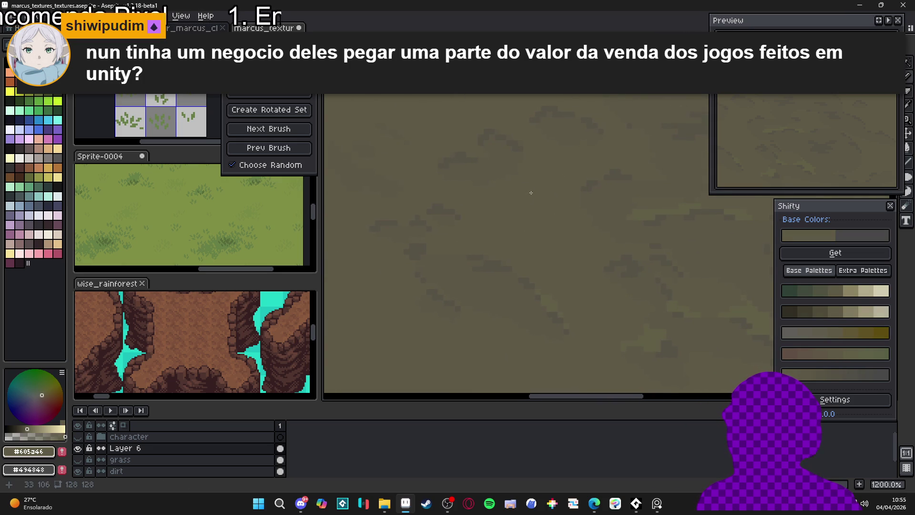
pyautogui.scroll(2, 461, 230)
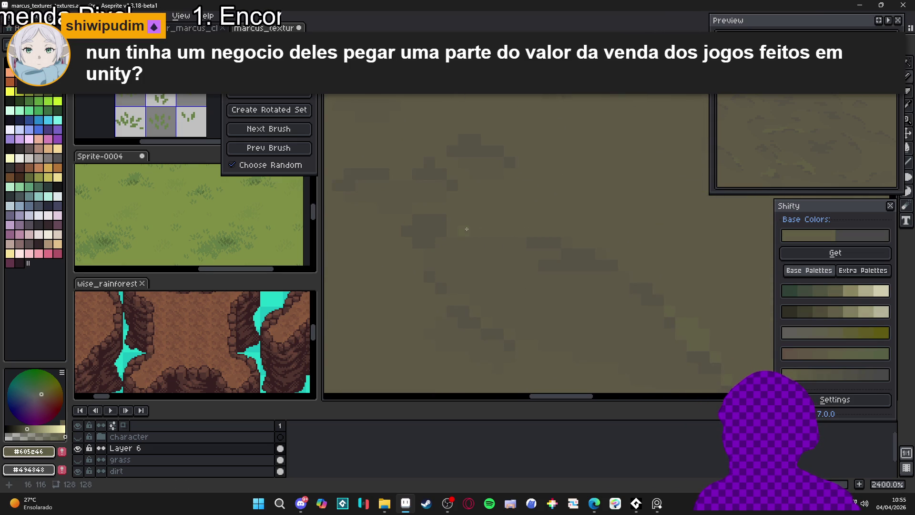
pyautogui.moveTo(461, 229); pyautogui.dragTo(503, 224)
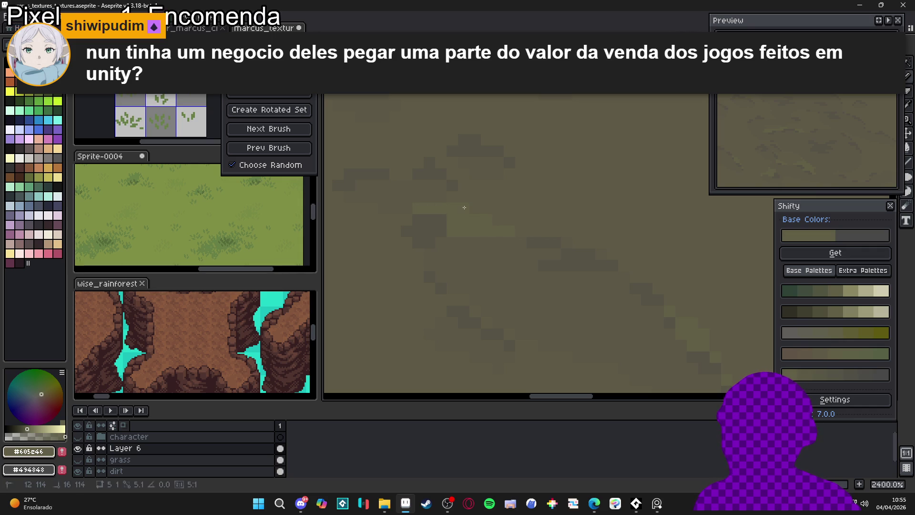
pyautogui.hscroll(-2, 457, 210)
pyautogui.scroll(-1, 458, 210)
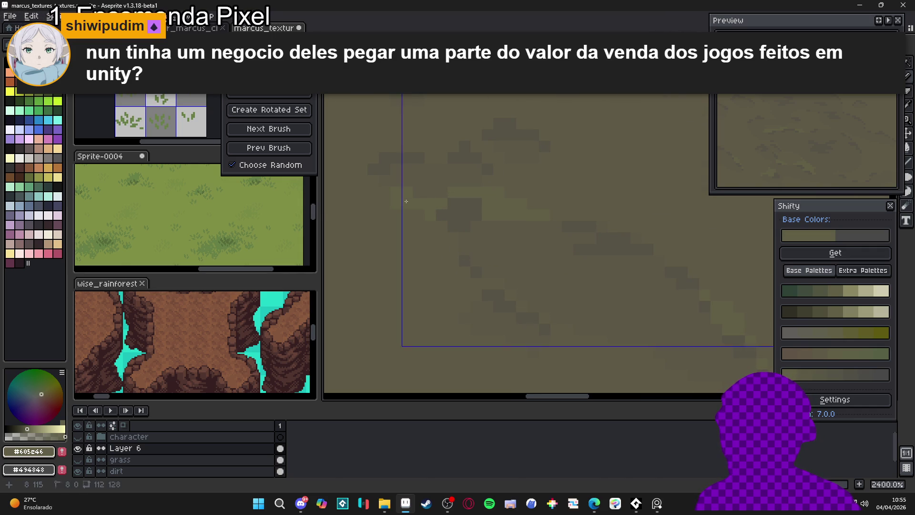
pyautogui.scroll(-6, 467, 252)
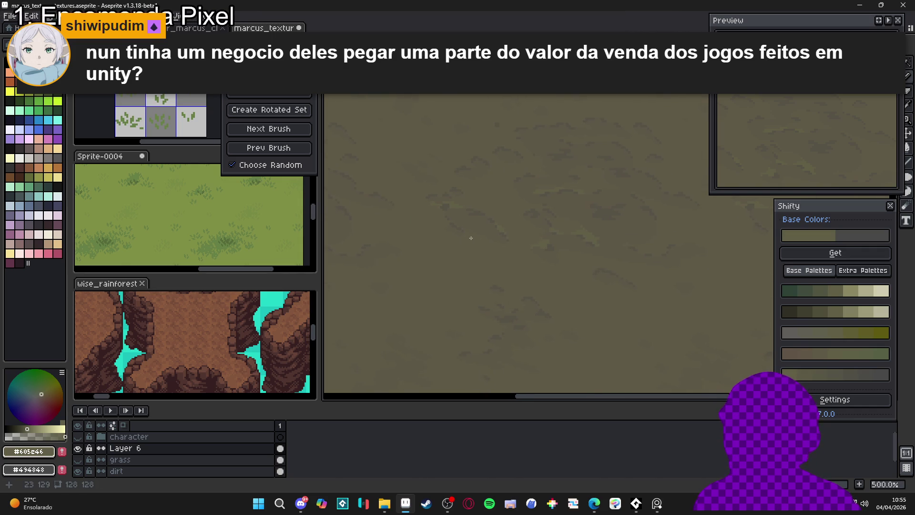
pyautogui.scroll(9, 507, 252)
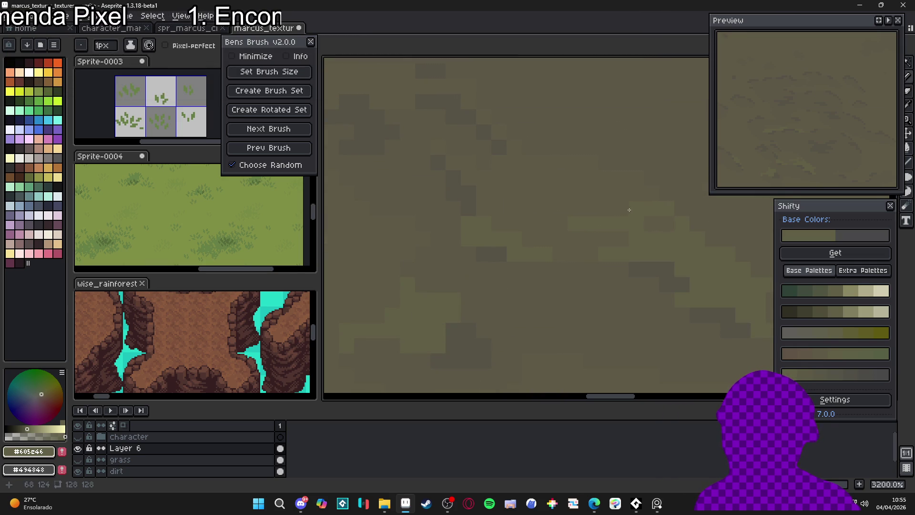
# - Stamp a lighter patch onto the lower right of the dirt texture
pyautogui.scroll(-9, 620, 210)
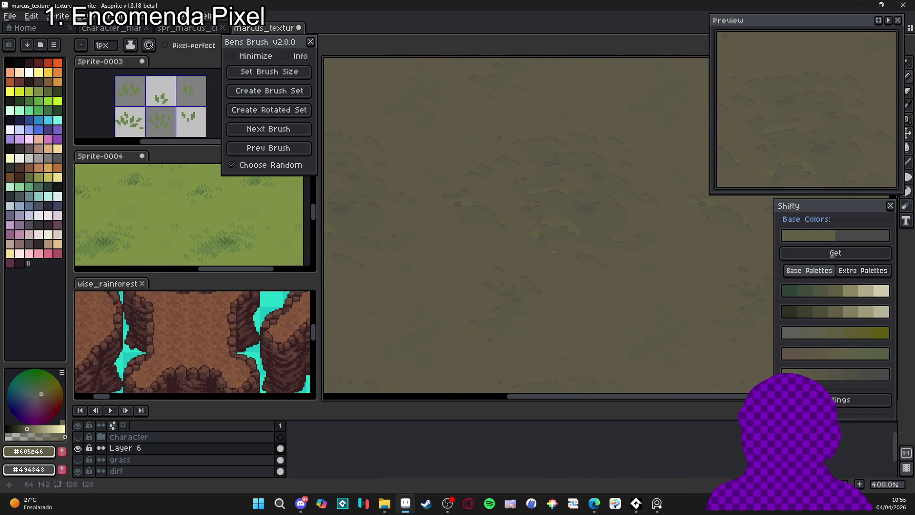
pyautogui.scroll(2, 572, 264)
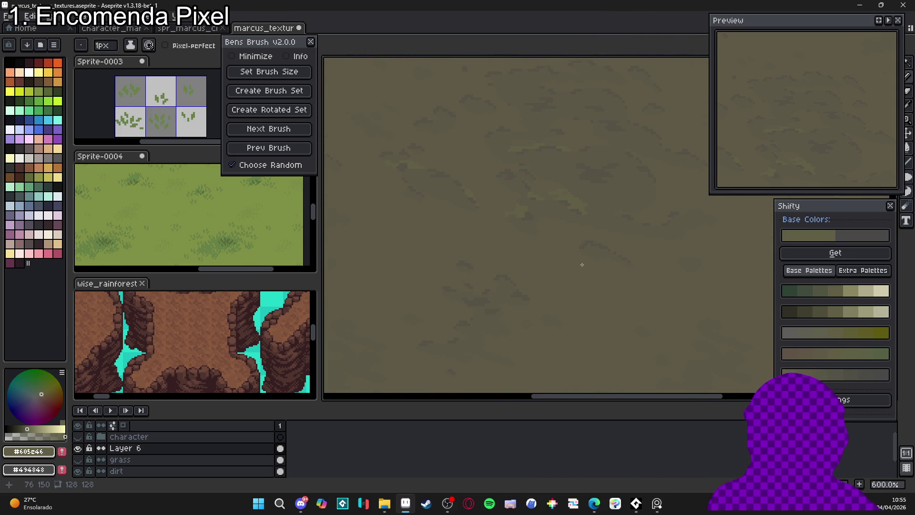
pyautogui.scroll(1, 571, 208)
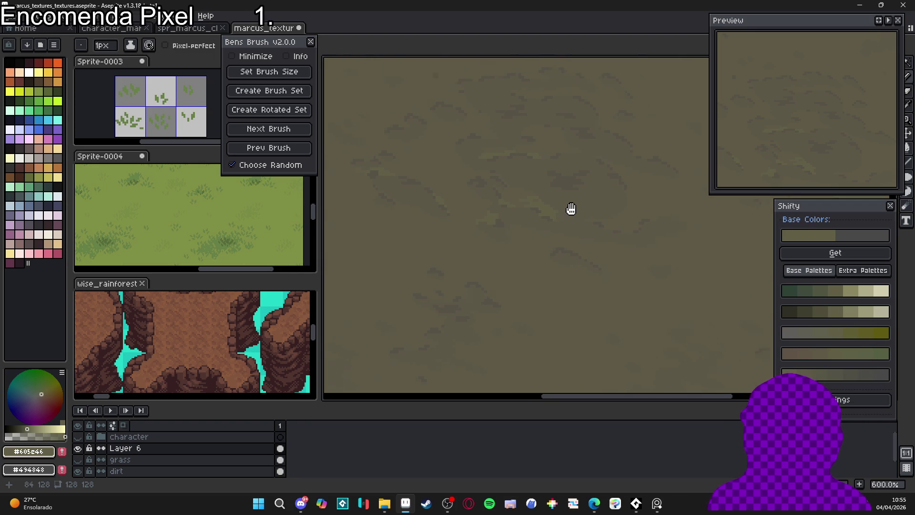
pyautogui.scroll(5, 553, 235)
pyautogui.scroll(-8, 555, 232)
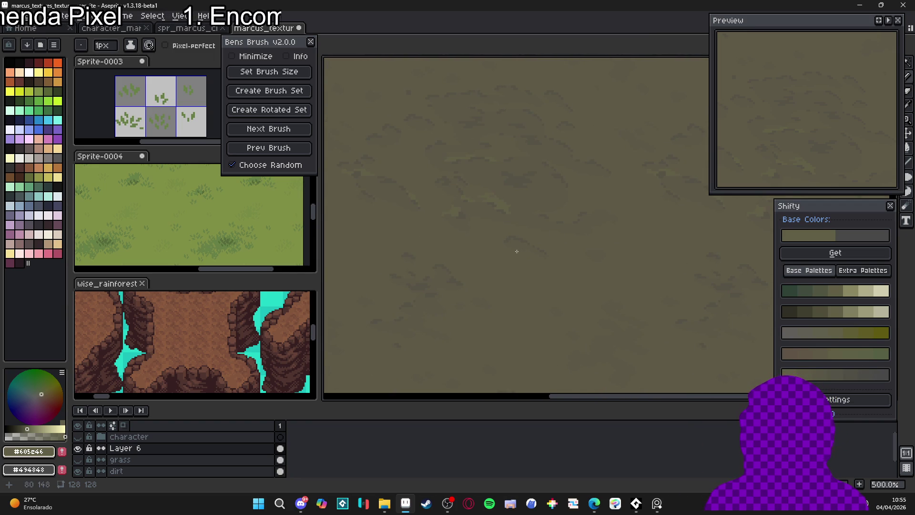
pyautogui.scroll(7, 519, 252)
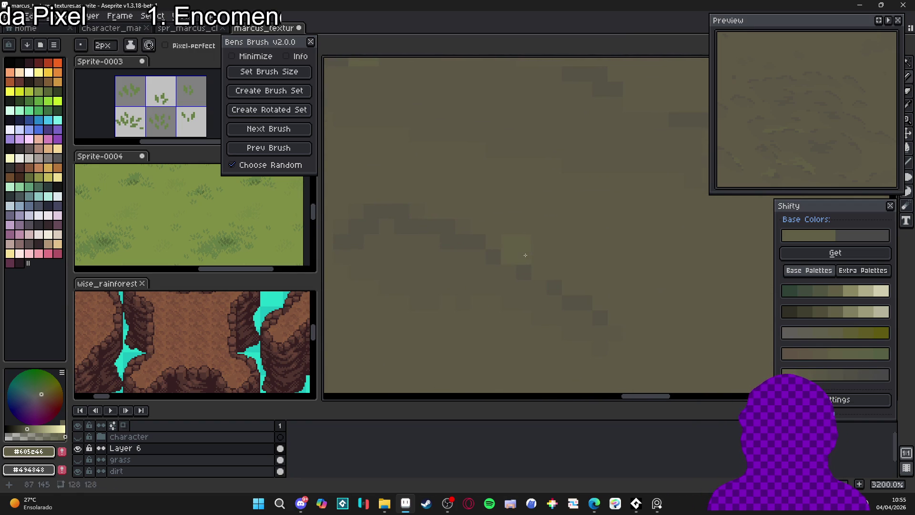
pyautogui.click(548, 265)
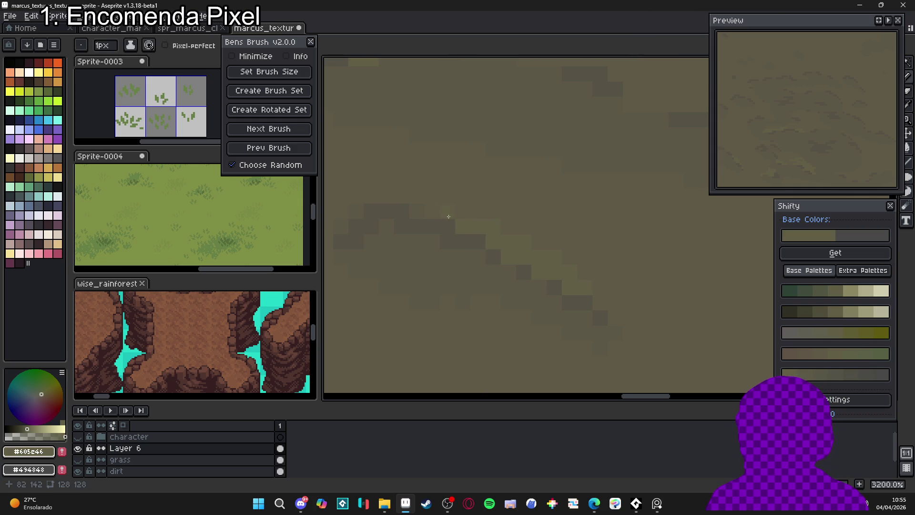
pyautogui.scroll(-7, 453, 215)
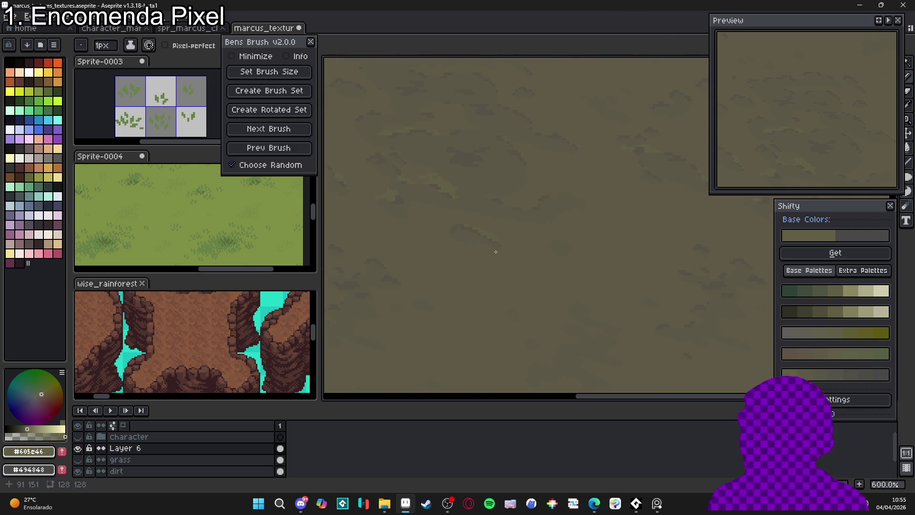
pyautogui.scroll(-1, 533, 293)
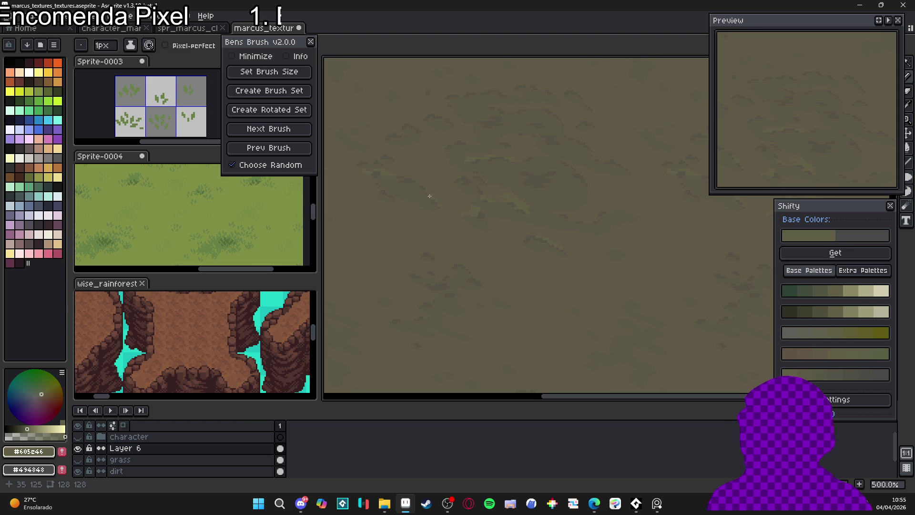
pyautogui.scroll(7, 439, 178)
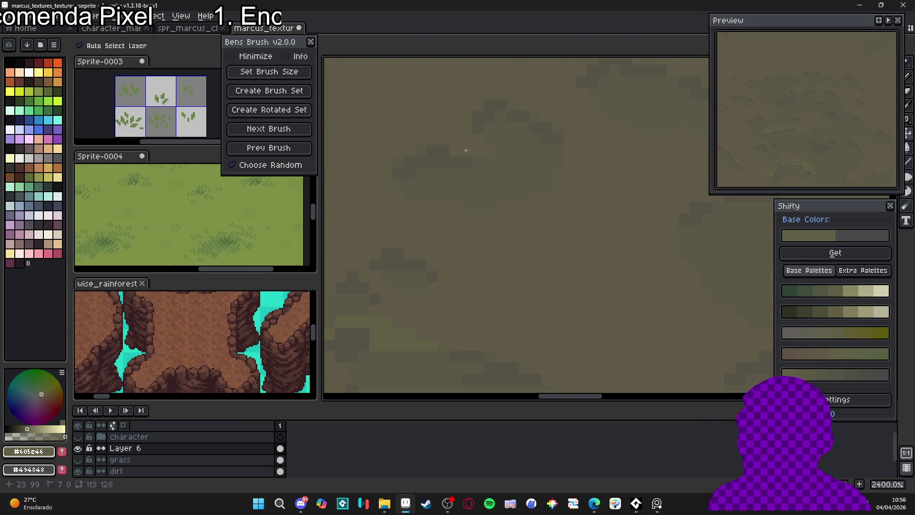
# - With a 2px pencil, draw a diagonal light green-tinged stroke across the upper dirt
pyautogui.press('b')
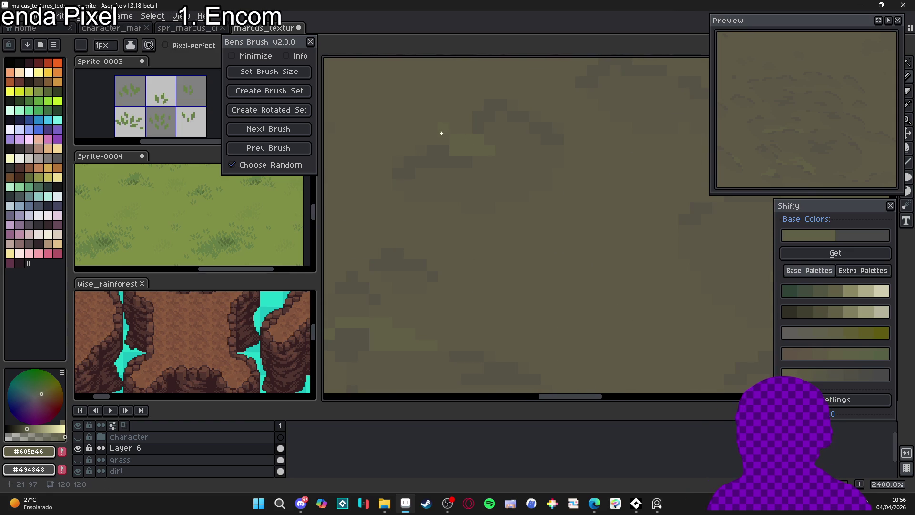
pyautogui.scroll(-5, 442, 133)
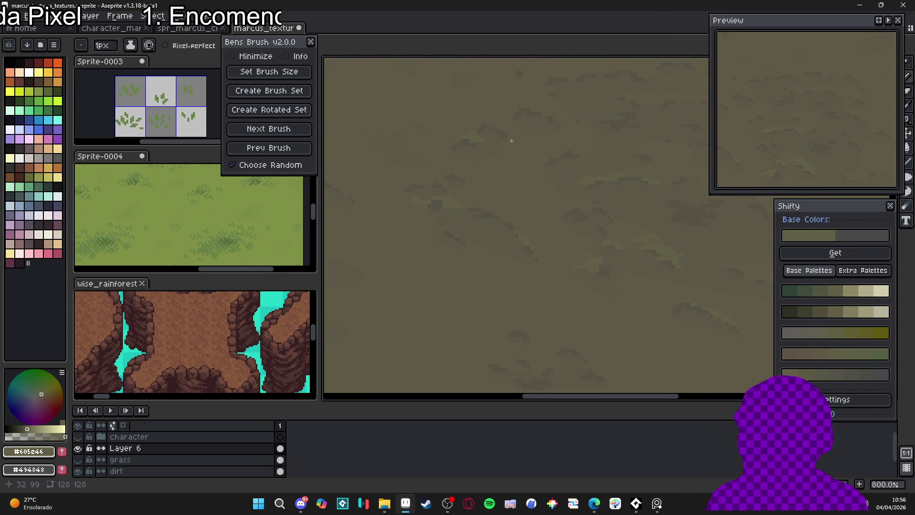
pyautogui.scroll(-2, 512, 141)
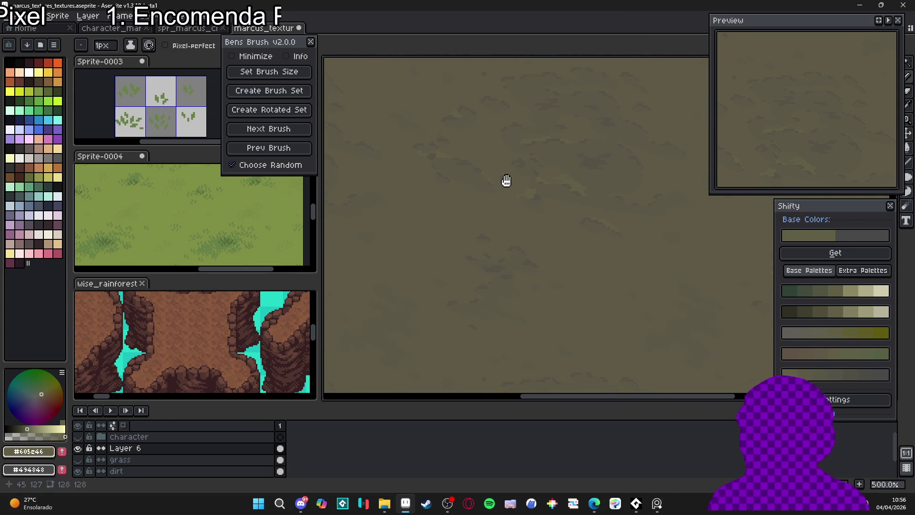
pyautogui.scroll(8, 639, 190)
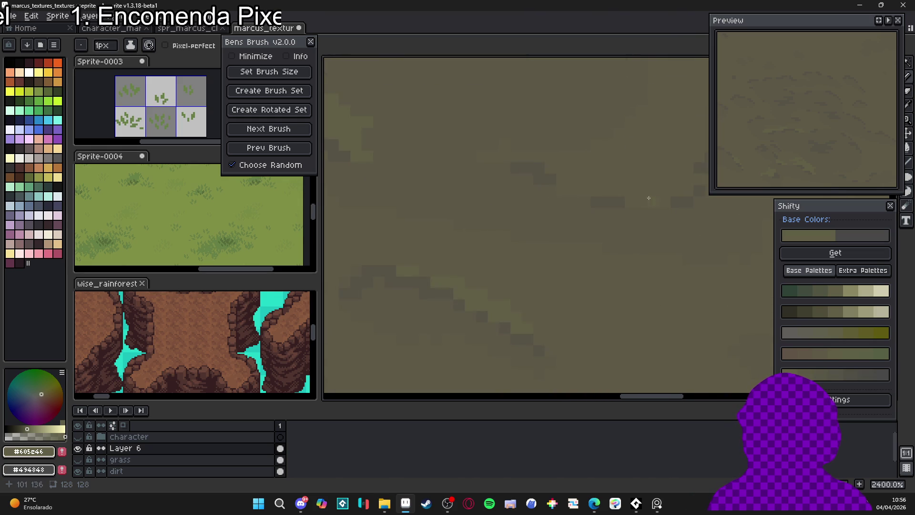
pyautogui.scroll(1, 653, 200)
pyautogui.press('+')
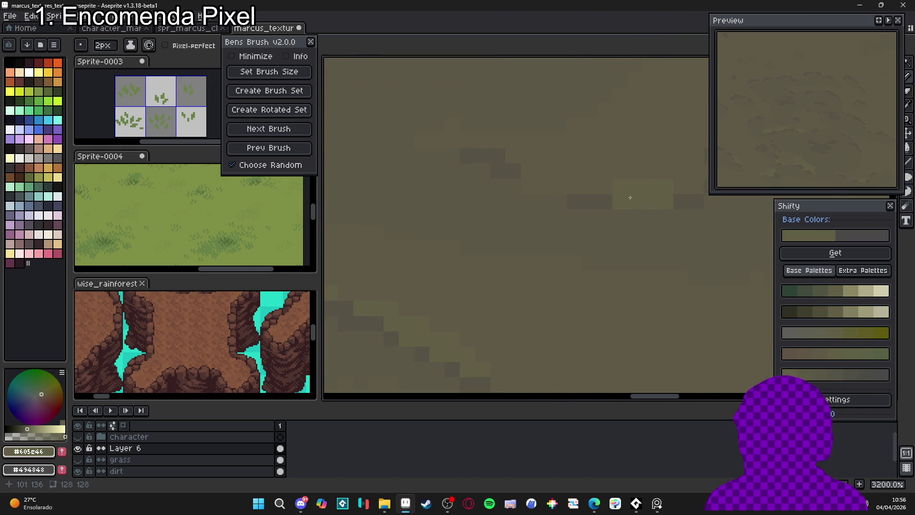
pyautogui.hscroll(3, 596, 191)
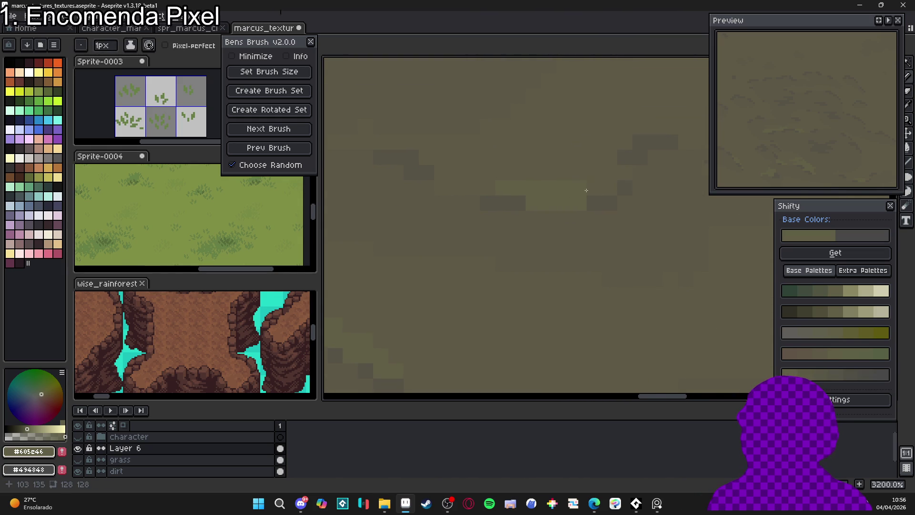
pyautogui.hscroll(-5, 573, 177)
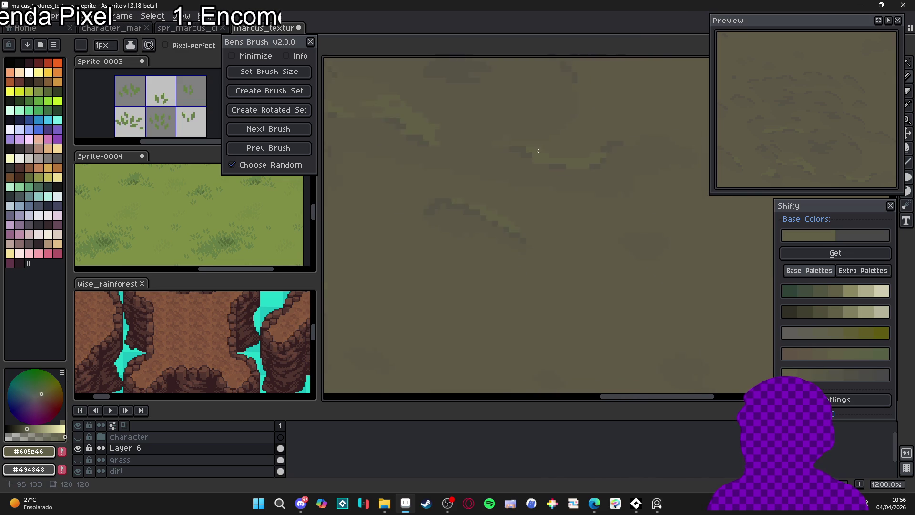
pyautogui.moveTo(535, 151)
pyautogui.mouseDown()
pyautogui.moveTo(426, 147)
pyautogui.moveTo(478, 133)
pyautogui.mouseUp()
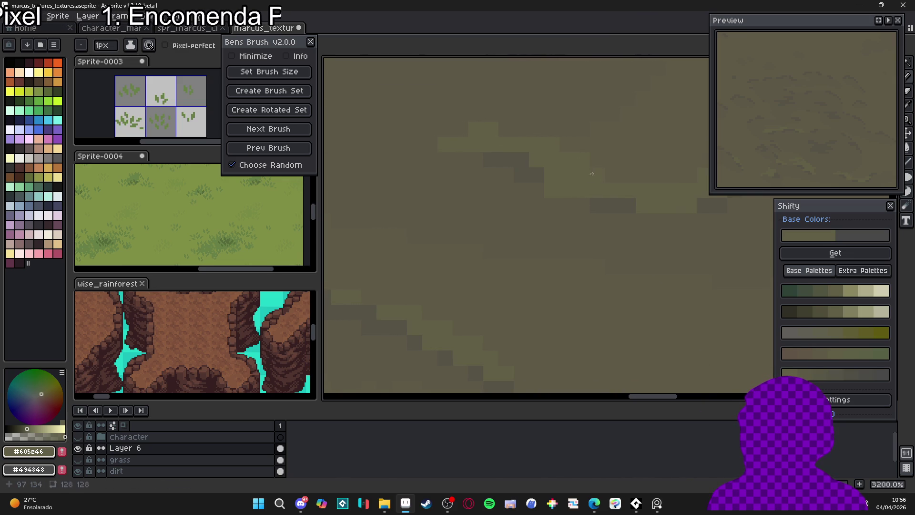
# - Add another light green-tinged dab on the left side of the dirt
pyautogui.scroll(-1, 605, 172)
pyautogui.scroll(2, 594, 169)
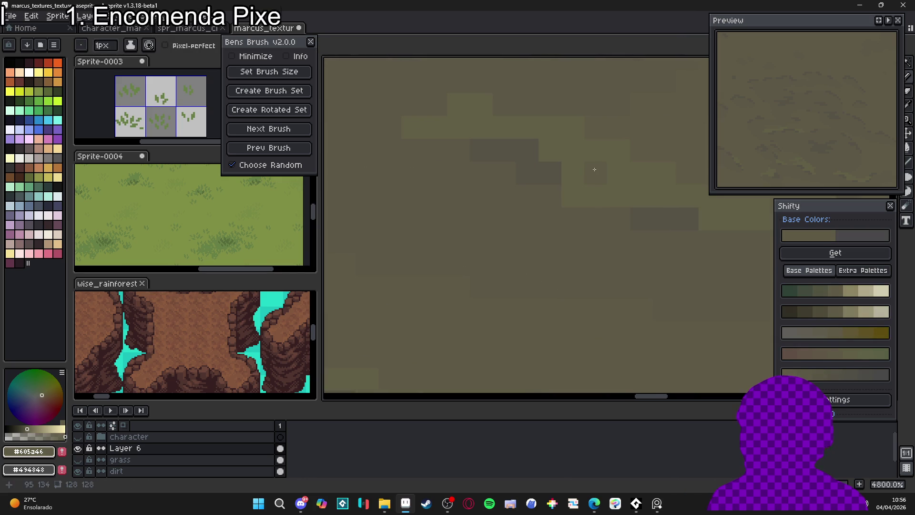
pyautogui.scroll(-10, 576, 199)
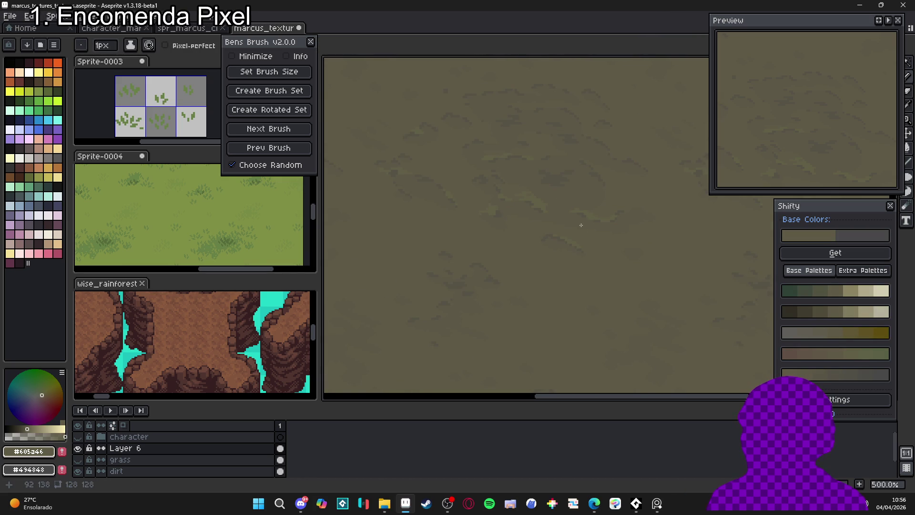
pyautogui.scroll(10, 569, 230)
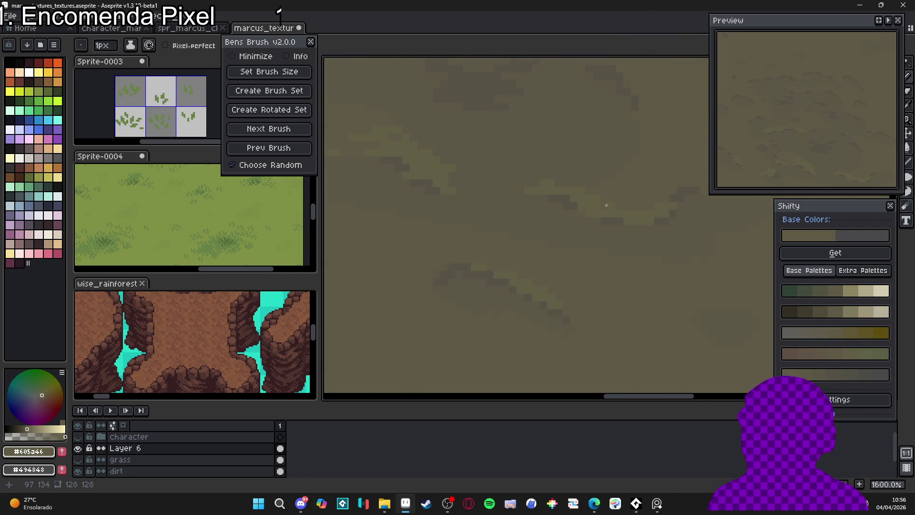
pyautogui.scroll(-3, 625, 221)
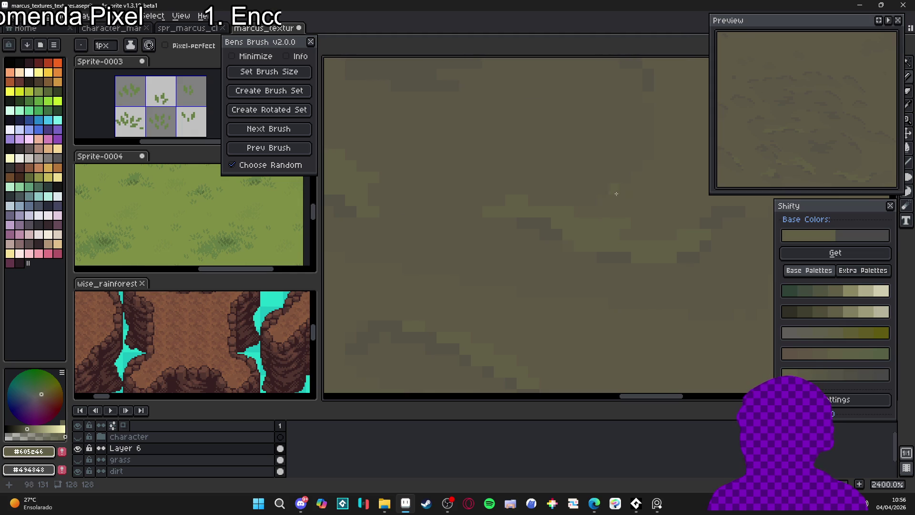
pyautogui.scroll(-7, 625, 219)
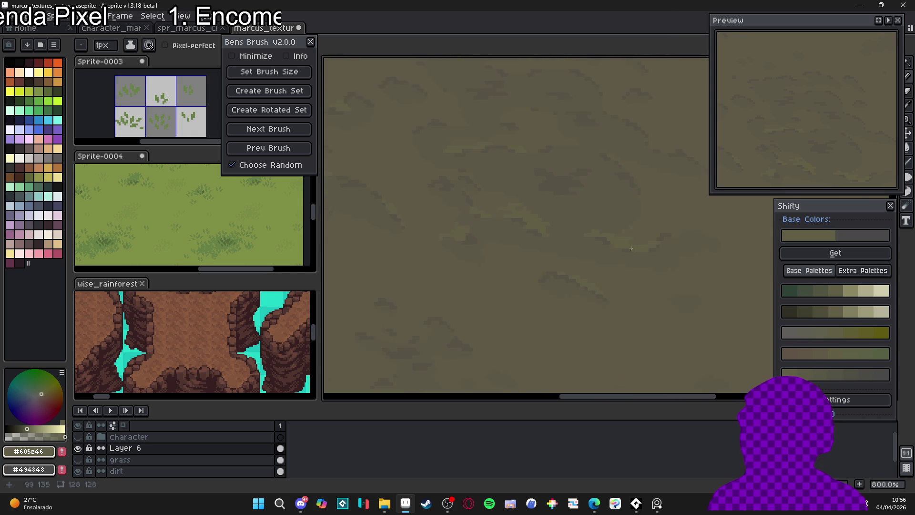
pyautogui.scroll(-1, 512, 223)
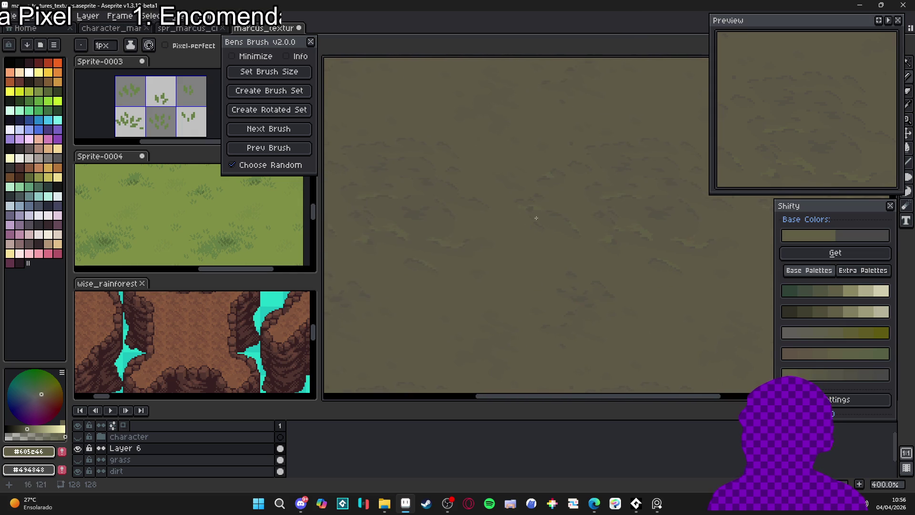
pyautogui.scroll(8, 561, 270)
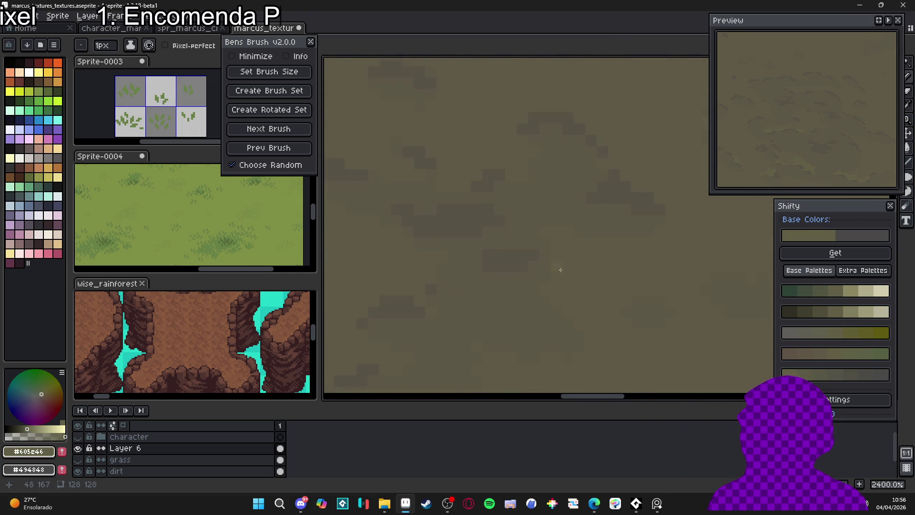
pyautogui.scroll(5, 556, 190)
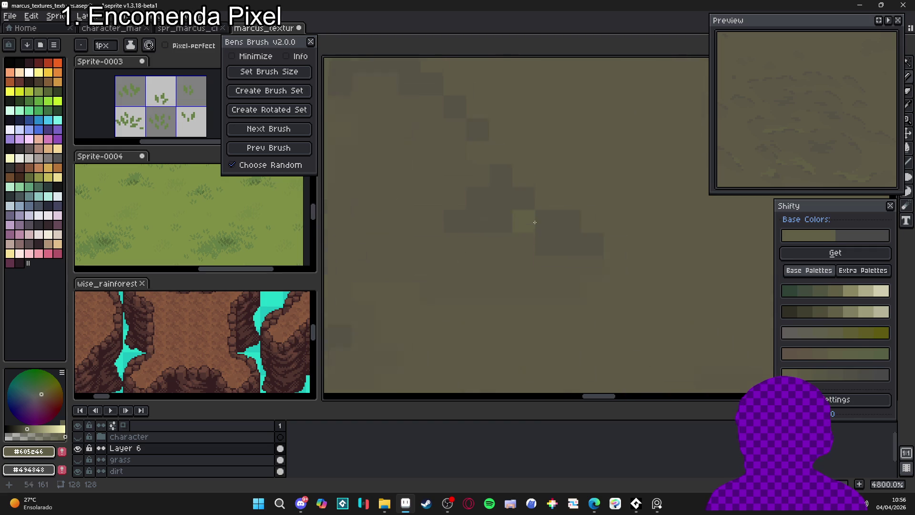
pyautogui.scroll(1, 548, 190)
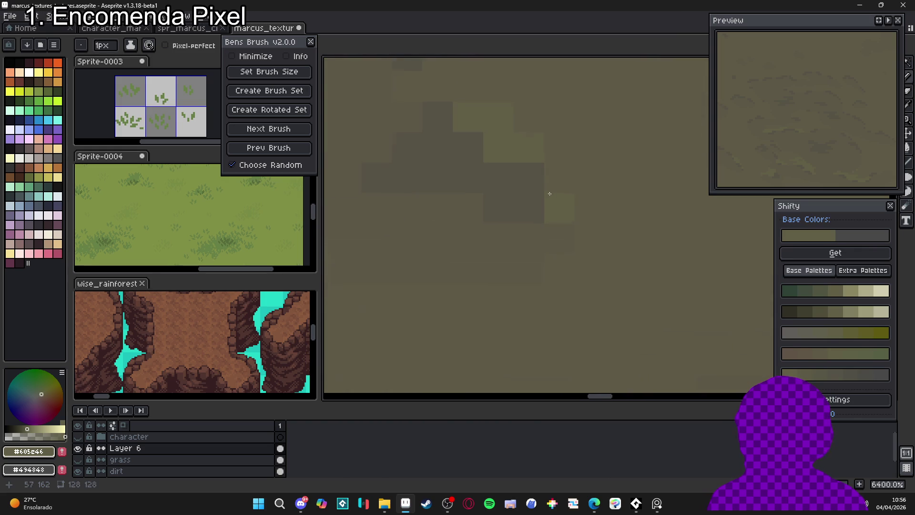
pyautogui.scroll(-3, 550, 186)
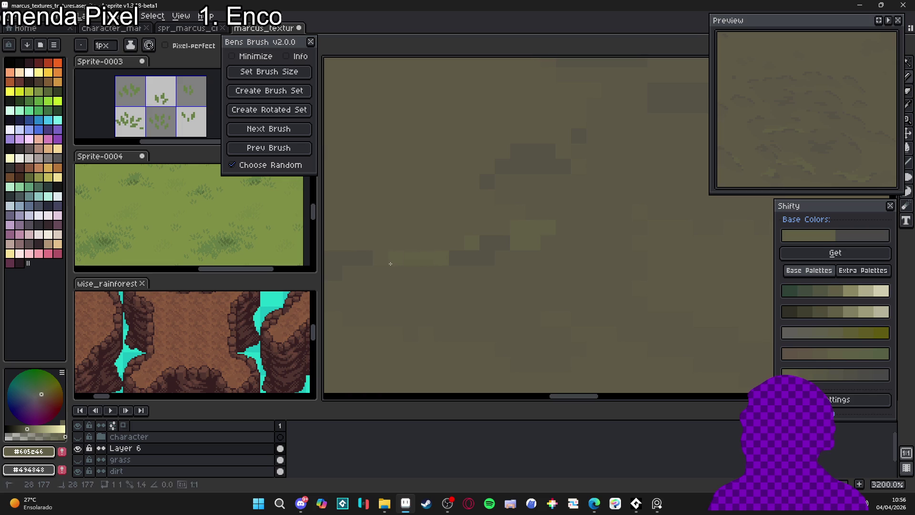
pyautogui.click(425, 247)
pyautogui.scroll(-6, 476, 238)
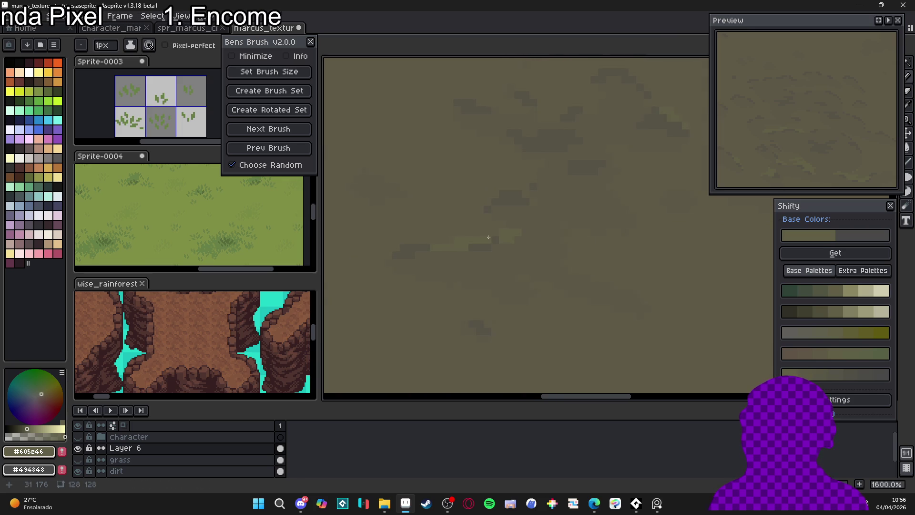
pyautogui.scroll(6, 474, 224)
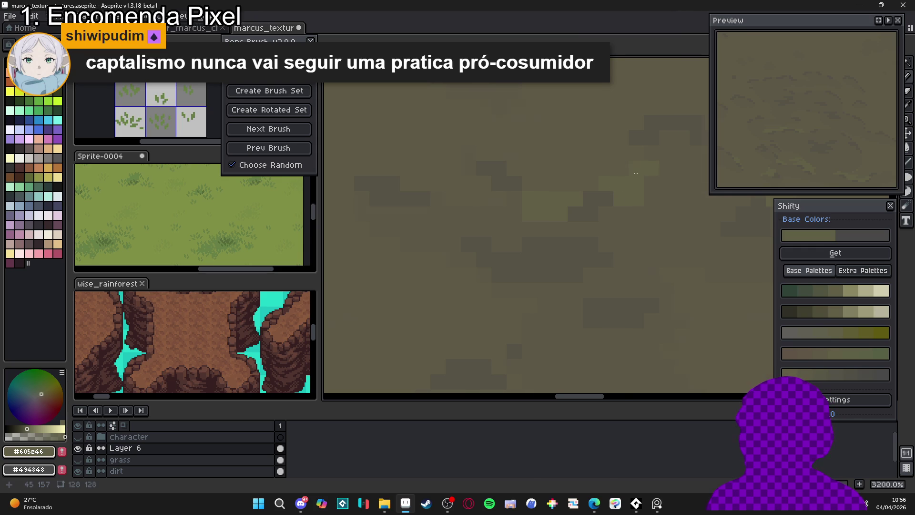
pyautogui.hscroll(-3, 596, 188)
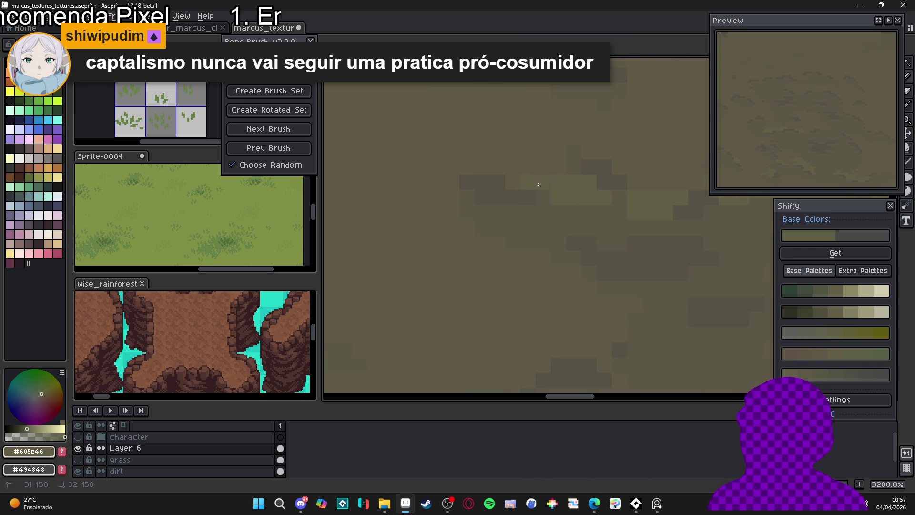
pyautogui.scroll(-3, 508, 168)
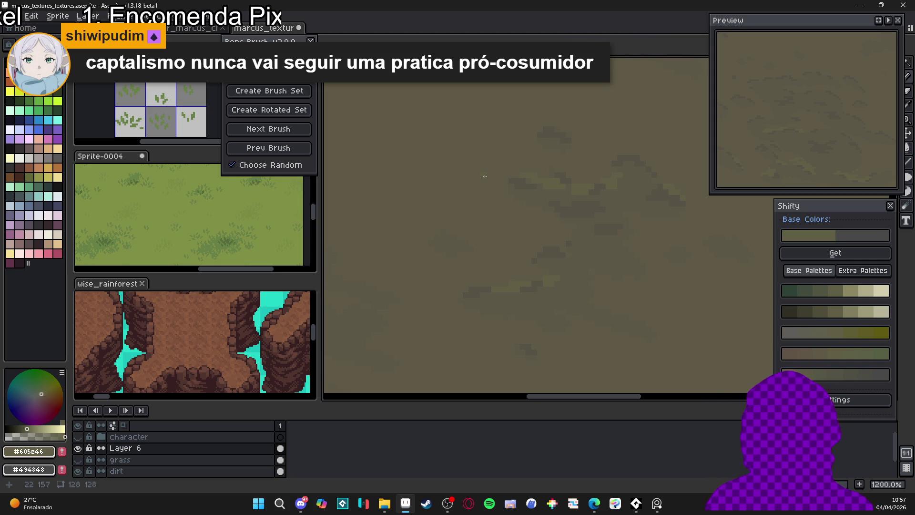
pyautogui.scroll(-3, 609, 213)
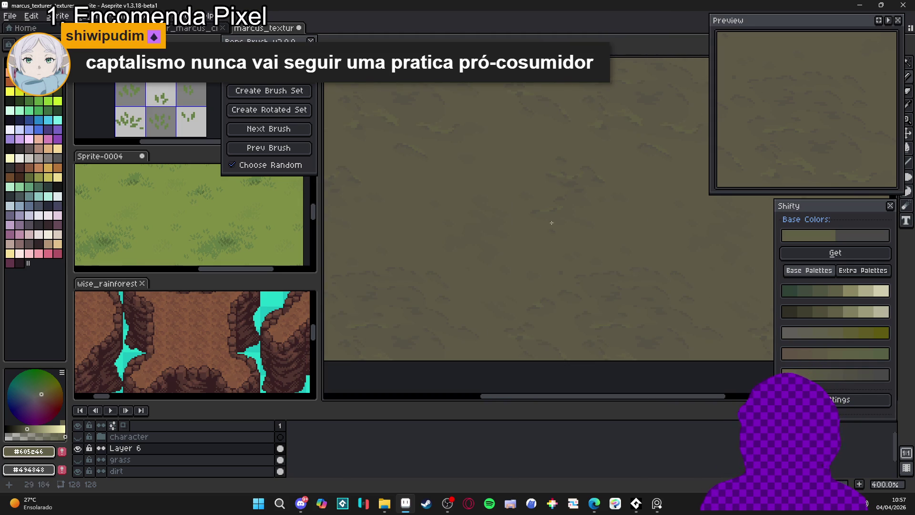
pyautogui.scroll(3, 574, 210)
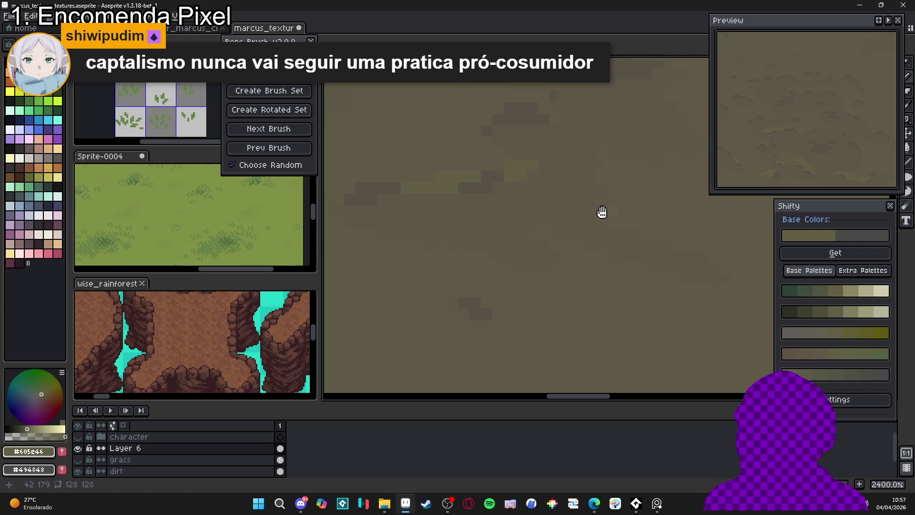
pyautogui.scroll(1, 518, 217)
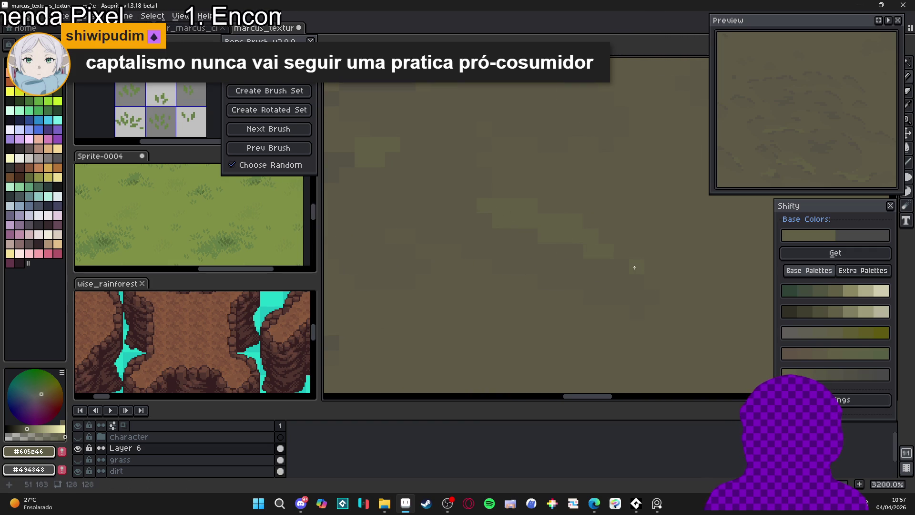
pyautogui.scroll(-5, 658, 285)
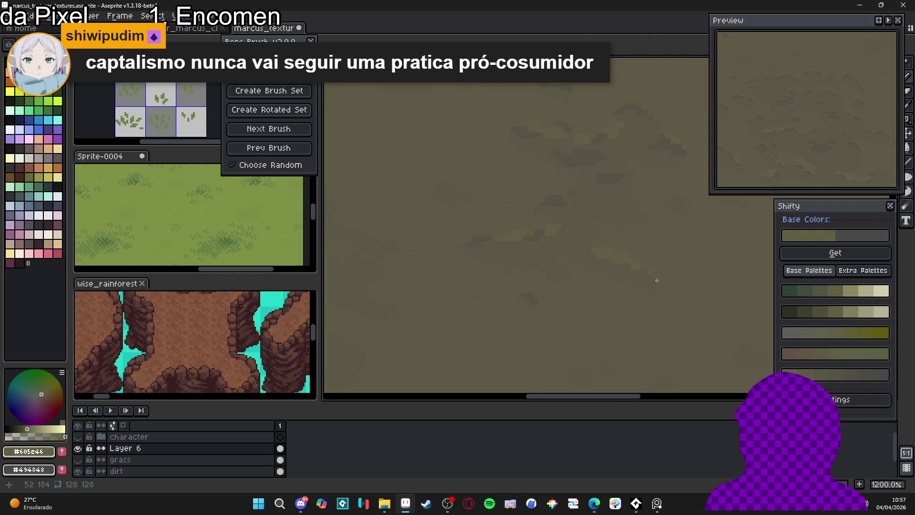
pyautogui.scroll(3, 591, 255)
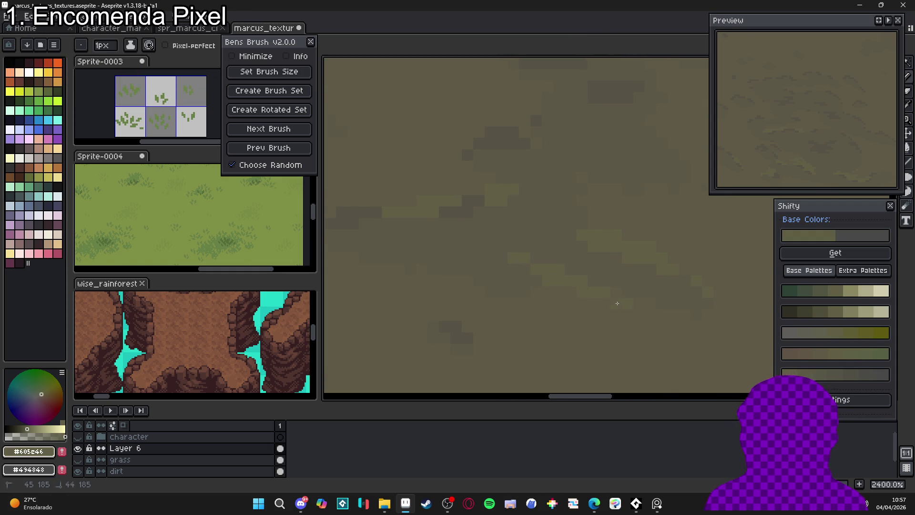
# - Undo the unwanted pencil stroke on the dirt texture
pyautogui.scroll(-6, 575, 280)
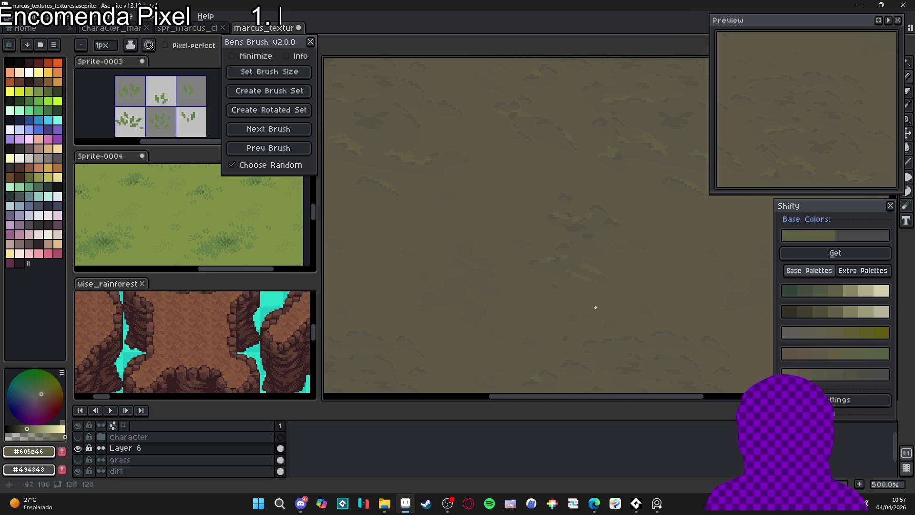
pyautogui.hotkey('ctrl', 'z')
pyautogui.hotkey('ctrl', 'z')
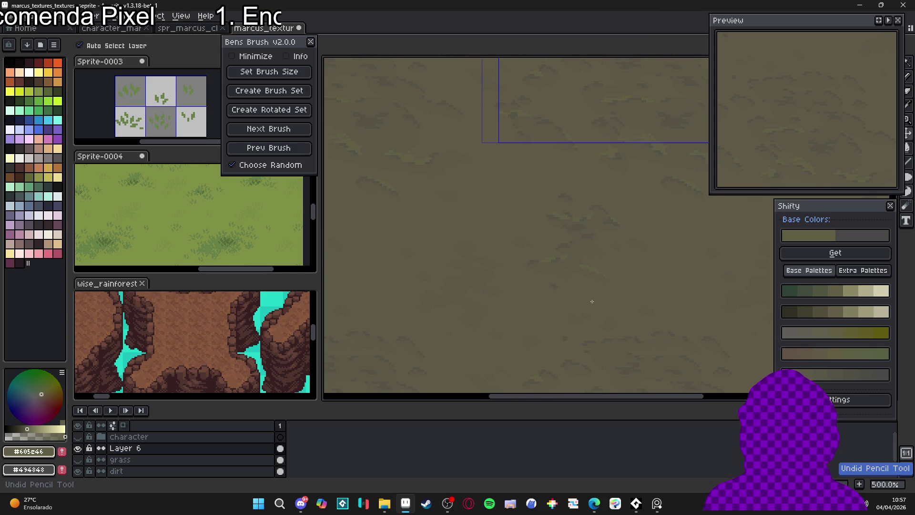
pyautogui.scroll(-2, 562, 262)
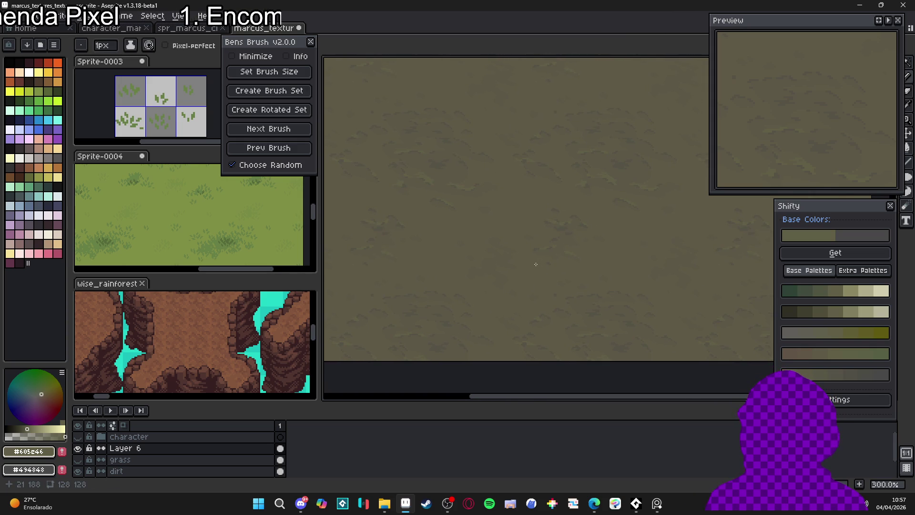
pyautogui.hscroll(-1, 542, 227)
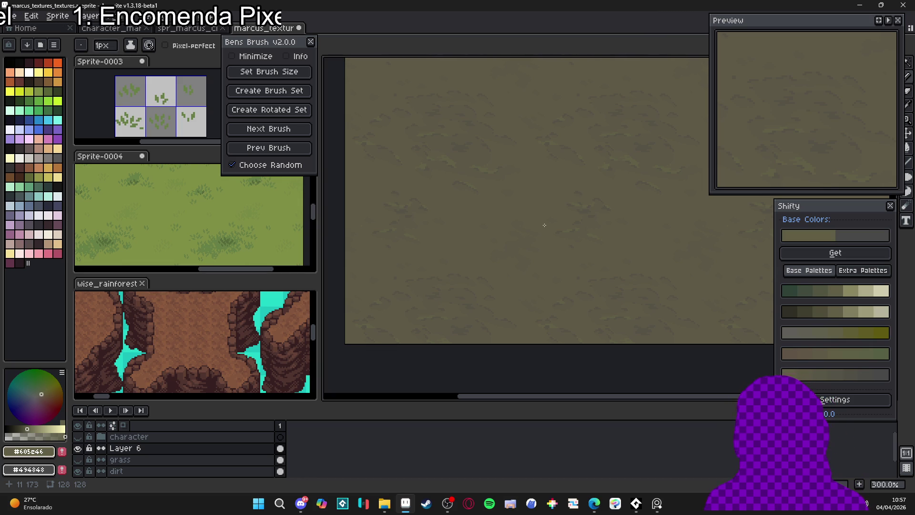
pyautogui.scroll(4, 402, 292)
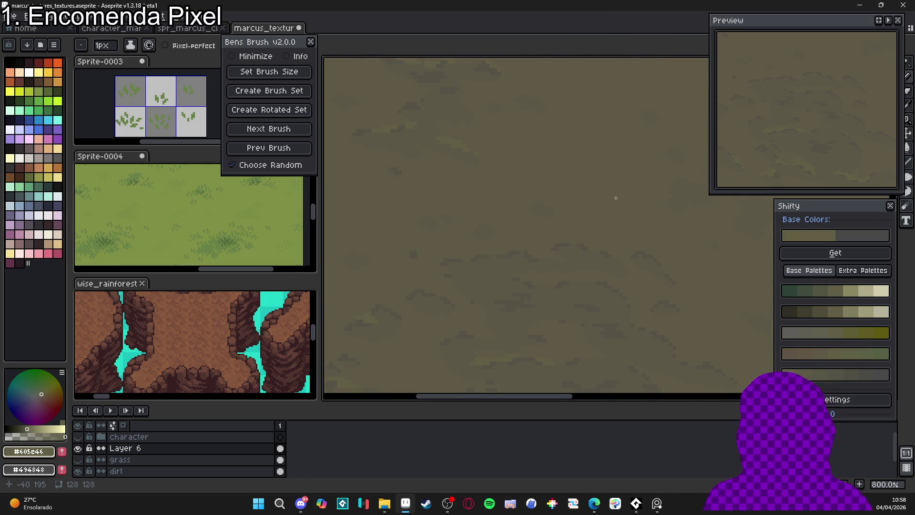
pyautogui.scroll(5, 548, 258)
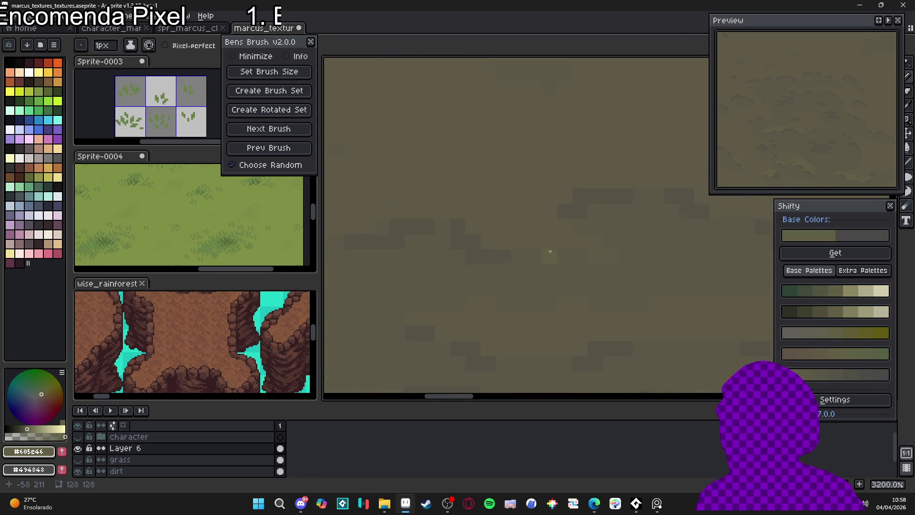
# - Set the pencil brush size to 2 pixels
pyautogui.press('+')
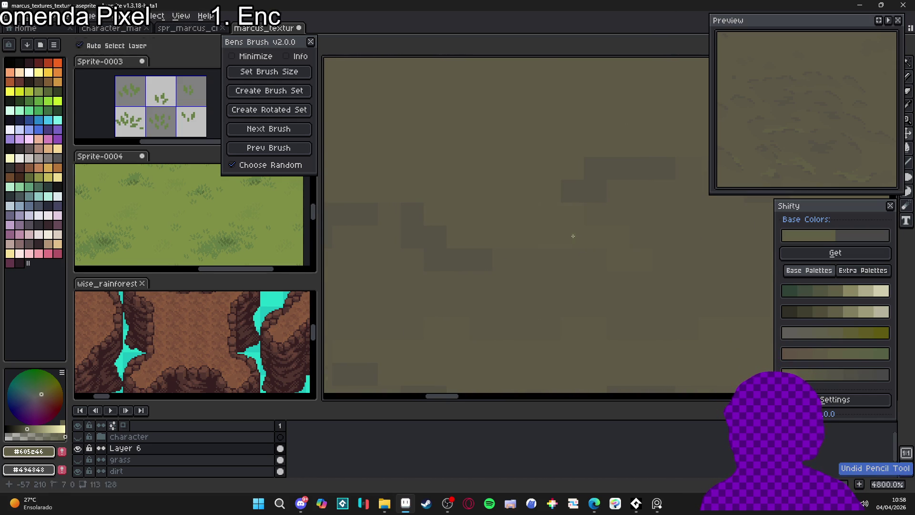
pyautogui.press('-')
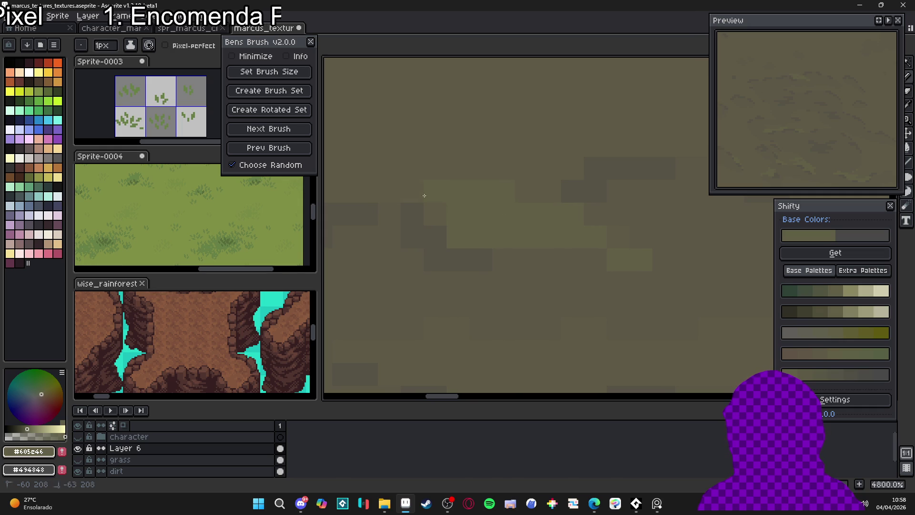
pyautogui.scroll(-3, 449, 207)
pyautogui.scroll(5, 447, 213)
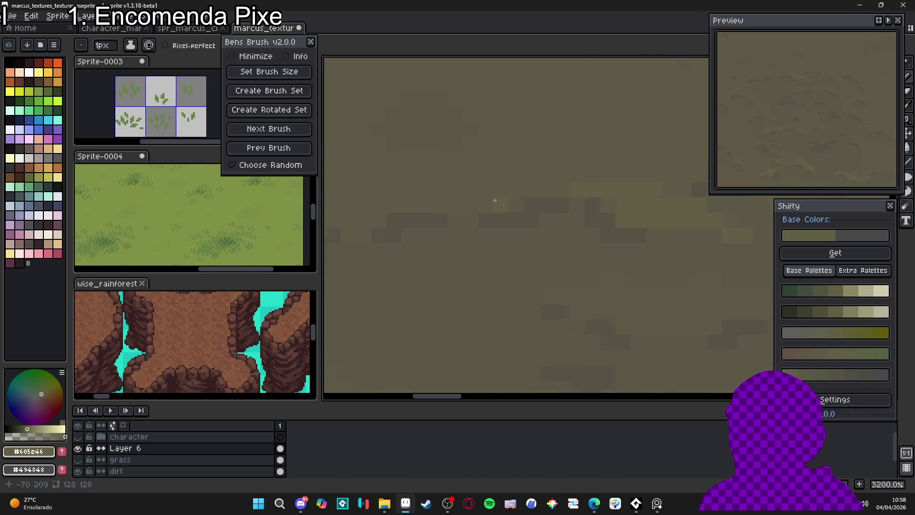
pyautogui.press('+')
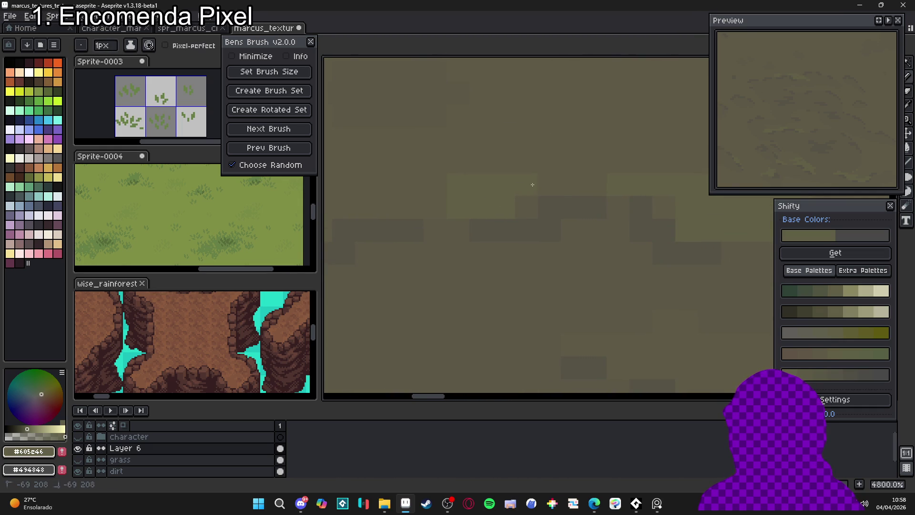
pyautogui.scroll(-4, 499, 205)
pyautogui.press('-')
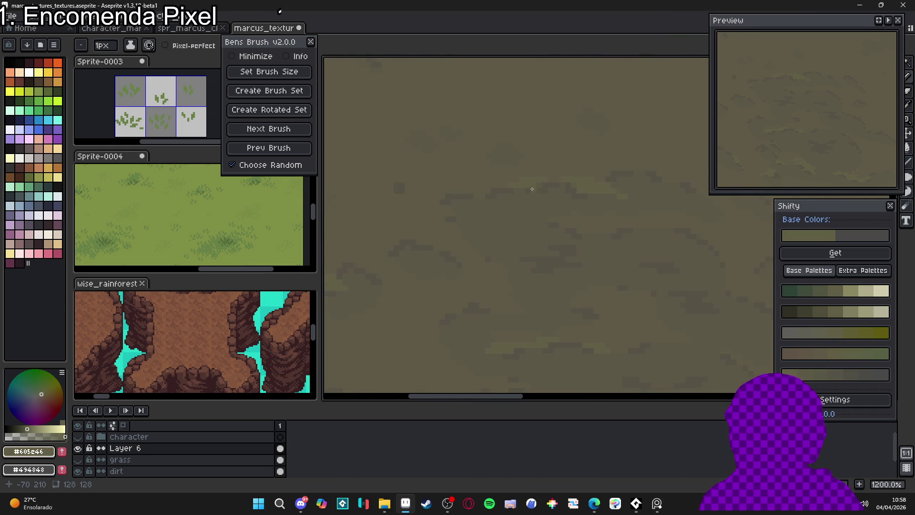
pyautogui.scroll(1, 491, 205)
pyautogui.scroll(2, 521, 197)
pyautogui.press('+')
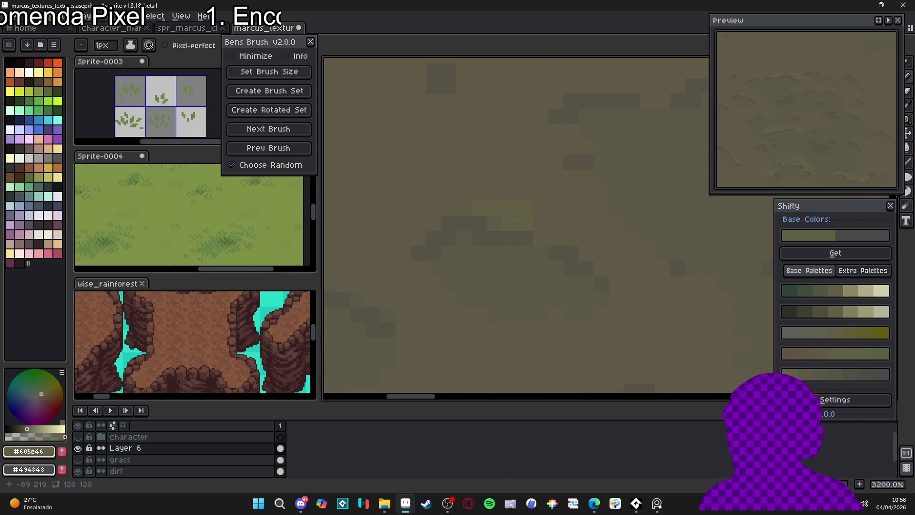
# - Stamp and paint lighter green-tinged pixel strokes across the dirt
pyautogui.click(541, 223)
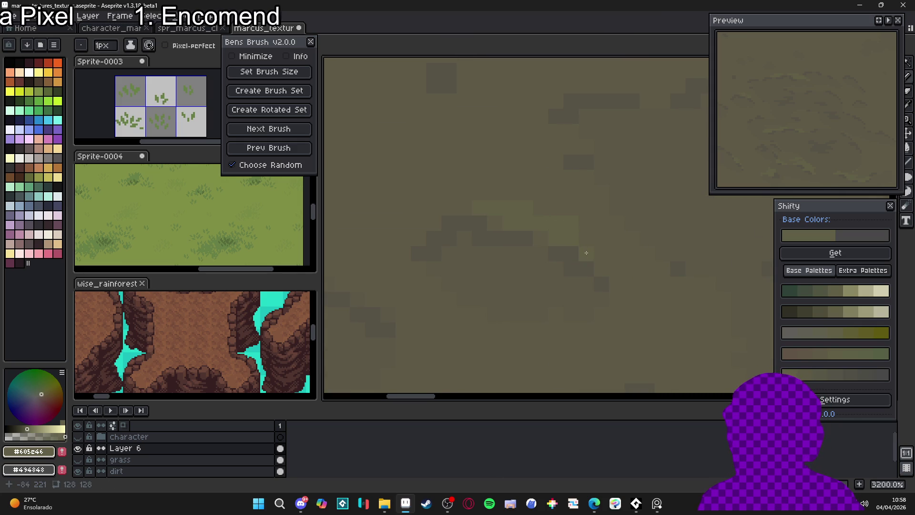
pyautogui.scroll(-6, 594, 250)
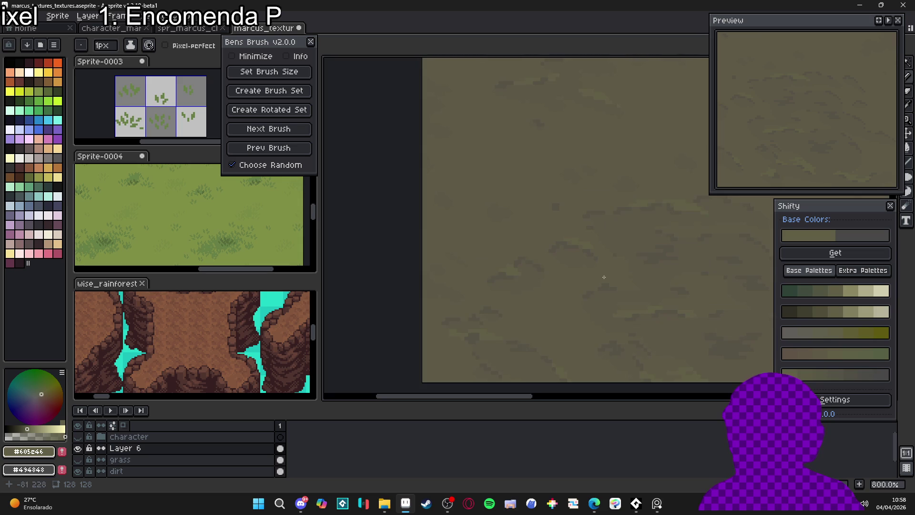
pyautogui.scroll(6, 578, 268)
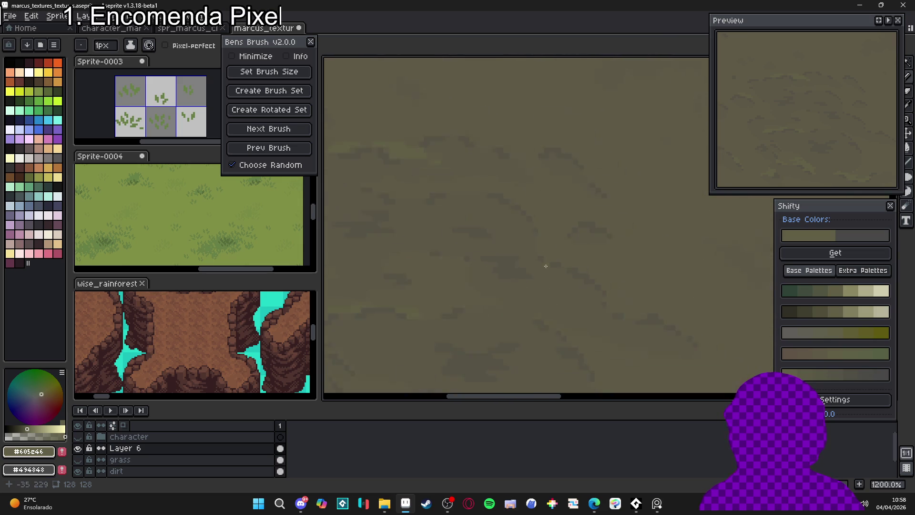
pyautogui.moveTo(607, 253)
pyautogui.mouseDown()
pyautogui.moveTo(572, 254)
pyautogui.moveTo(605, 253)
pyautogui.moveTo(641, 284)
pyautogui.moveTo(639, 270)
pyautogui.mouseUp()
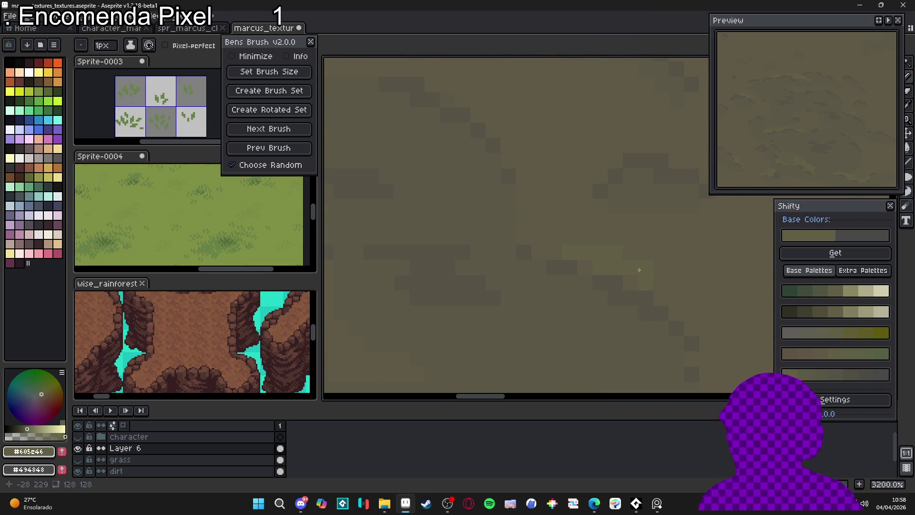
pyautogui.hscroll(1, 651, 278)
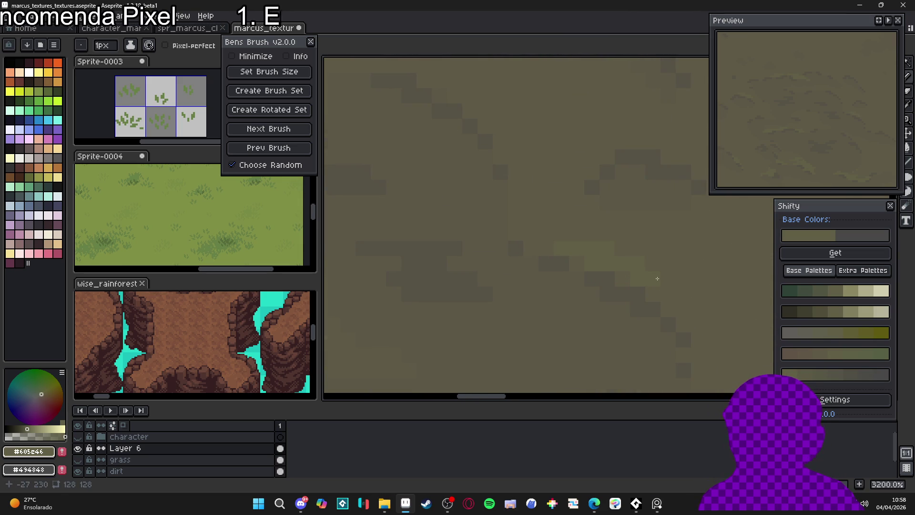
pyautogui.scroll(-5, 657, 278)
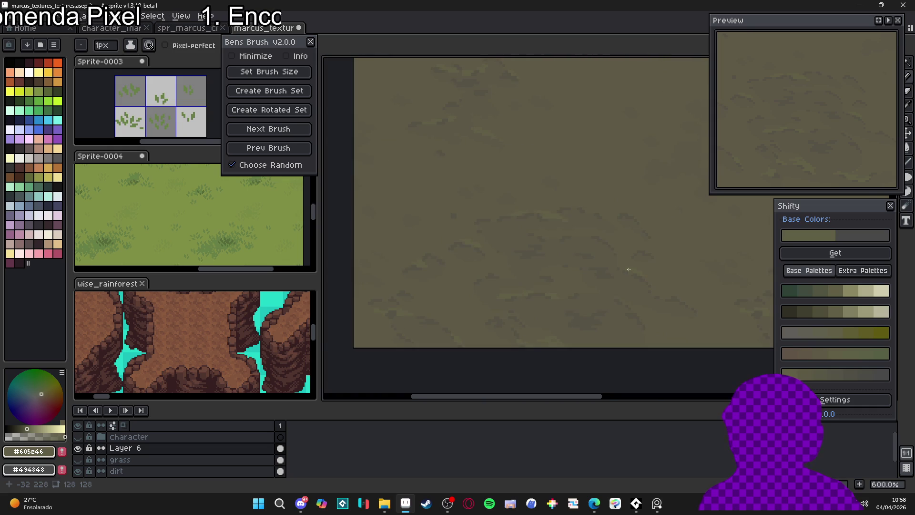
pyautogui.scroll(5, 624, 268)
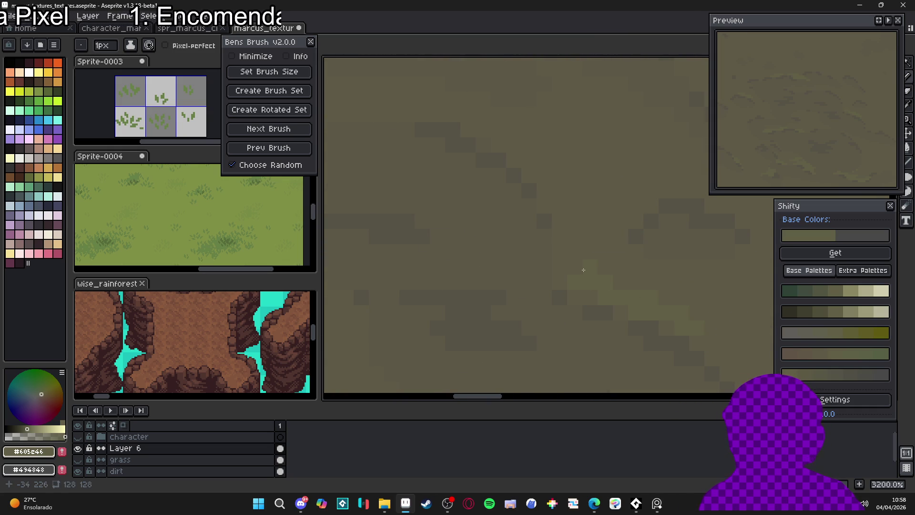
pyautogui.scroll(2, 567, 283)
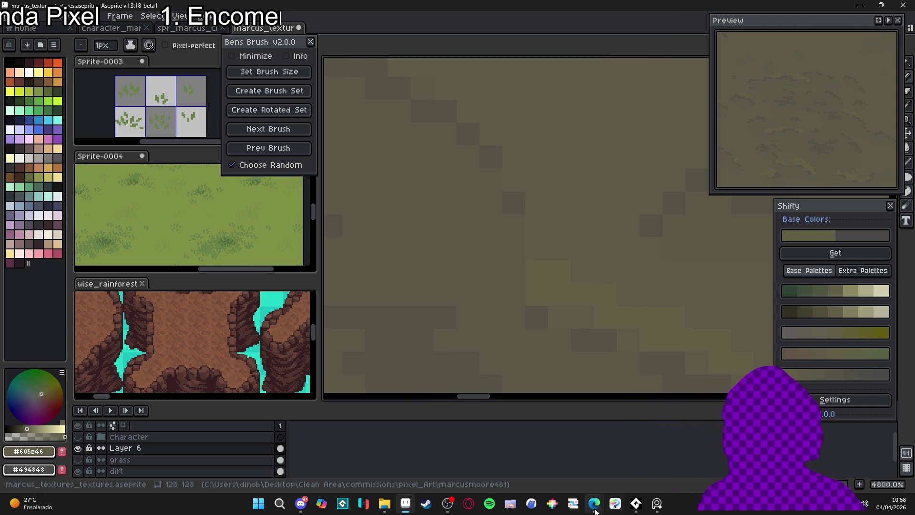
pyautogui.moveTo(595, 512)
pyautogui.click(697, 445)
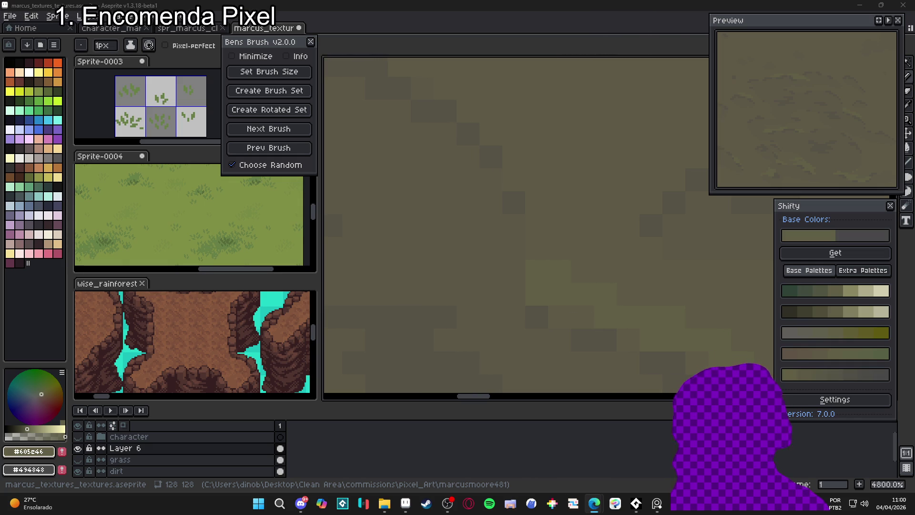
pyautogui.hotkey('alt', 'Tab')
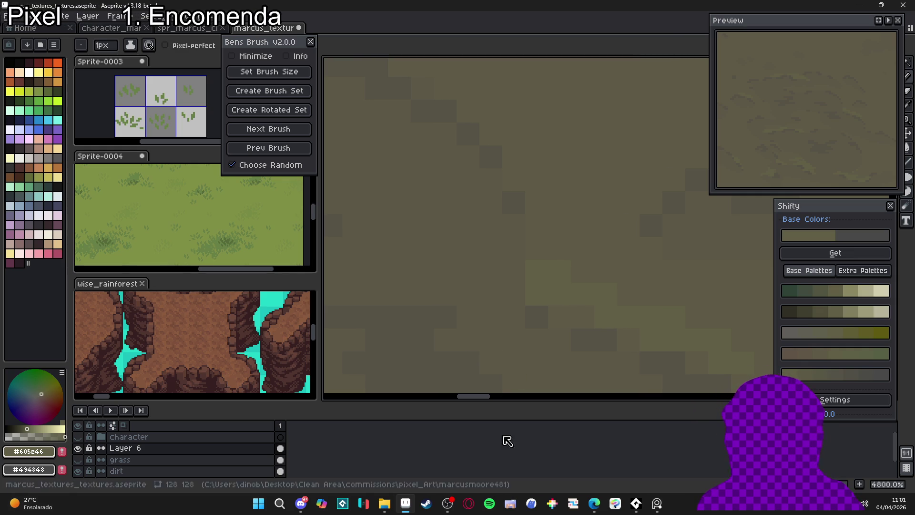
# - Paint a light green-tinged band and a block of light pixels across the middle of the dirt
pyautogui.scroll(-9, 556, 285)
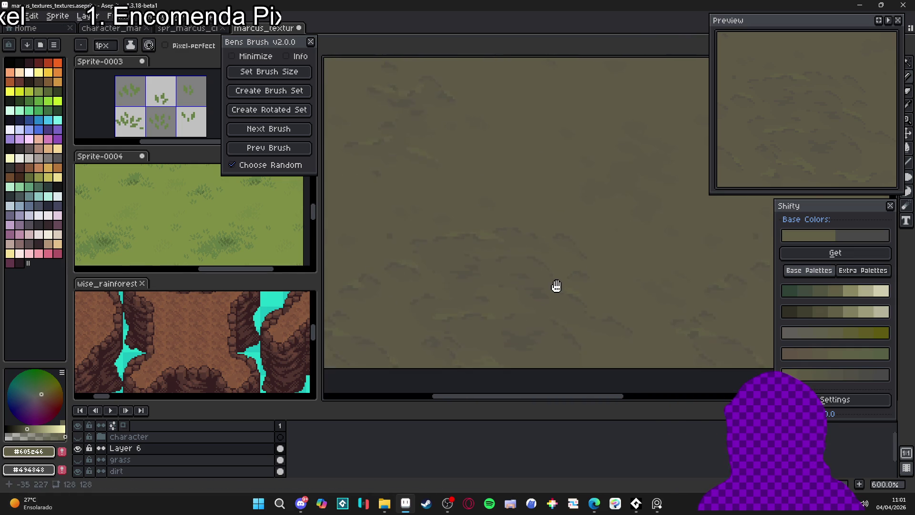
pyautogui.moveTo(558, 279); pyautogui.dragTo(582, 296)
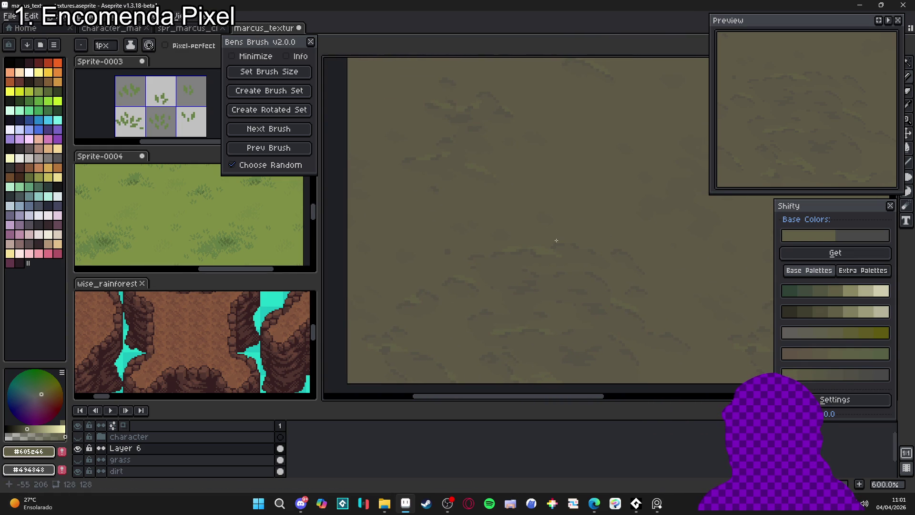
pyautogui.scroll(5, 432, 329)
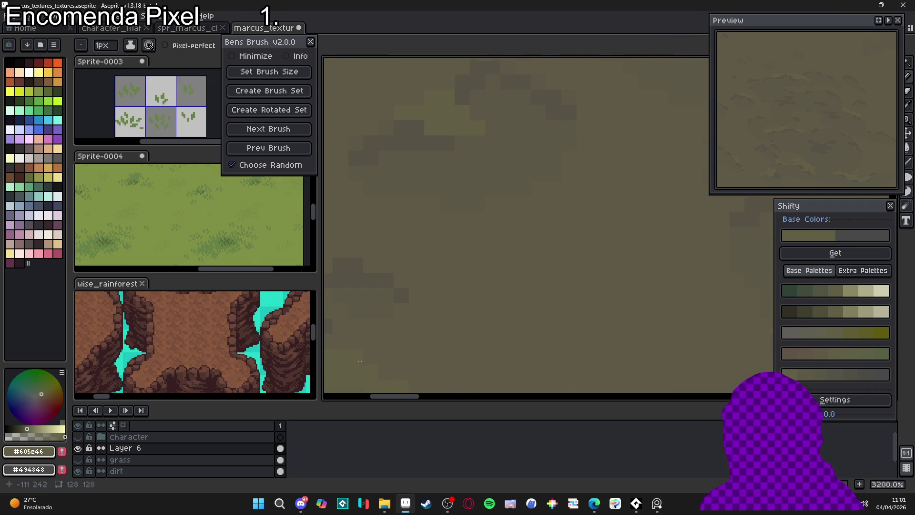
pyautogui.scroll(-4, 486, 319)
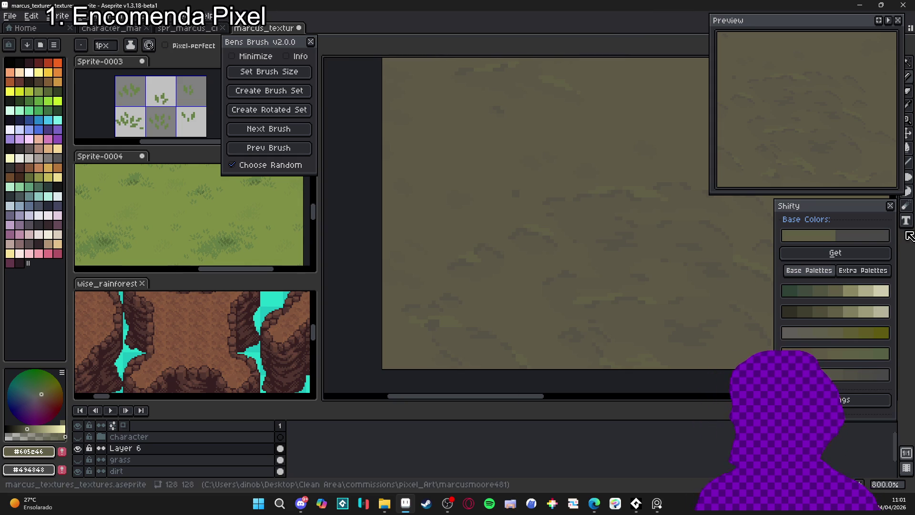
pyautogui.scroll(2, 553, 200)
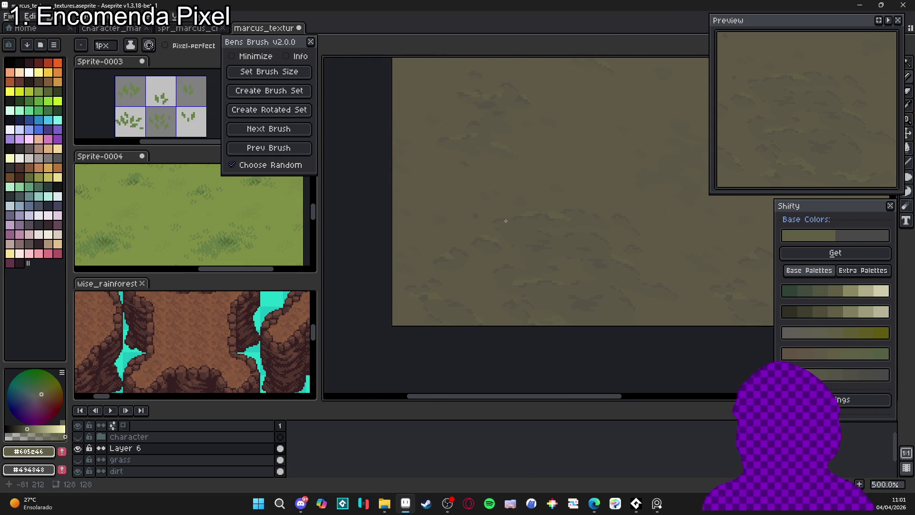
pyautogui.scroll(3, 551, 216)
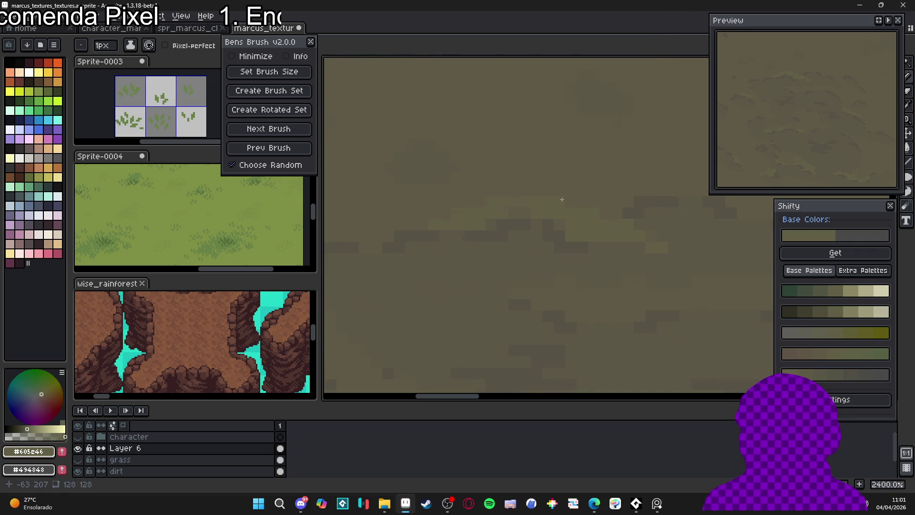
pyautogui.scroll(-4, 562, 200)
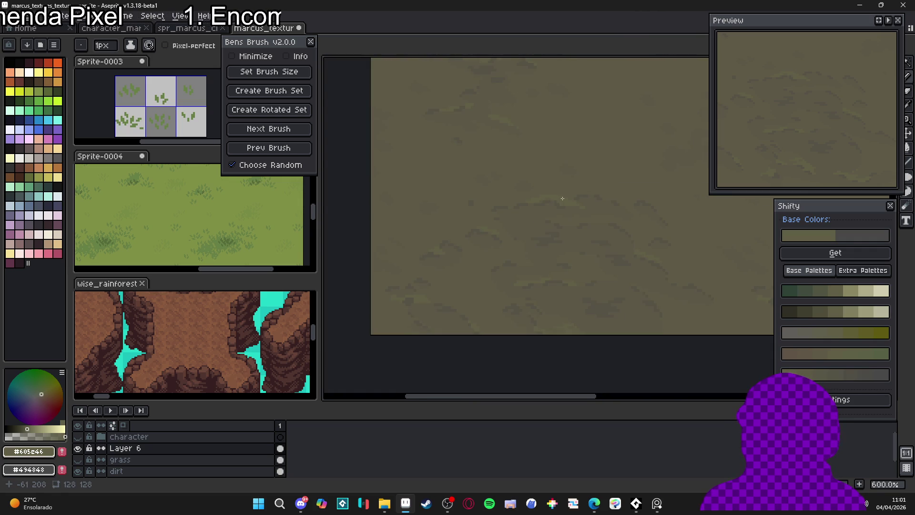
pyautogui.scroll(5, 563, 198)
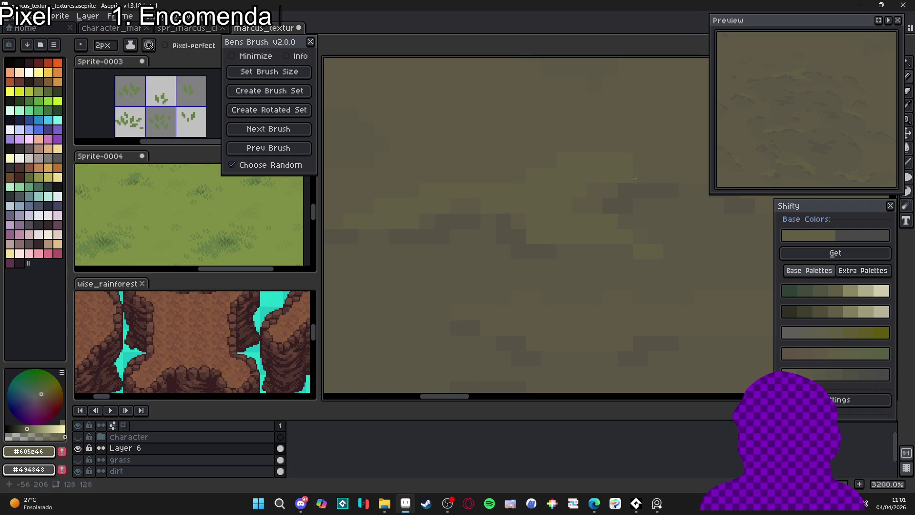
pyautogui.moveTo(539, 161); pyautogui.dragTo(526, 185)
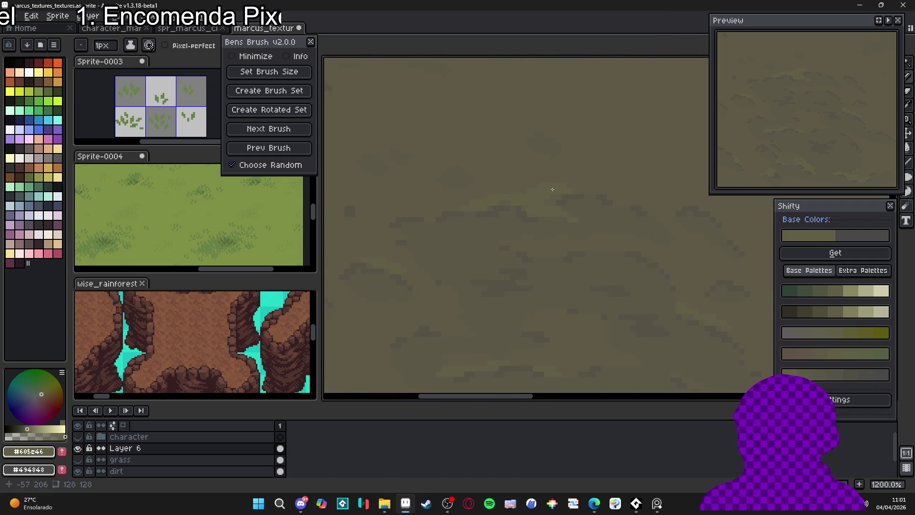
pyautogui.scroll(-2, 525, 186)
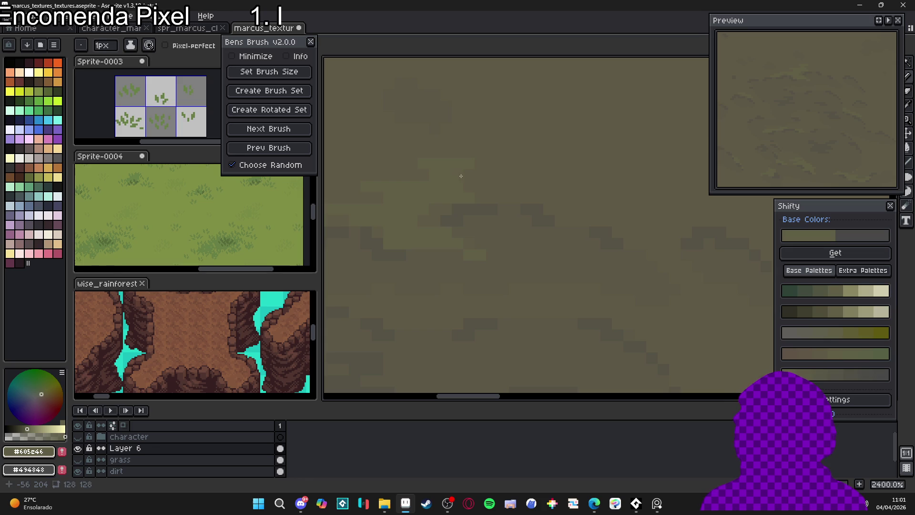
pyautogui.moveTo(461, 176); pyautogui.dragTo(500, 163)
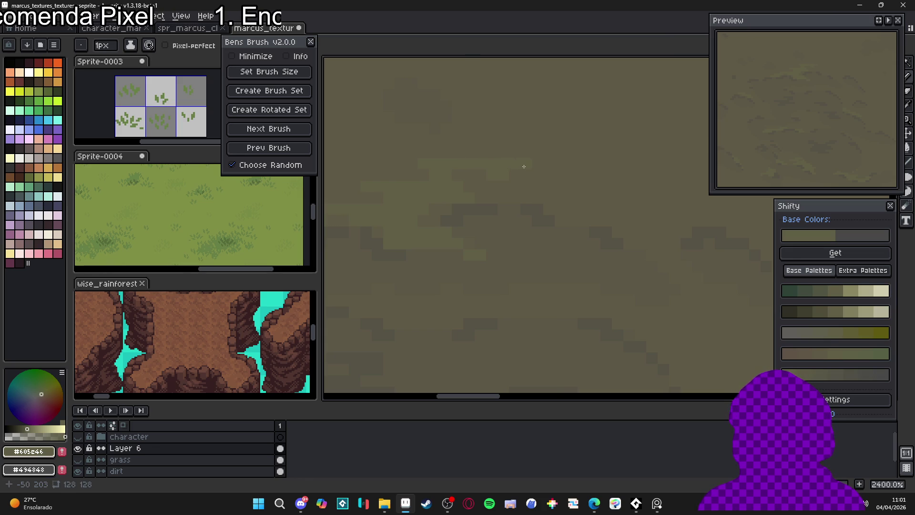
pyautogui.scroll(-5, 524, 166)
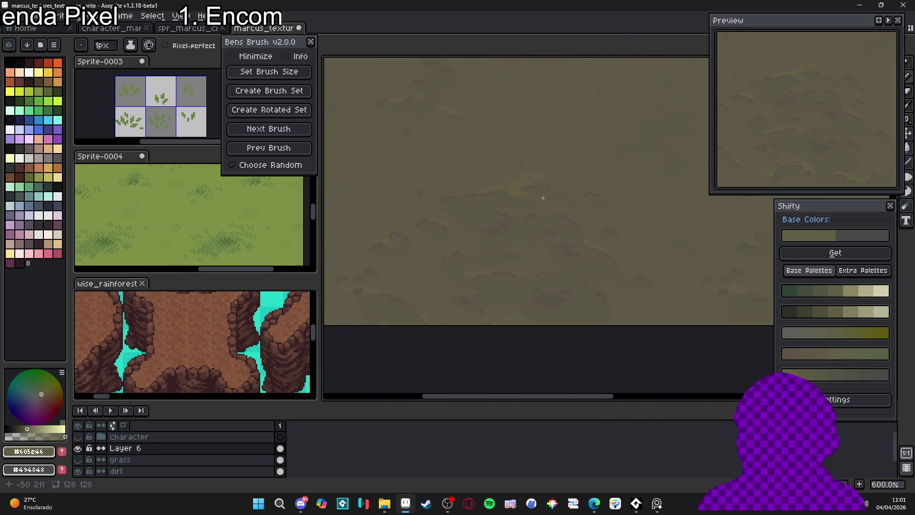
pyautogui.scroll(8, 544, 197)
pyautogui.moveTo(532, 220); pyautogui.dragTo(499, 221)
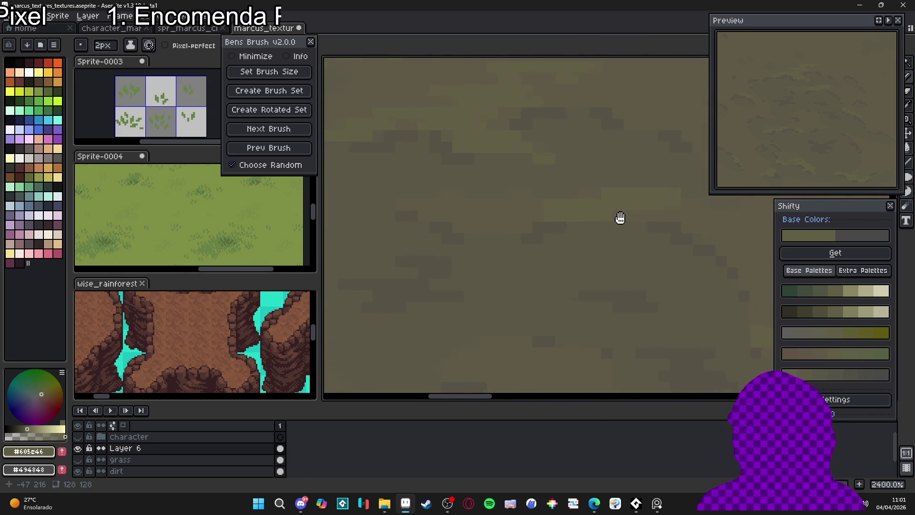
# - Thin the brush to 1 pixel and switch to the eyedropper to sample canvas colours
pyautogui.scroll(-5, 619, 217)
pyautogui.moveTo(596, 209); pyautogui.dragTo(512, 237)
pyautogui.scroll(3, 512, 237)
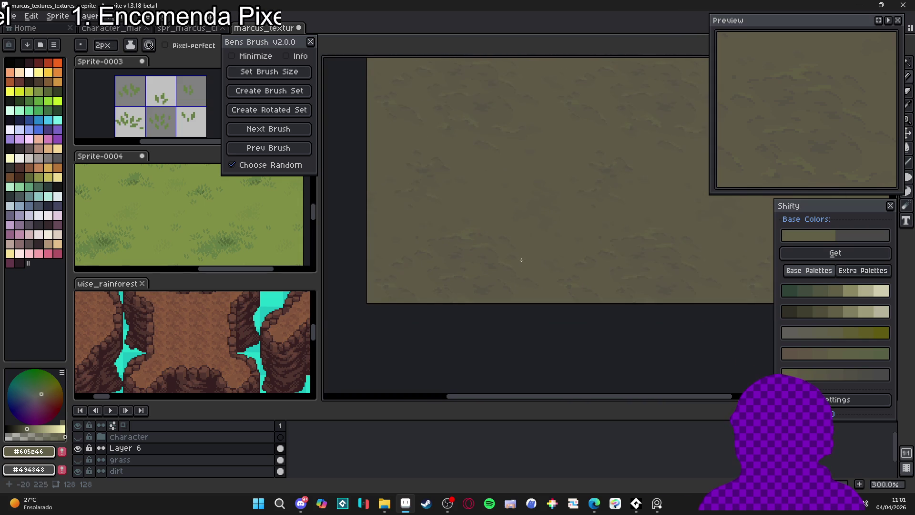
pyautogui.scroll(1, 533, 256)
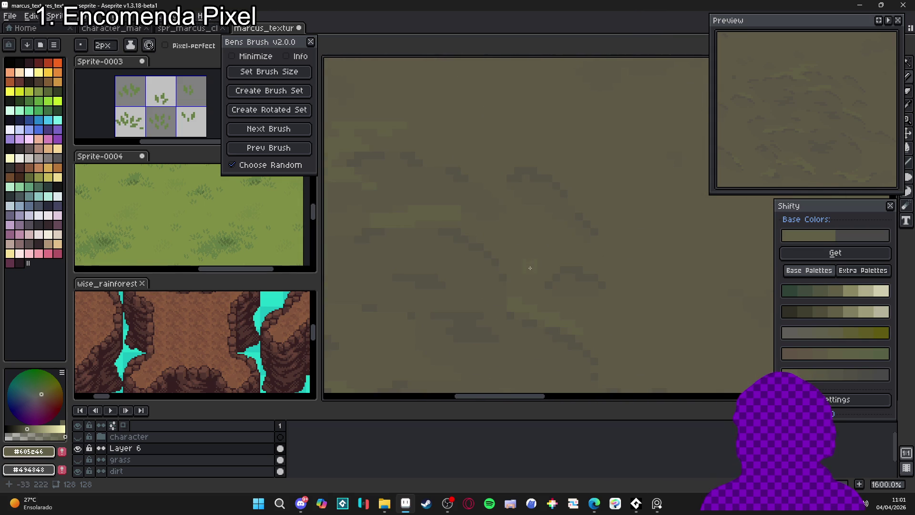
pyautogui.scroll(1, 577, 267)
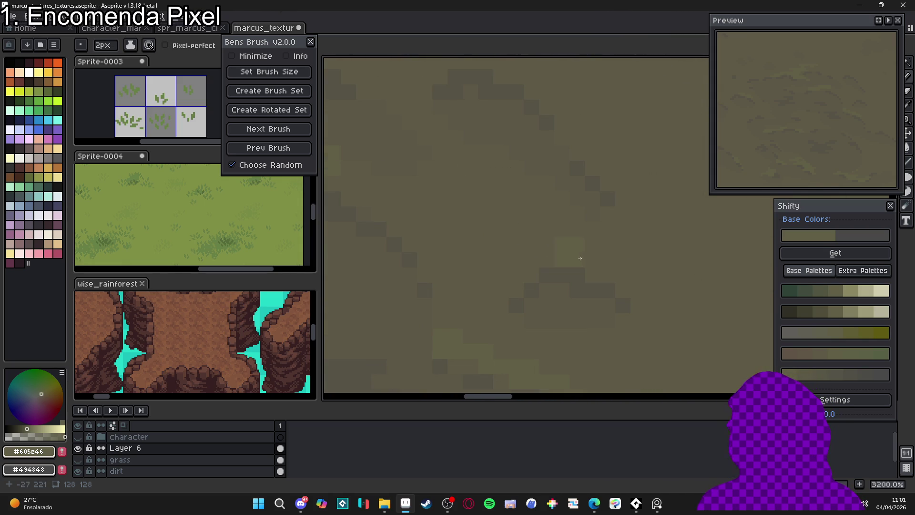
pyautogui.press('-')
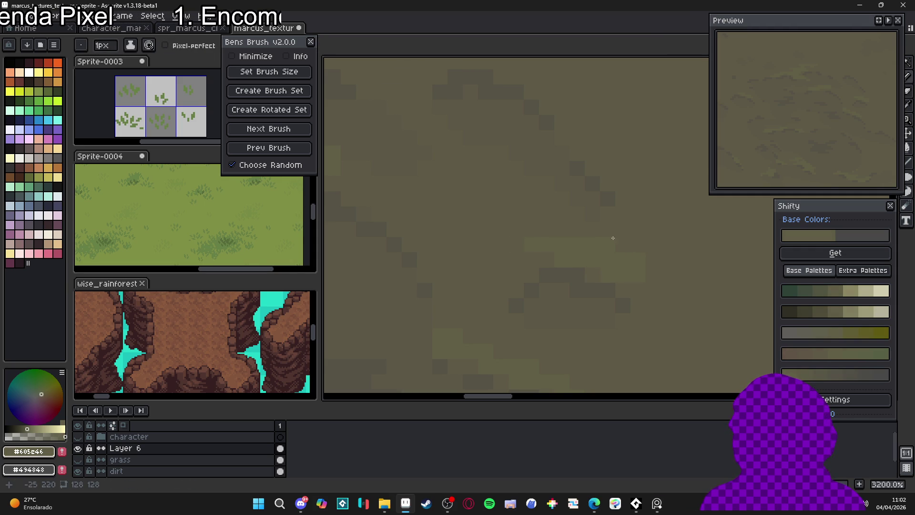
pyautogui.scroll(-1, 636, 258)
pyautogui.press('alt')
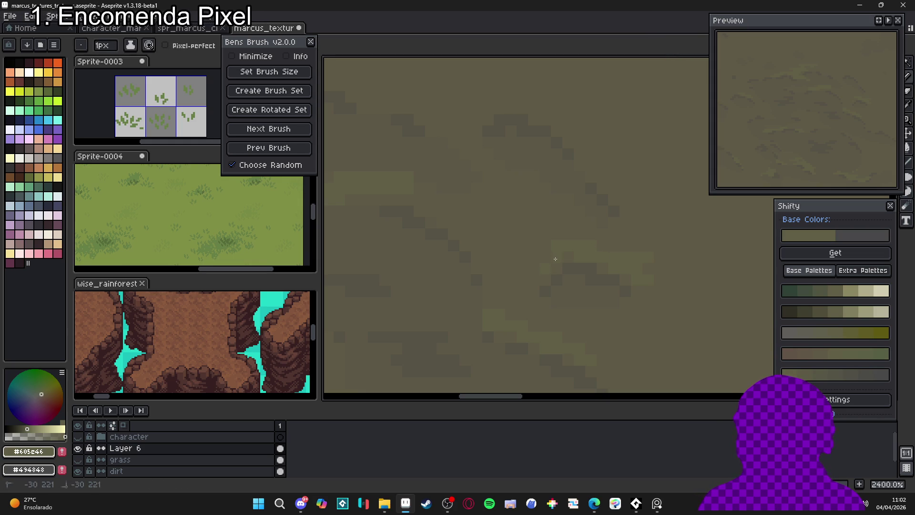
pyautogui.scroll(-3, 531, 267)
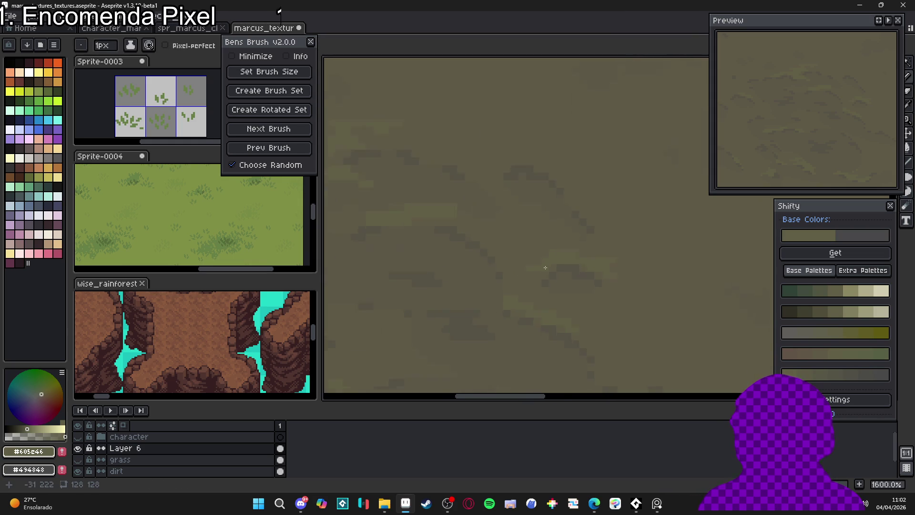
pyautogui.scroll(4, 531, 262)
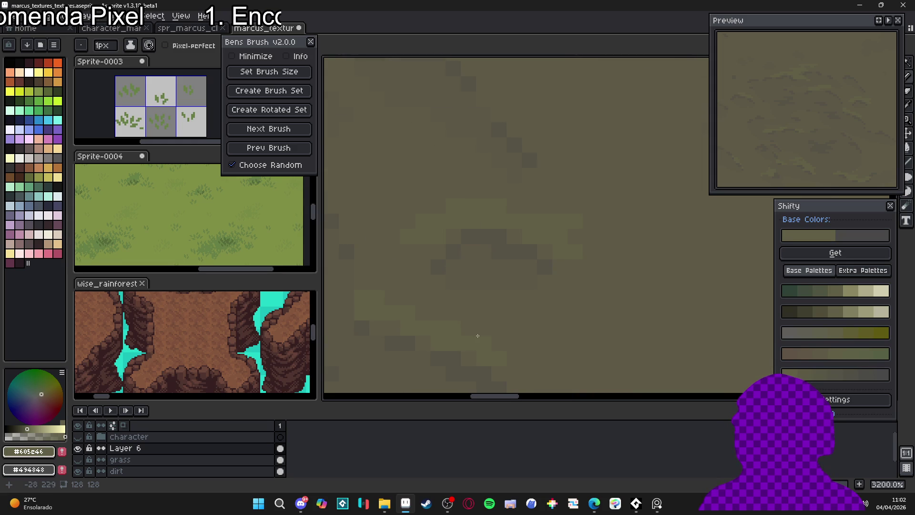
pyautogui.scroll(-3, 516, 331)
pyautogui.scroll(3, 530, 339)
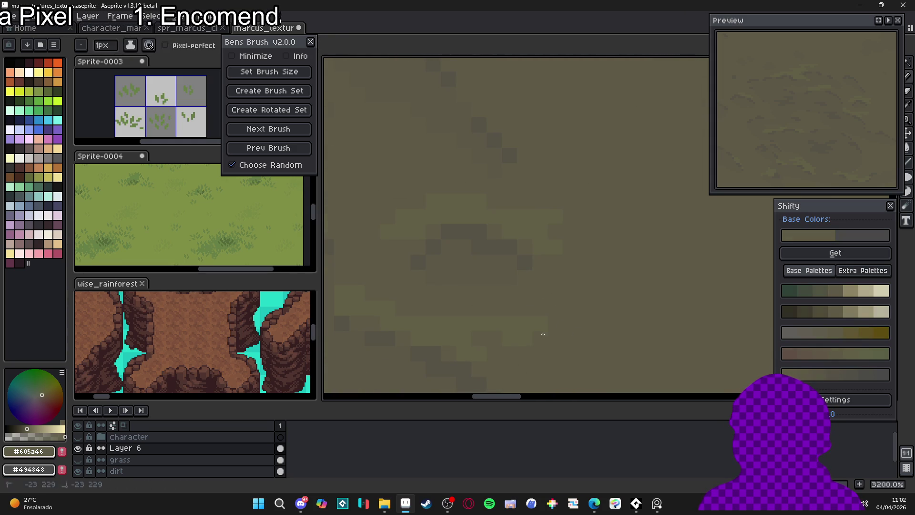
pyautogui.scroll(-4, 552, 333)
pyautogui.scroll(4, 521, 296)
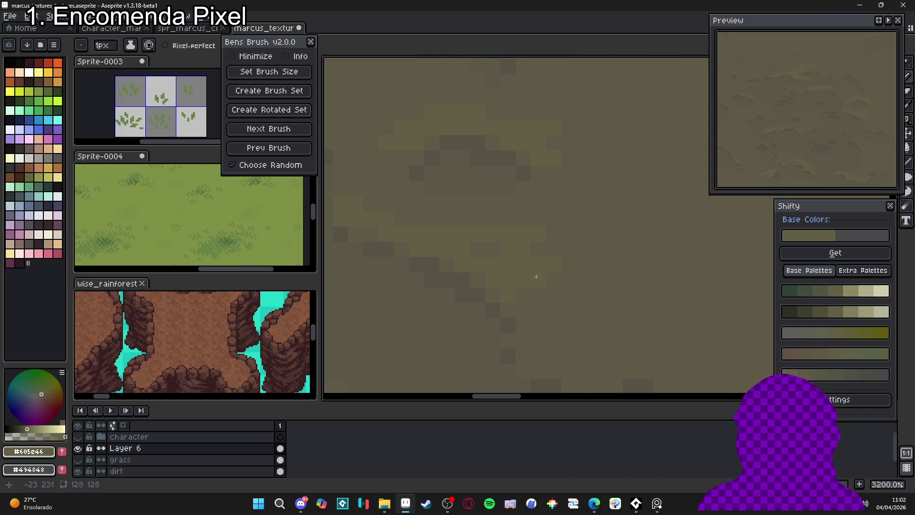
pyautogui.scroll(2, 570, 286)
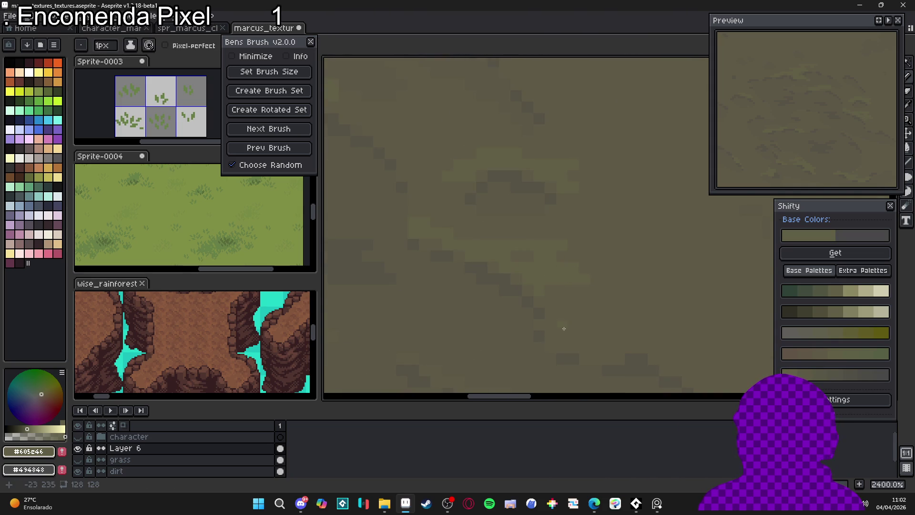
pyautogui.moveTo(608, 358); pyautogui.dragTo(563, 307)
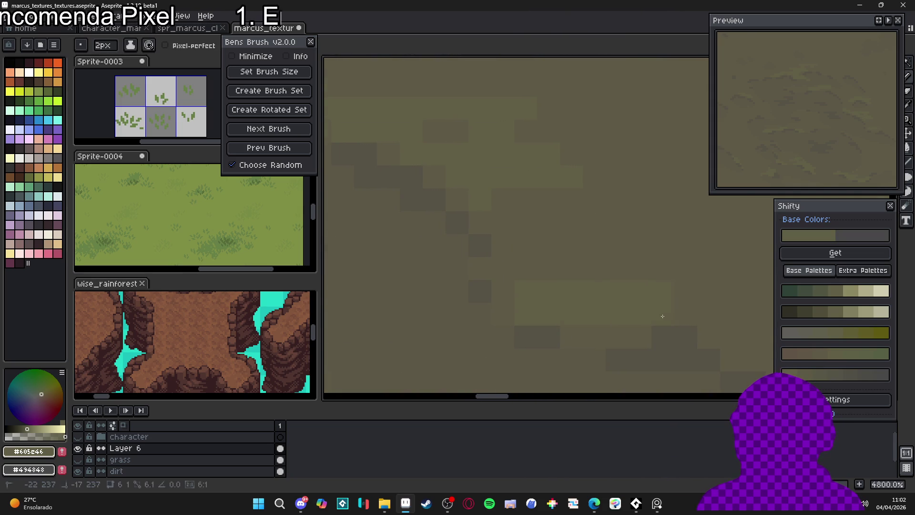
pyautogui.scroll(-3, 557, 295)
pyautogui.scroll(1, 560, 284)
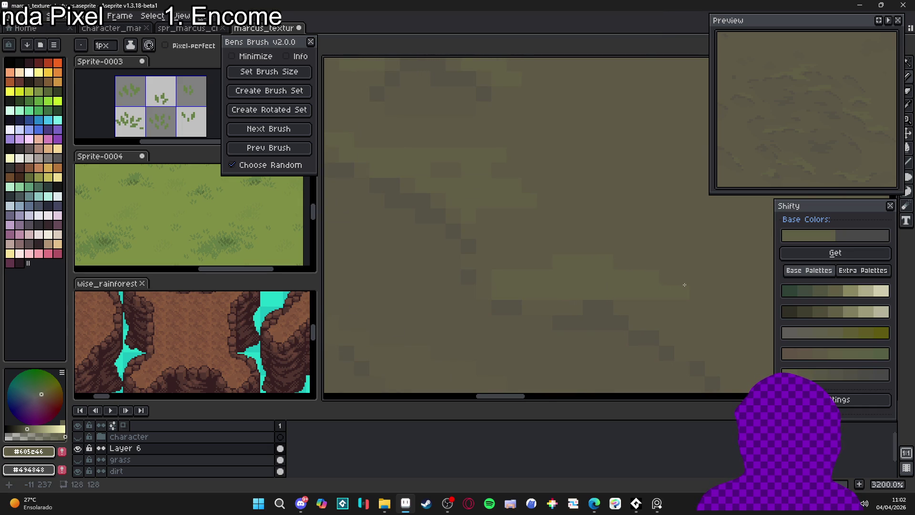
pyautogui.scroll(-1, 685, 285)
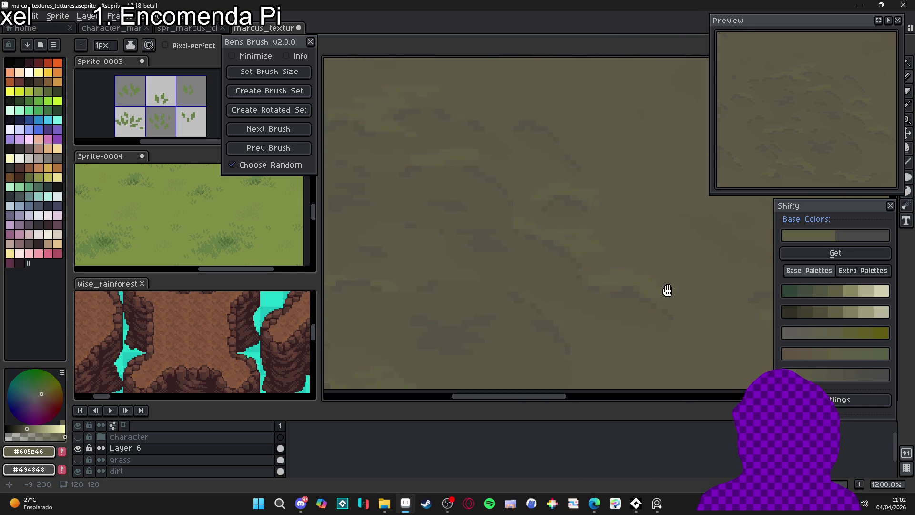
pyautogui.scroll(-1, 662, 289)
pyautogui.scroll(1, 648, 288)
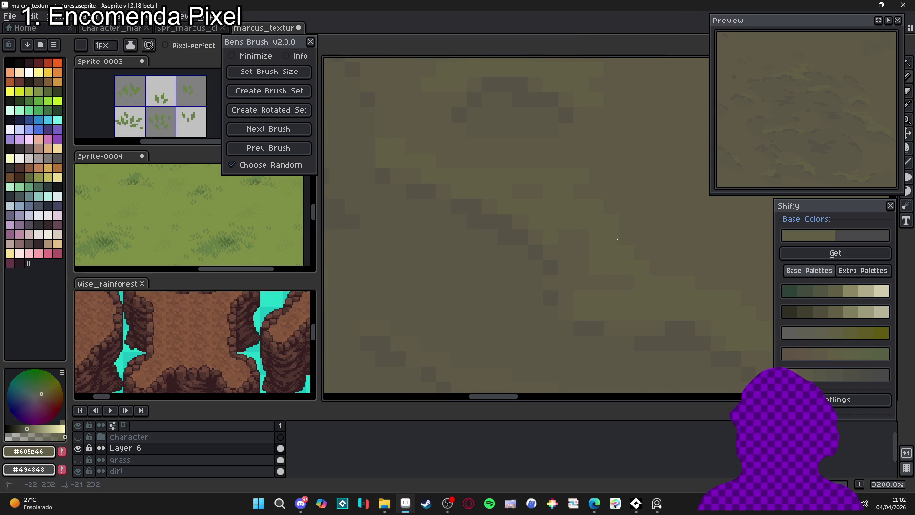
pyautogui.hscroll(-1, 632, 248)
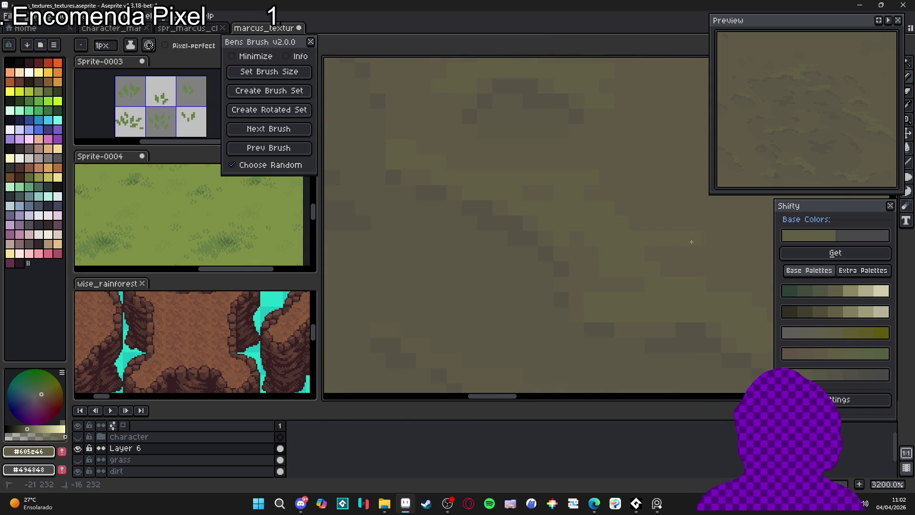
pyautogui.scroll(-4, 698, 266)
pyautogui.scroll(3, 637, 265)
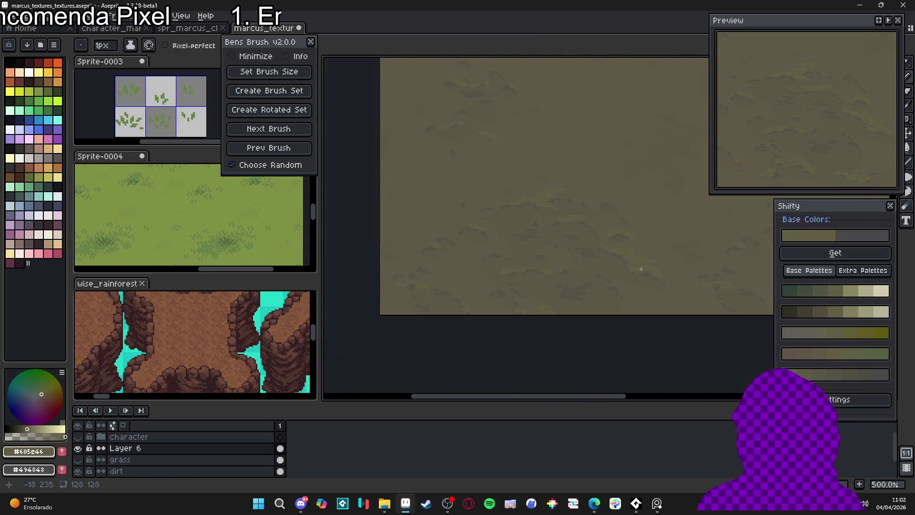
pyautogui.press('+')
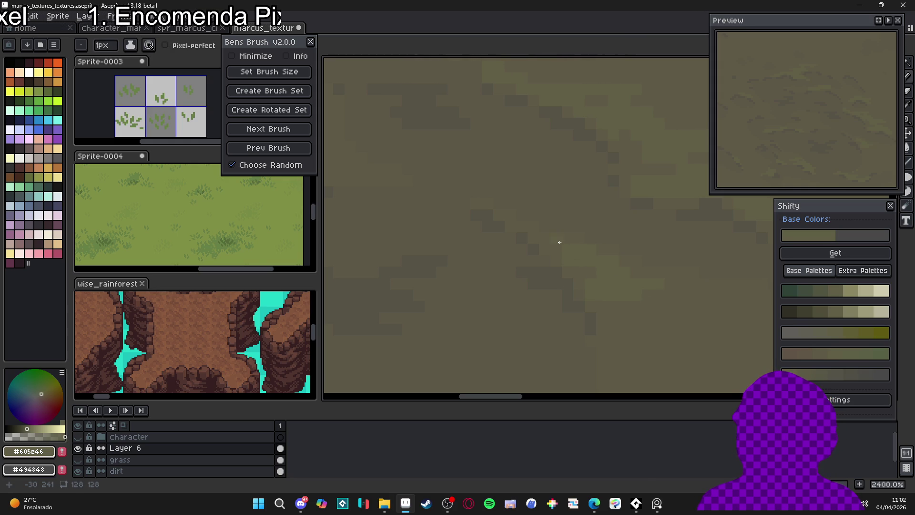
pyautogui.scroll(-7, 581, 260)
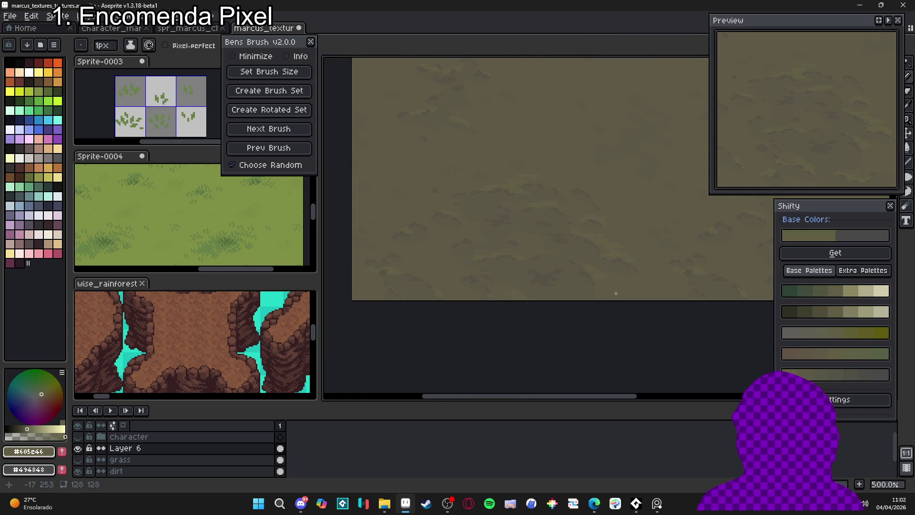
pyautogui.scroll(7, 541, 236)
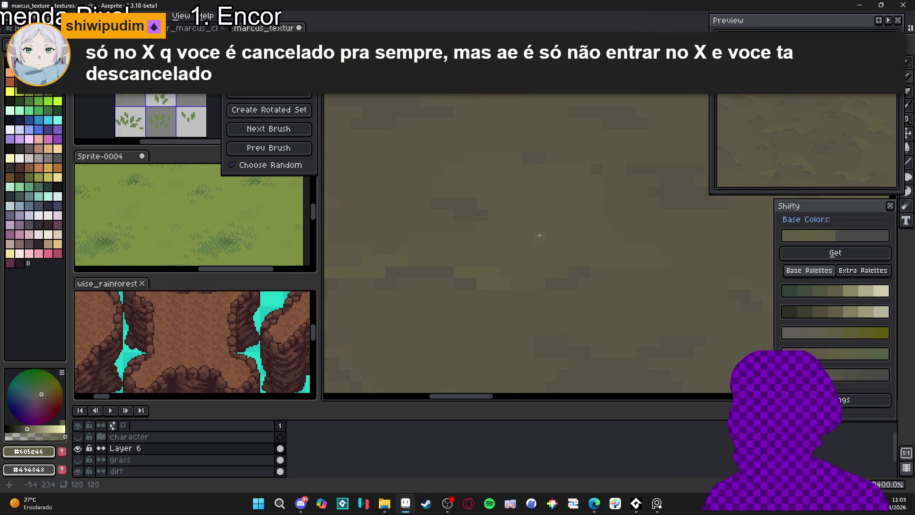
# - Undo the last pencil stroke on the dirt texture
pyautogui.scroll(-5, 540, 235)
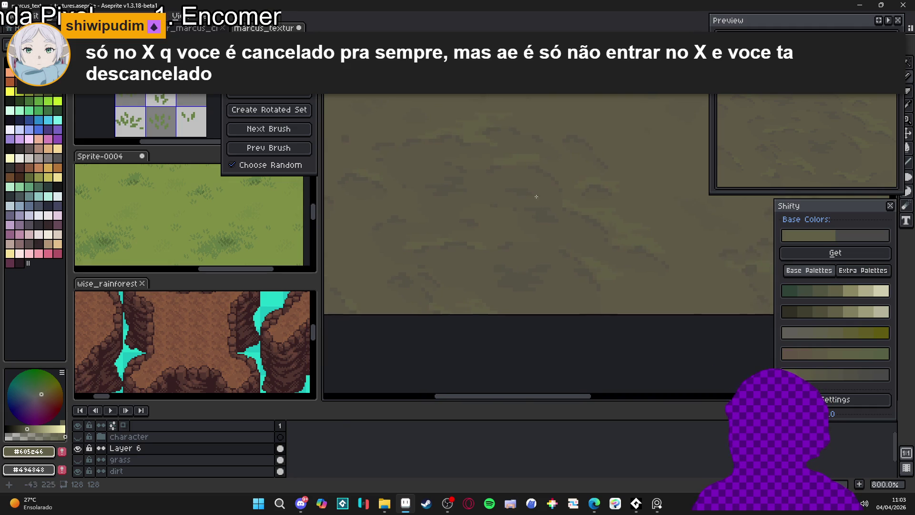
pyautogui.scroll(6, 596, 195)
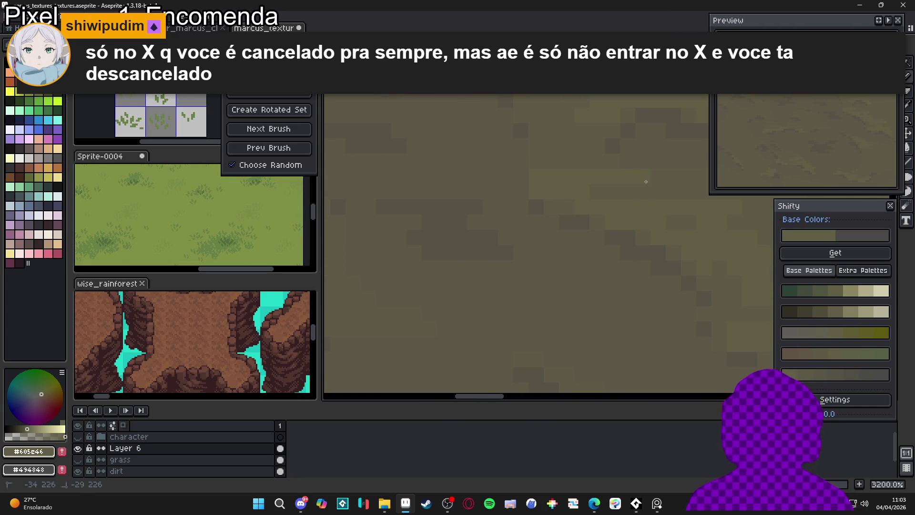
pyautogui.moveTo(646, 182); pyautogui.dragTo(558, 196)
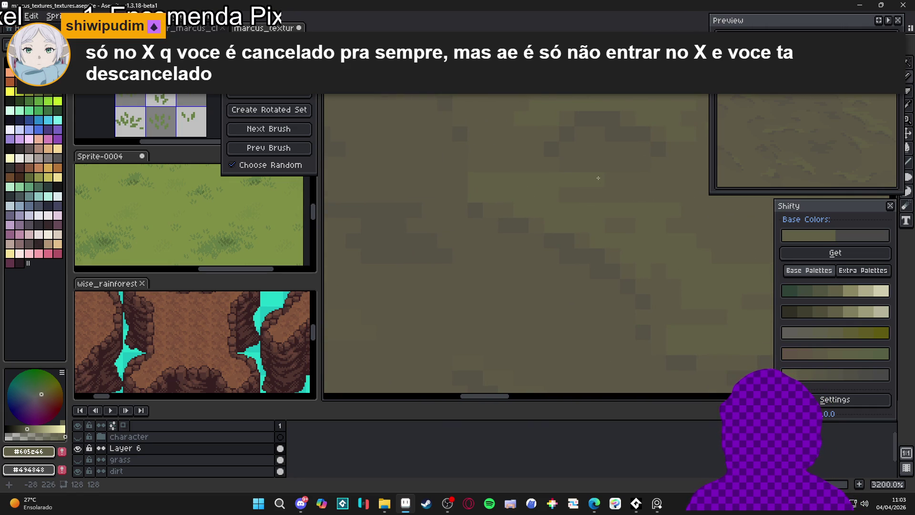
pyautogui.scroll(-1, 568, 195)
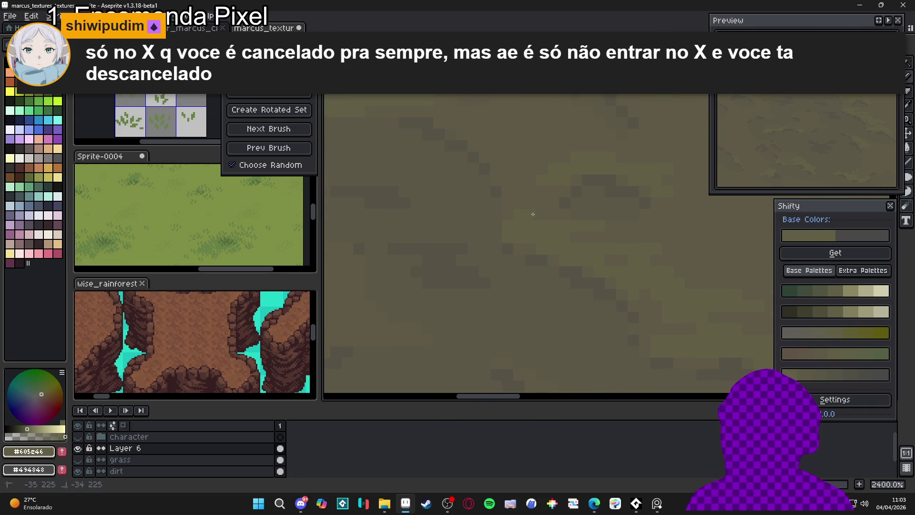
pyautogui.moveTo(533, 214); pyautogui.dragTo(520, 232)
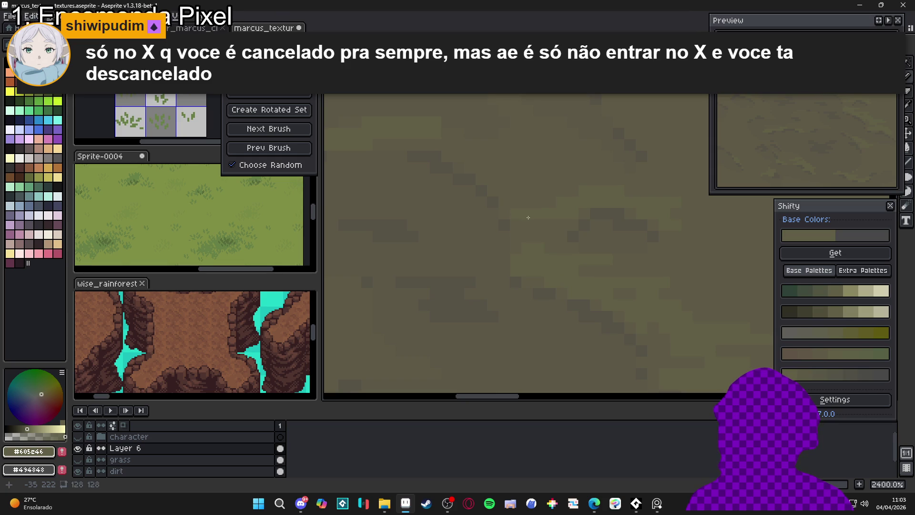
pyautogui.scroll(-6, 530, 224)
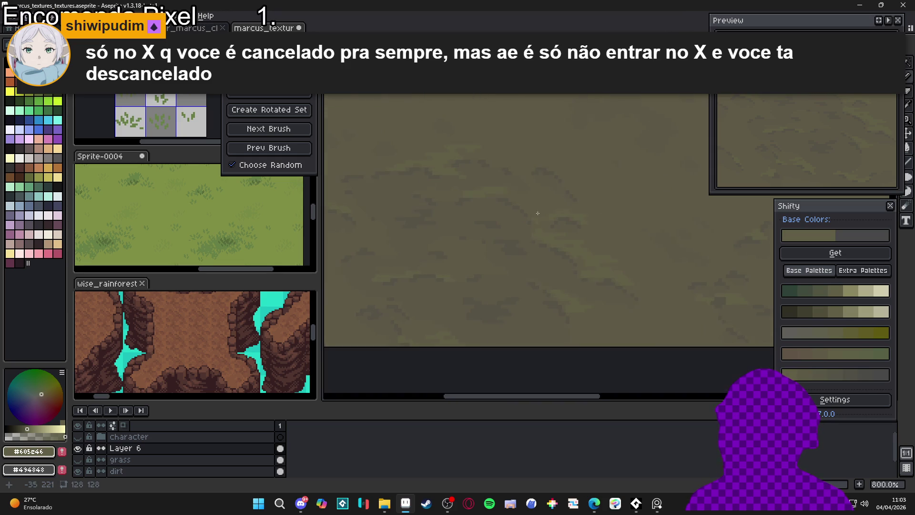
pyautogui.scroll(-1, 503, 210)
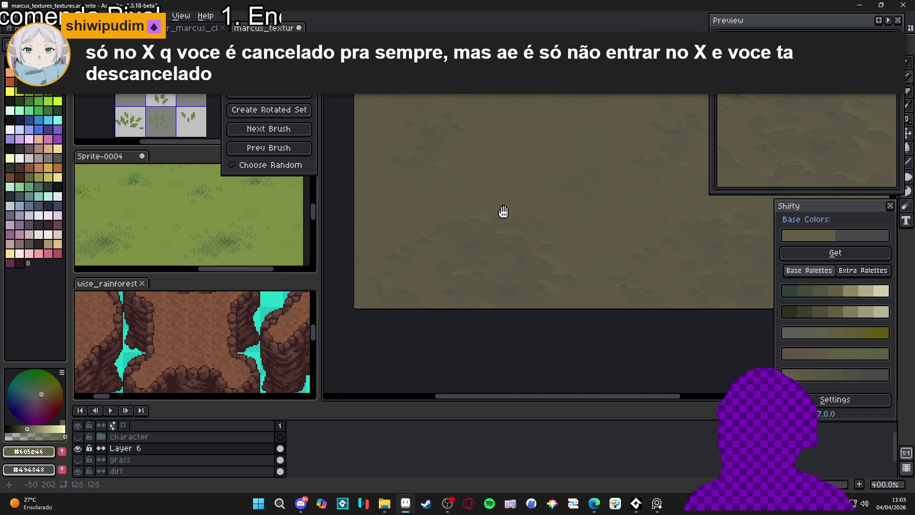
pyautogui.moveTo(503, 210)
pyautogui.mouseDown()
pyautogui.moveTo(471, 261)
pyautogui.moveTo(456, 253)
pyautogui.mouseUp()
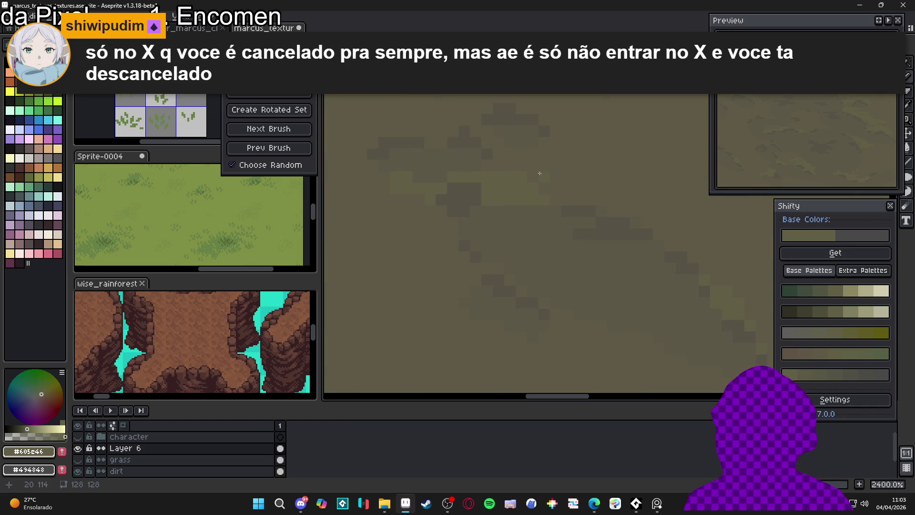
pyautogui.hotkey('ctrl', 'z')
# - Paint a short new pencil stroke across the texture
pyautogui.scroll(7, 526, 190)
pyautogui.moveTo(526, 190); pyautogui.dragTo(571, 182)
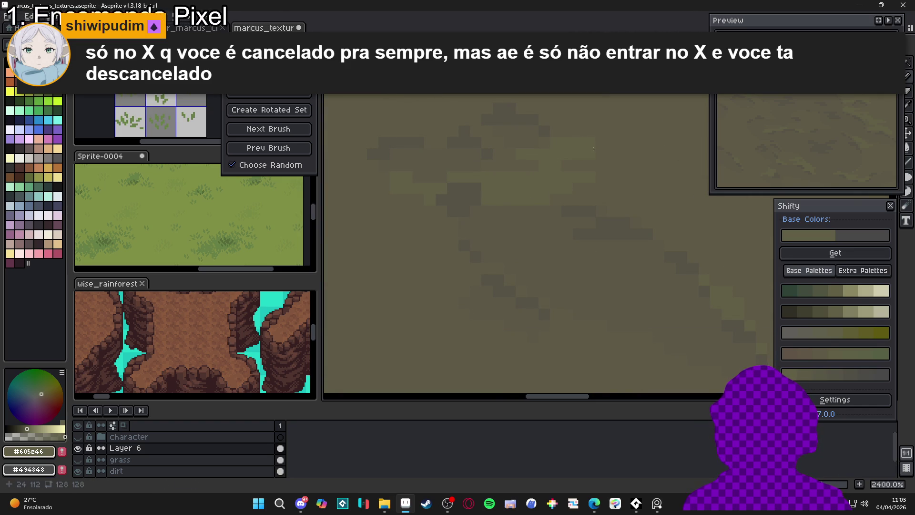
pyautogui.scroll(-5, 604, 150)
pyautogui.scroll(3, 390, 225)
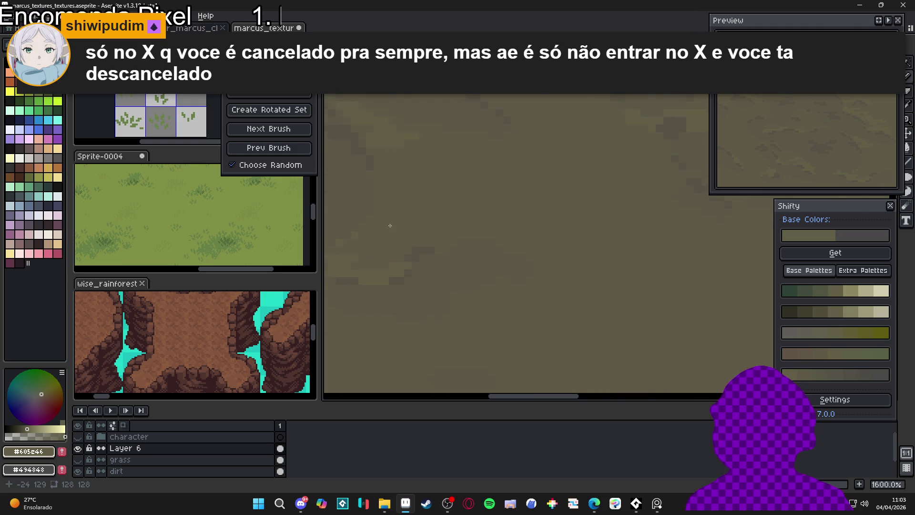
pyautogui.scroll(3, 419, 208)
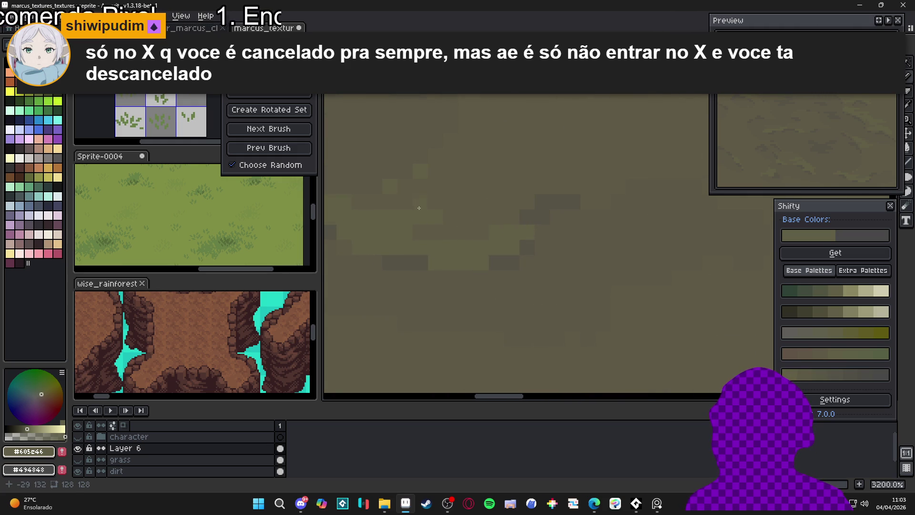
pyautogui.scroll(-3, 421, 207)
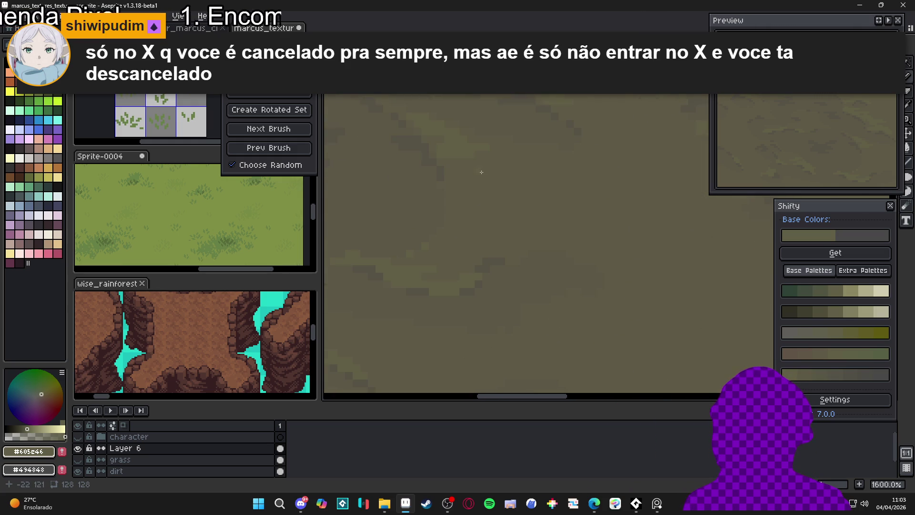
pyautogui.scroll(3, 482, 172)
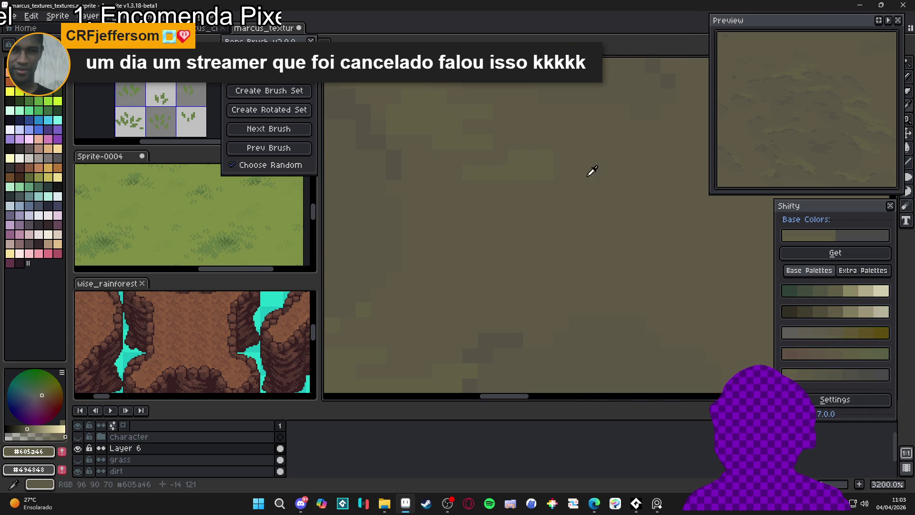
pyautogui.scroll(-7, 534, 171)
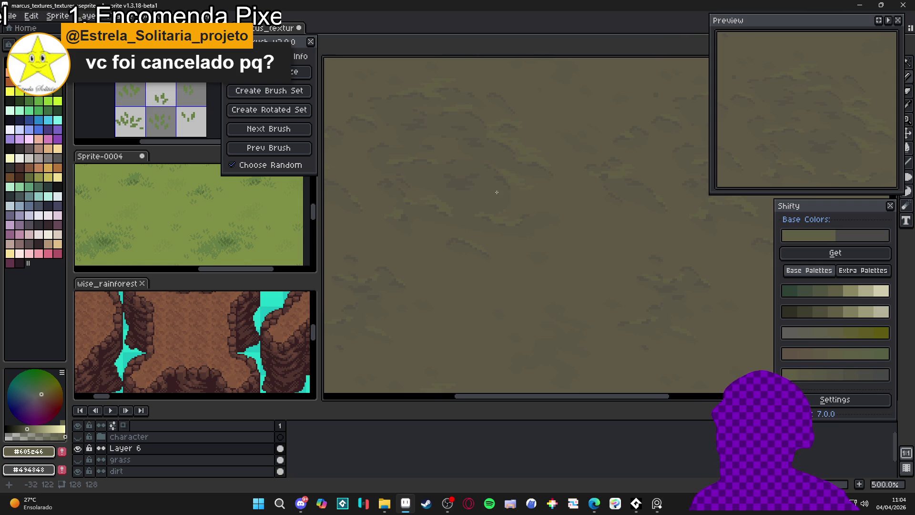
pyautogui.scroll(8, 496, 192)
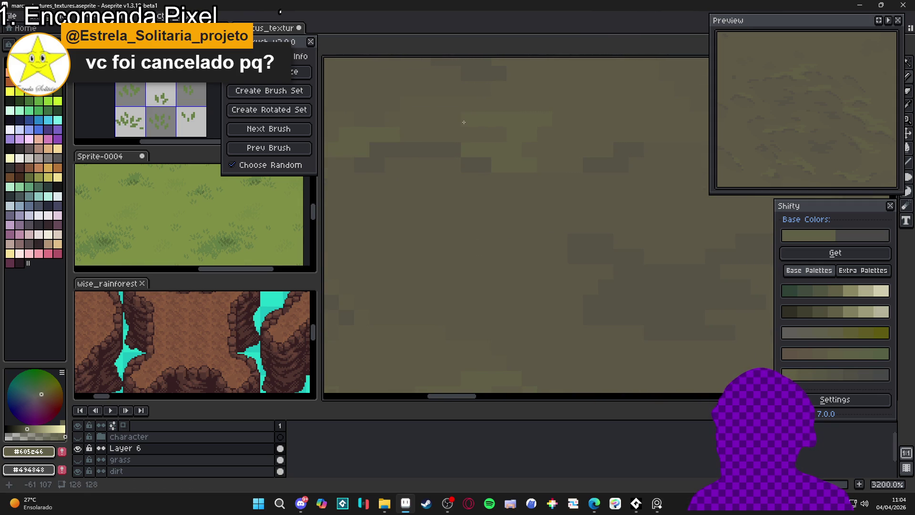
pyautogui.press('i')
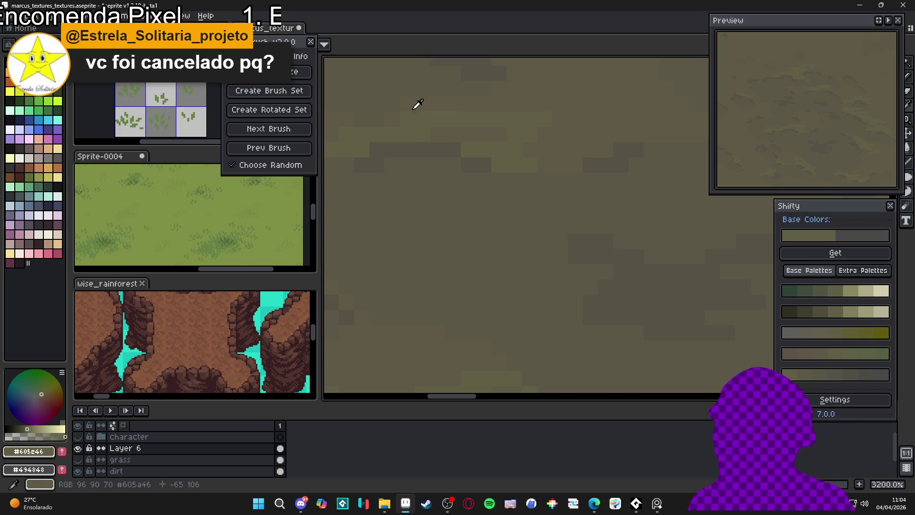
pyautogui.press('b')
pyautogui.press('i')
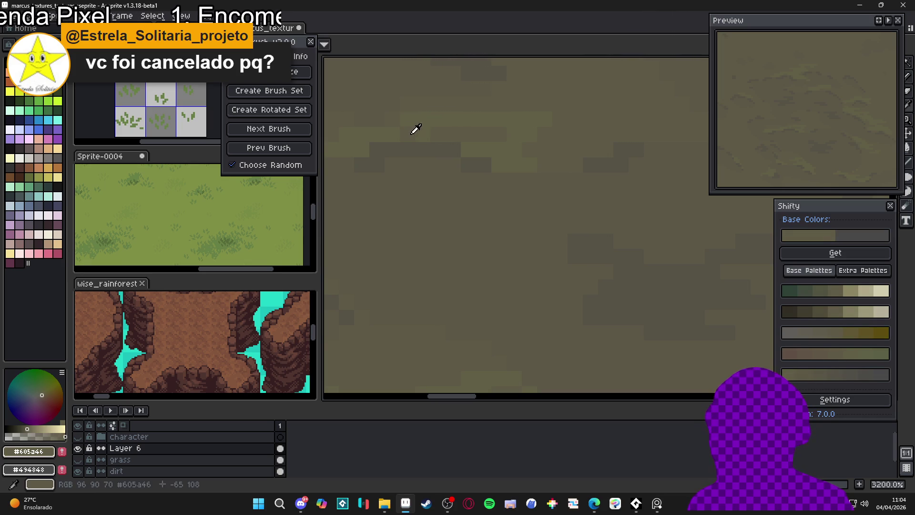
pyautogui.scroll(-2, 428, 139)
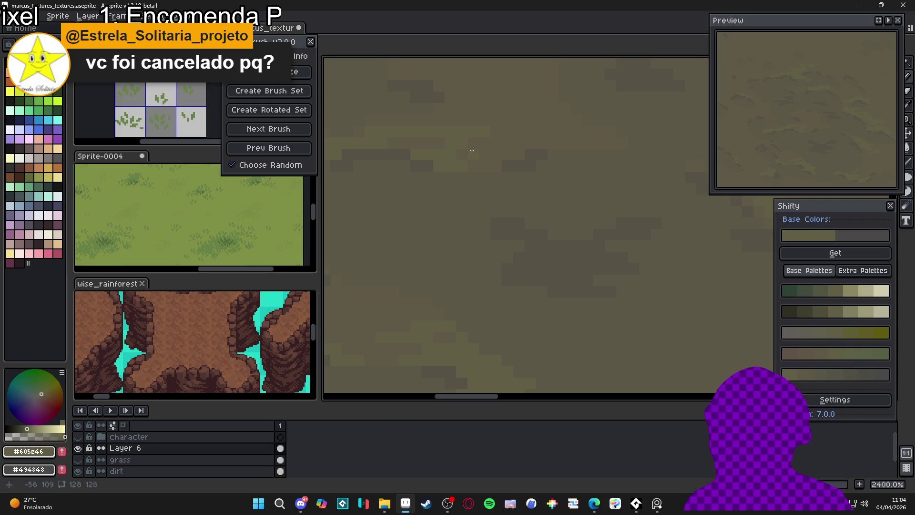
pyautogui.scroll(-1, 502, 134)
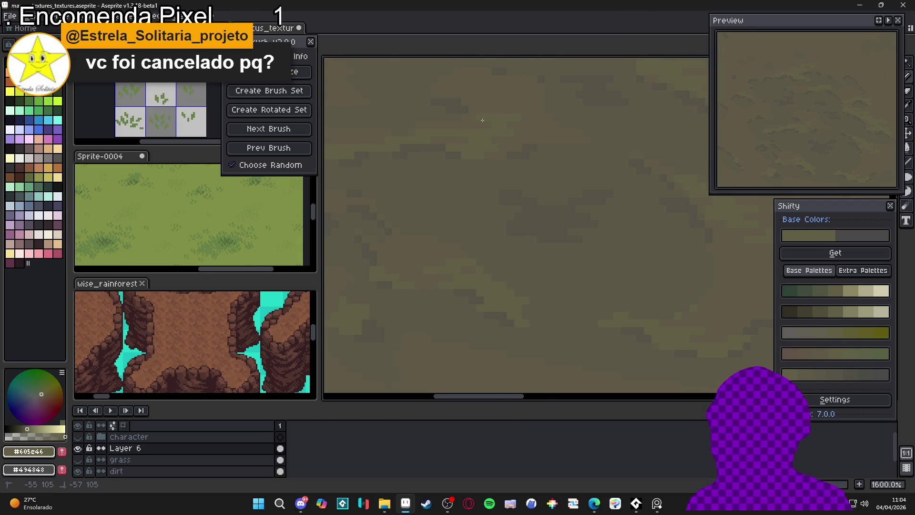
pyautogui.scroll(-2, 482, 121)
pyautogui.scroll(5, 501, 132)
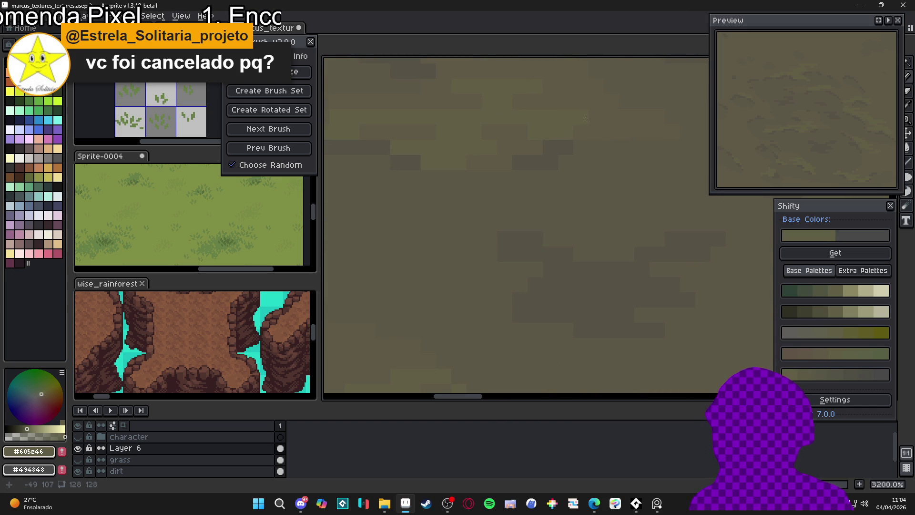
pyautogui.scroll(-6, 548, 143)
pyautogui.moveTo(557, 161); pyautogui.dragTo(495, 171)
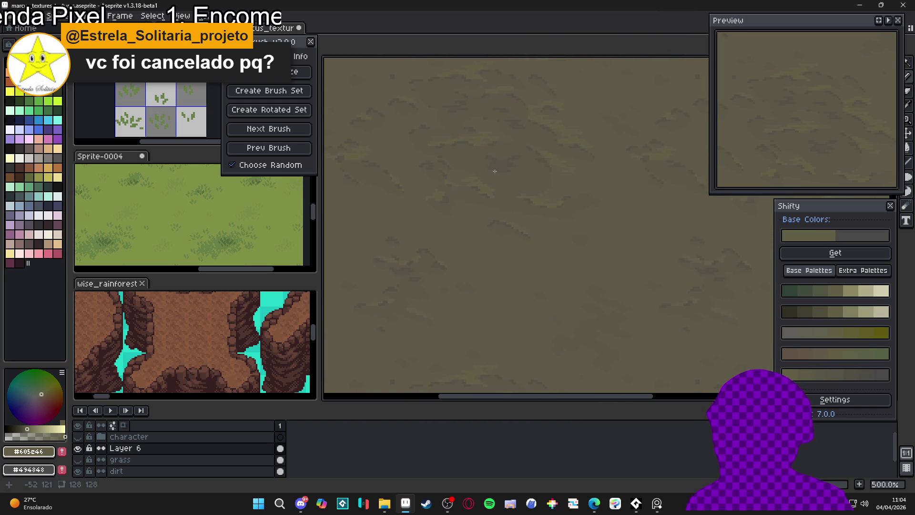
pyautogui.scroll(-2, 585, 160)
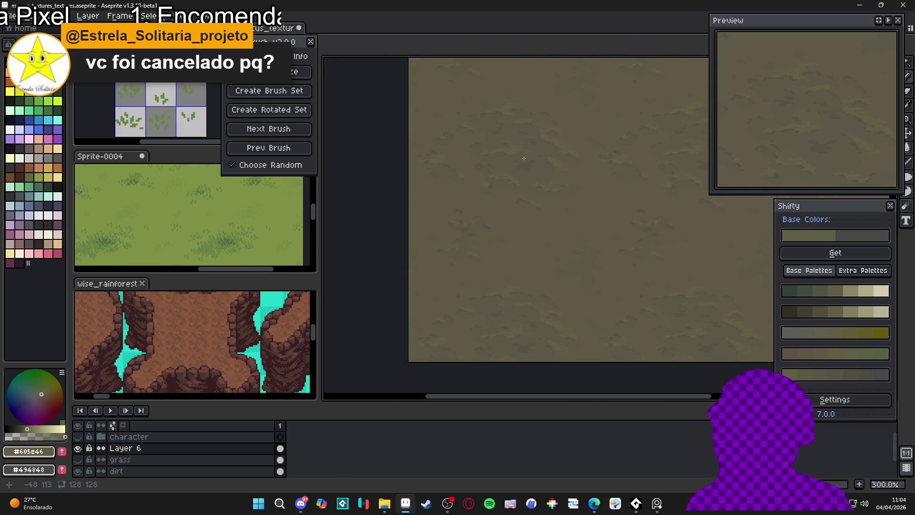
pyautogui.scroll(3, 524, 158)
pyautogui.scroll(5, 579, 179)
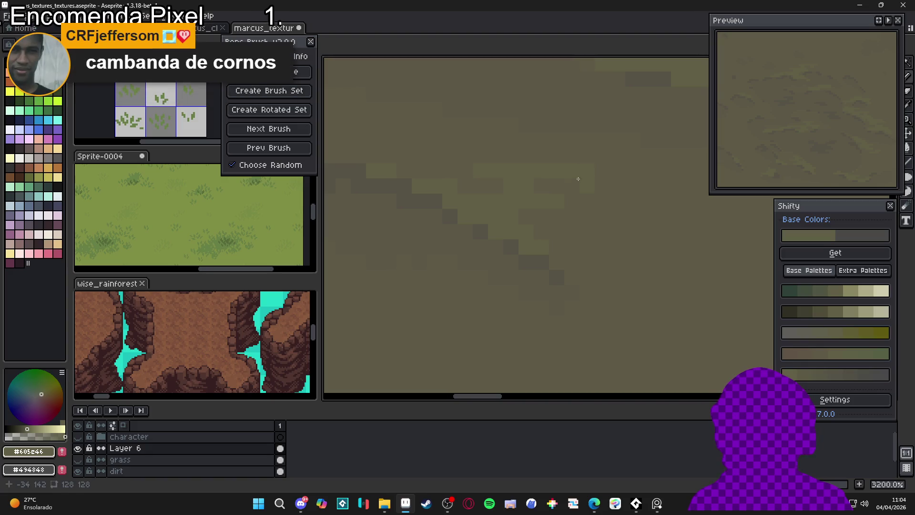
pyautogui.hscroll(-3, 552, 231)
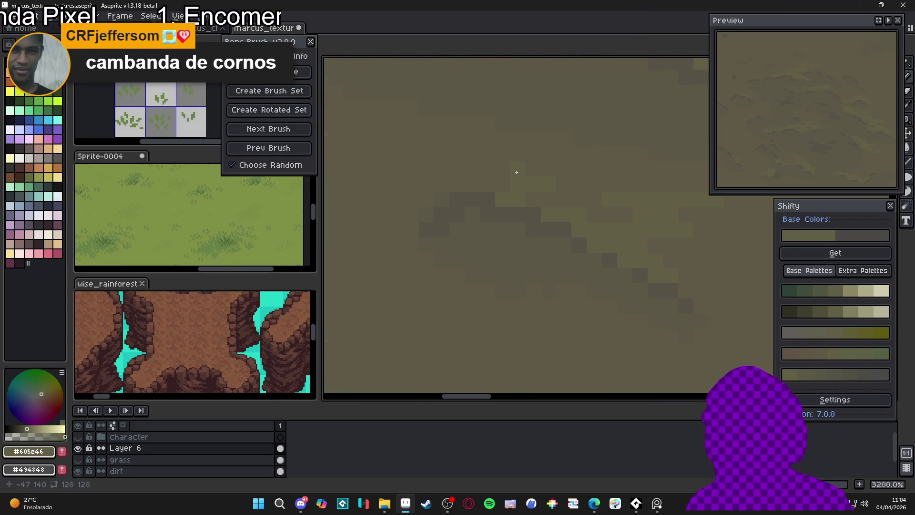
pyautogui.scroll(-5, 565, 183)
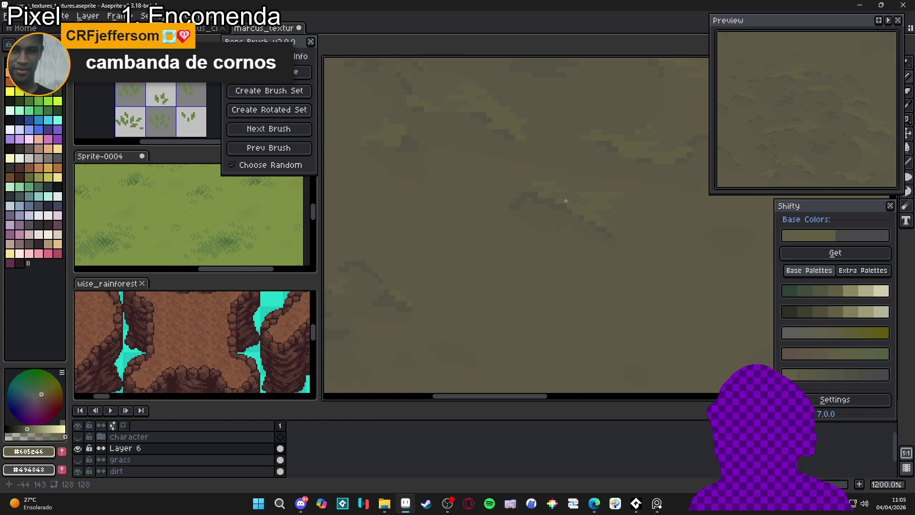
pyautogui.scroll(-2, 486, 229)
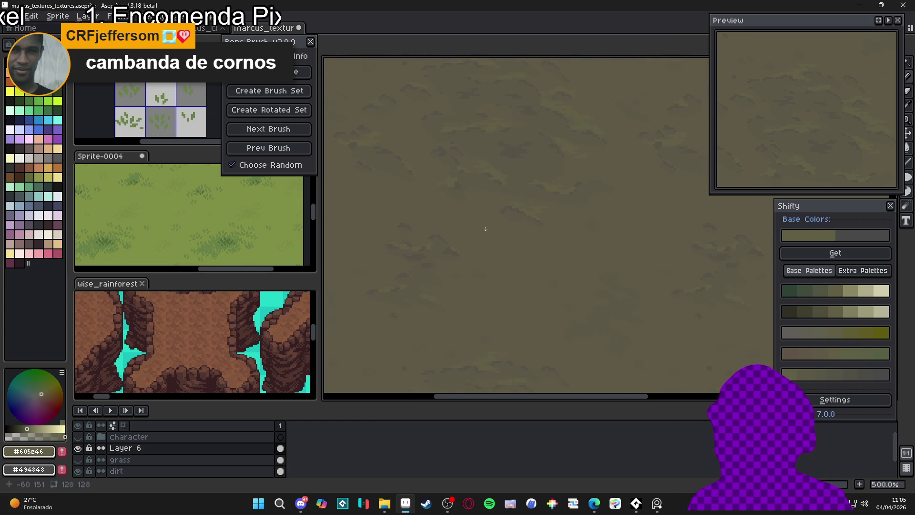
pyautogui.scroll(7, 593, 222)
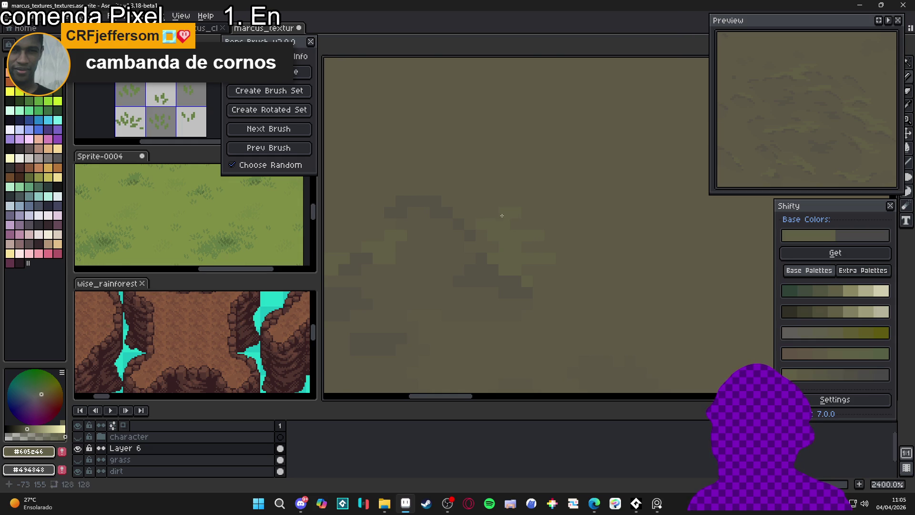
pyautogui.scroll(-5, 508, 224)
pyautogui.scroll(4, 482, 246)
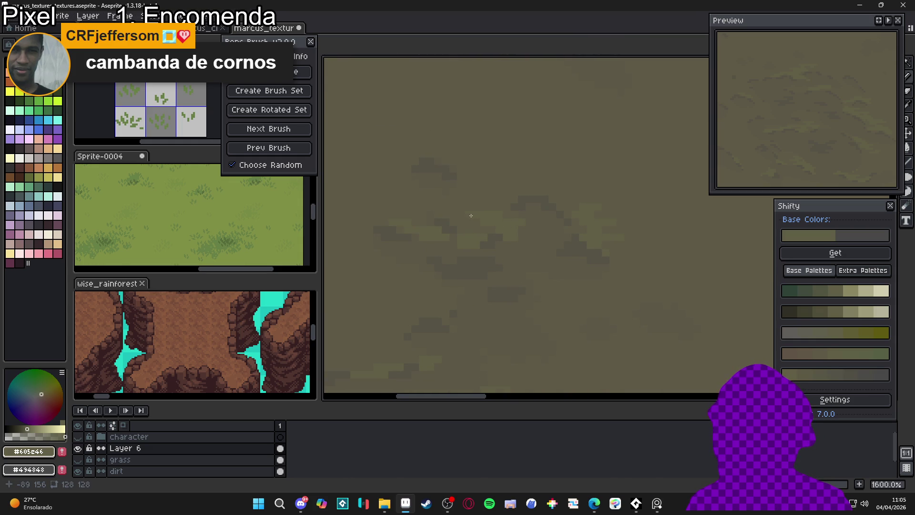
pyautogui.scroll(2, 451, 215)
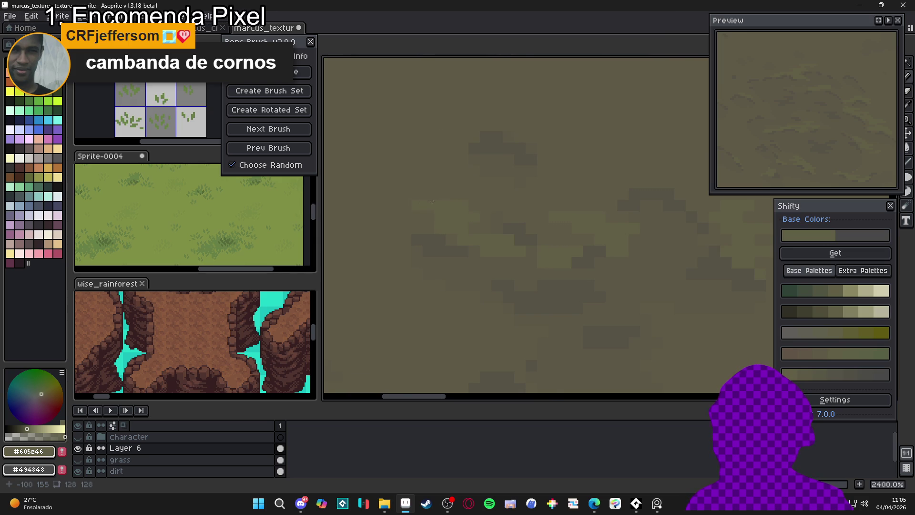
pyautogui.scroll(-5, 474, 240)
pyautogui.scroll(-1, 473, 239)
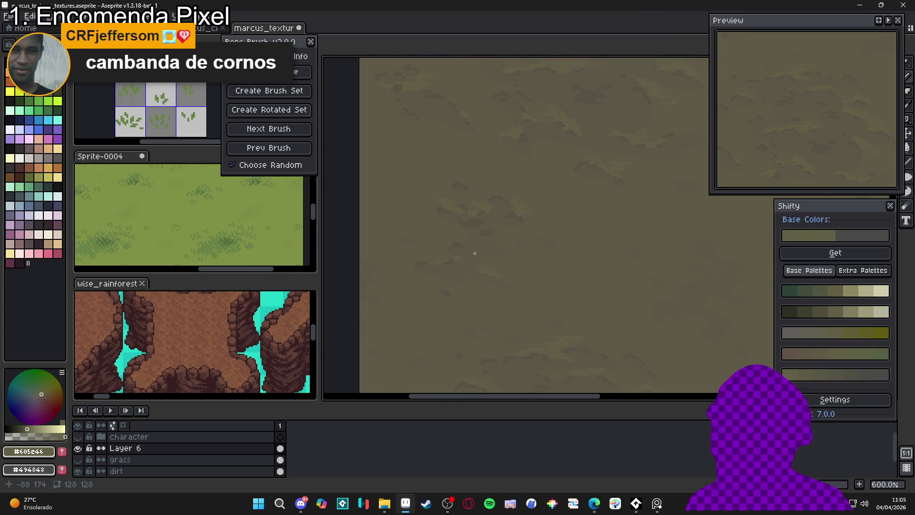
pyautogui.scroll(4, 490, 268)
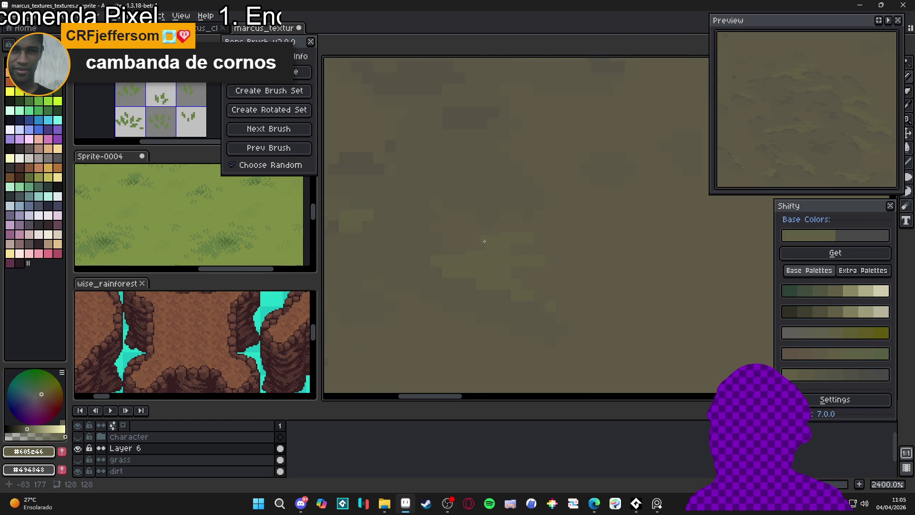
pyautogui.moveTo(486, 248); pyautogui.dragTo(483, 244)
pyautogui.scroll(-6, 464, 236)
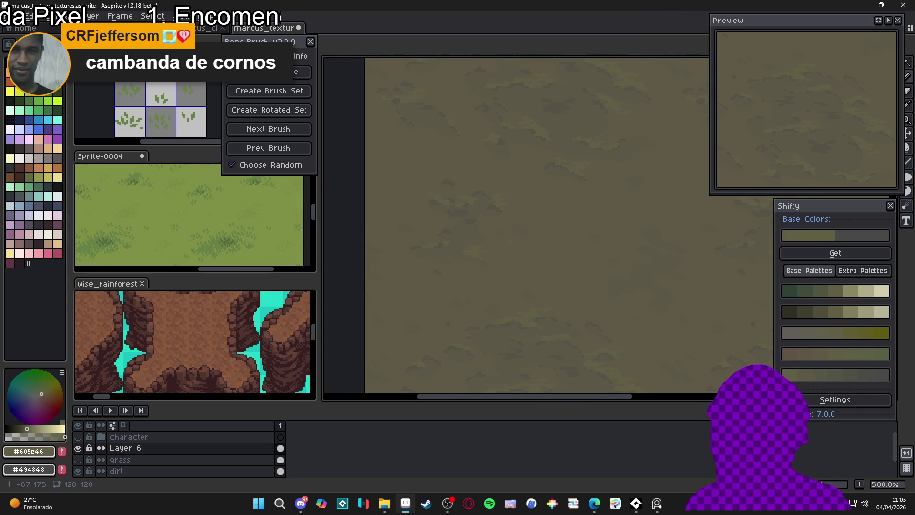
pyautogui.scroll(-1, 511, 240)
pyautogui.scroll(6, 484, 232)
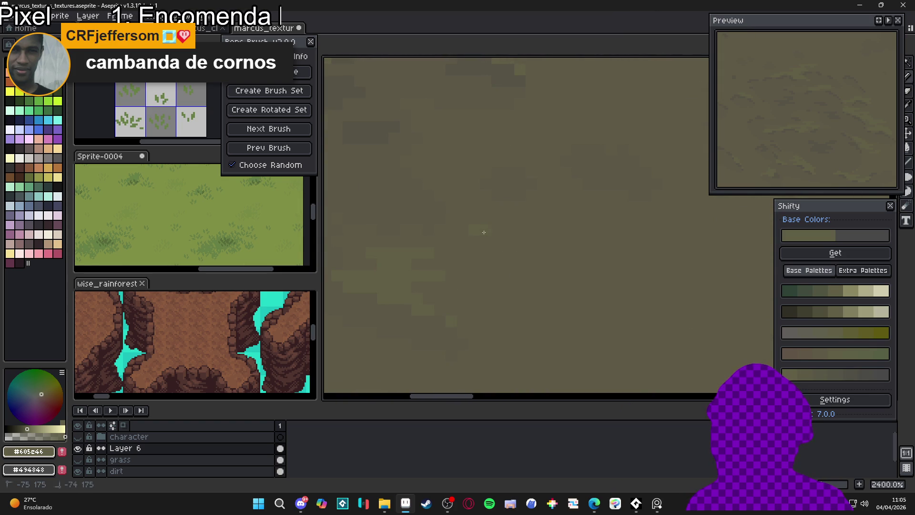
pyautogui.scroll(-6, 491, 253)
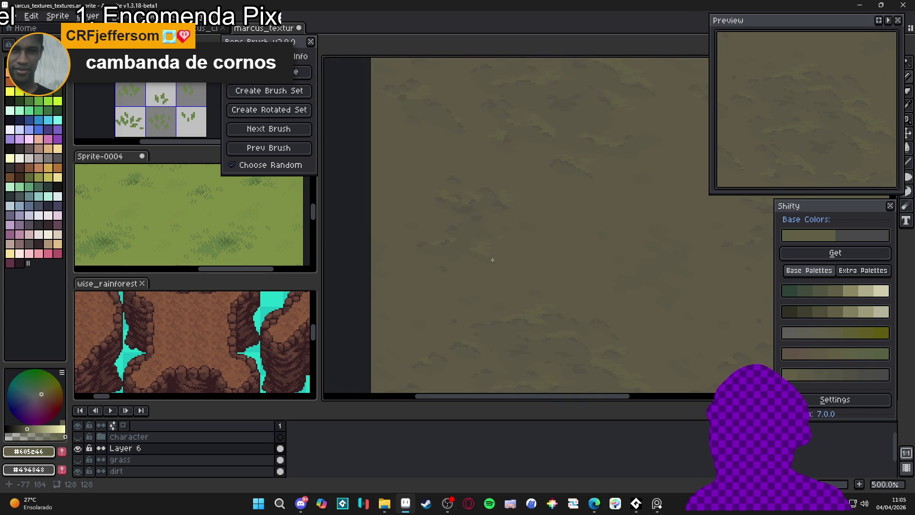
pyautogui.scroll(-1, 492, 260)
pyautogui.scroll(6, 495, 212)
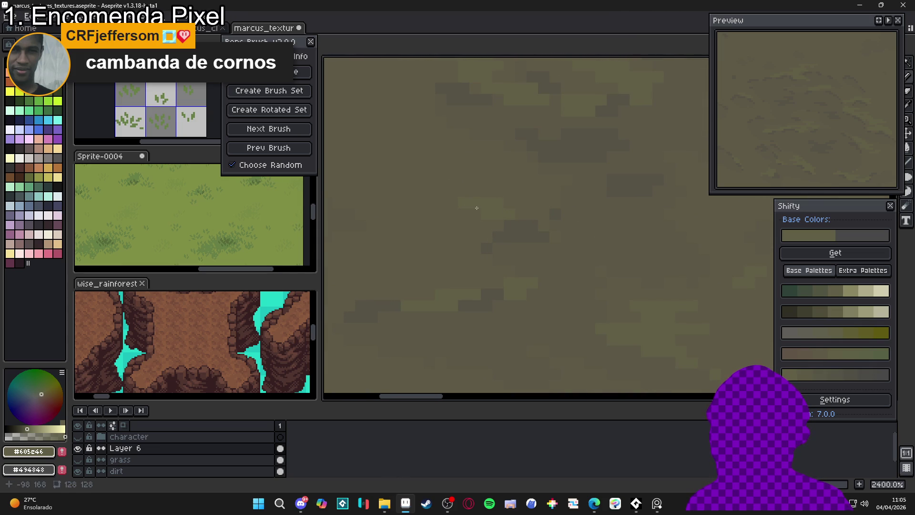
pyautogui.scroll(-6, 496, 209)
pyautogui.scroll(-1, 528, 210)
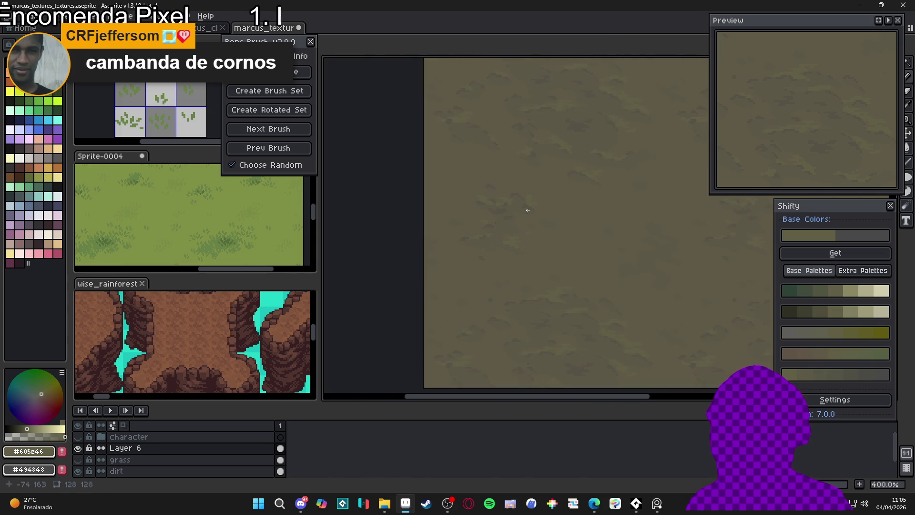
pyautogui.scroll(7, 529, 200)
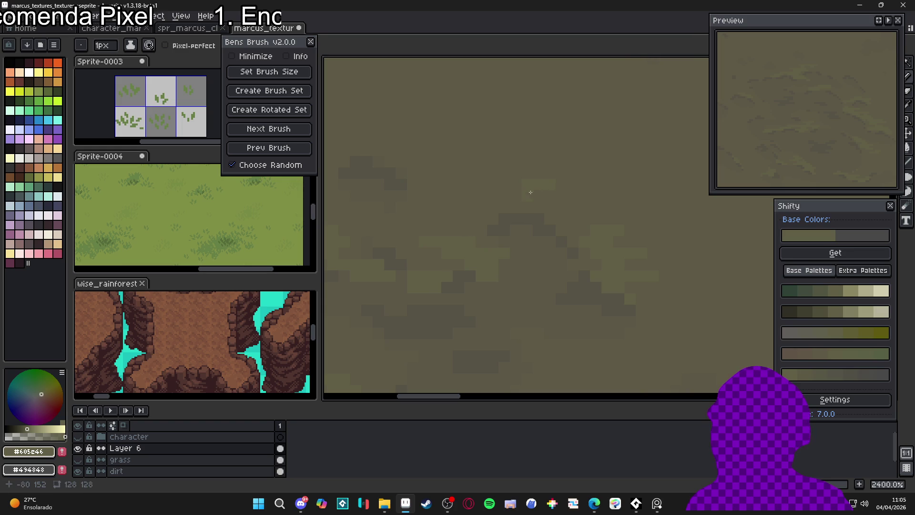
pyautogui.scroll(-5, 530, 192)
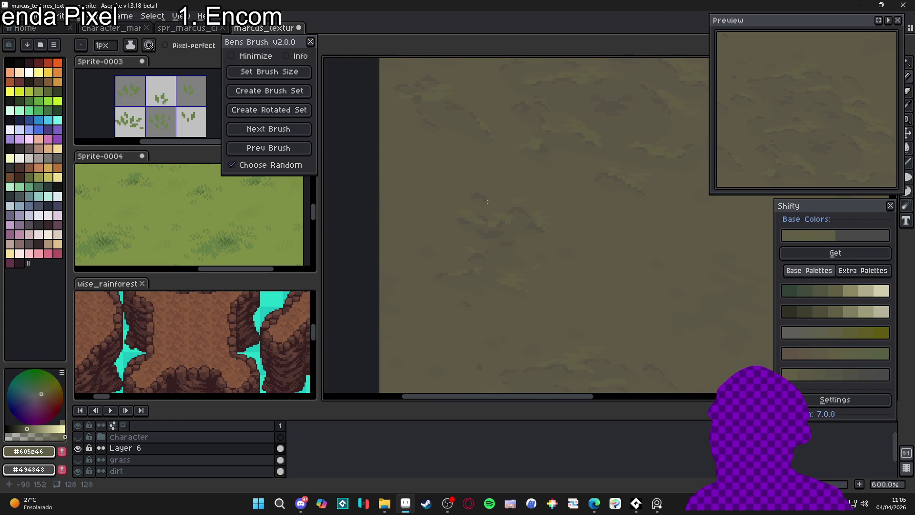
pyautogui.scroll(6, 488, 202)
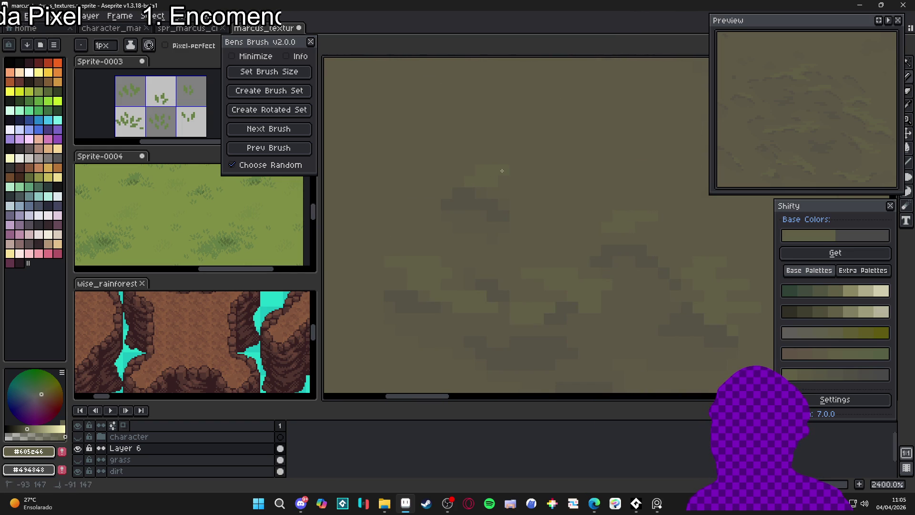
pyautogui.scroll(-5, 502, 171)
pyautogui.scroll(3, 538, 168)
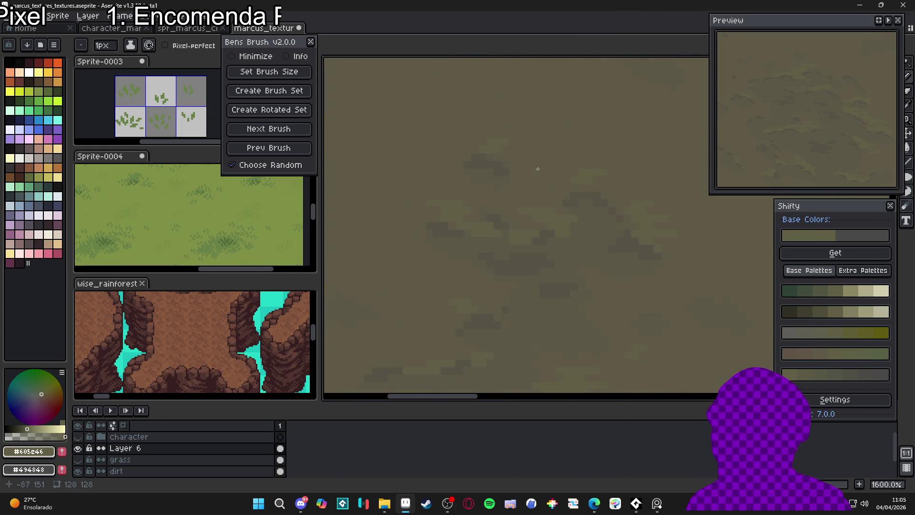
pyautogui.scroll(-4, 582, 191)
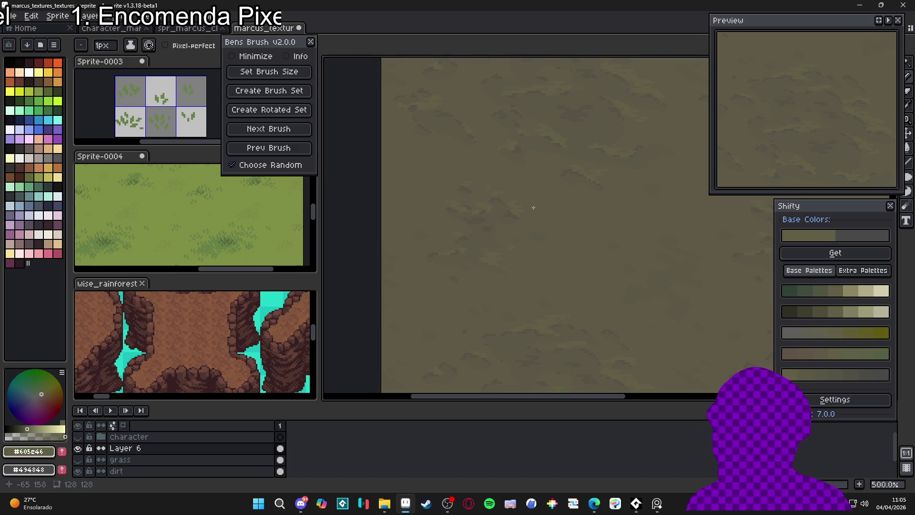
pyautogui.scroll(-1, 537, 220)
pyautogui.scroll(-1, 546, 228)
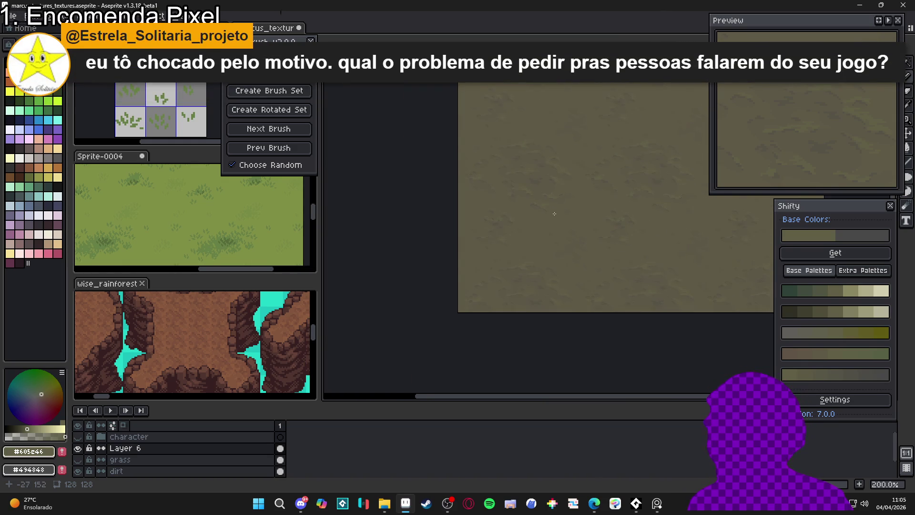
pyautogui.hscroll(3, 535, 239)
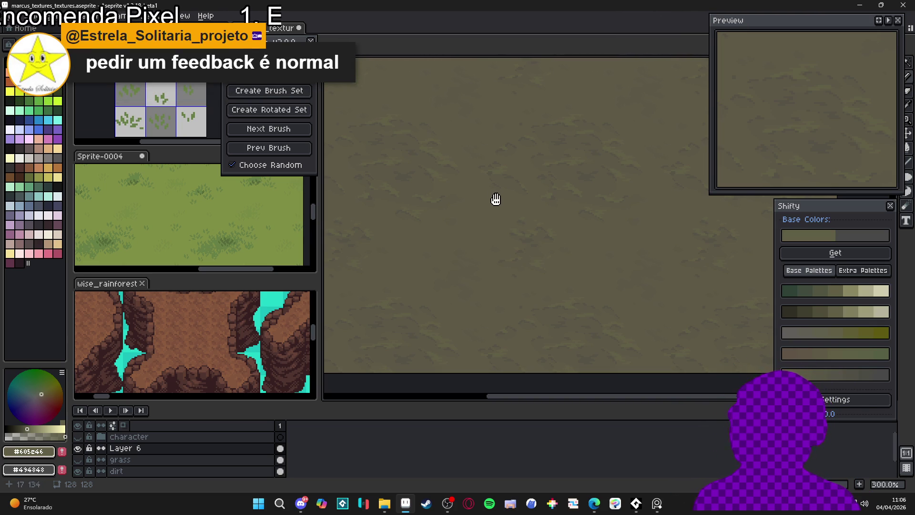
# - Undo the last Pencil stroke on Layer 6 and zoom around to review the dirt
pyautogui.moveTo(496, 200); pyautogui.dragTo(489, 196)
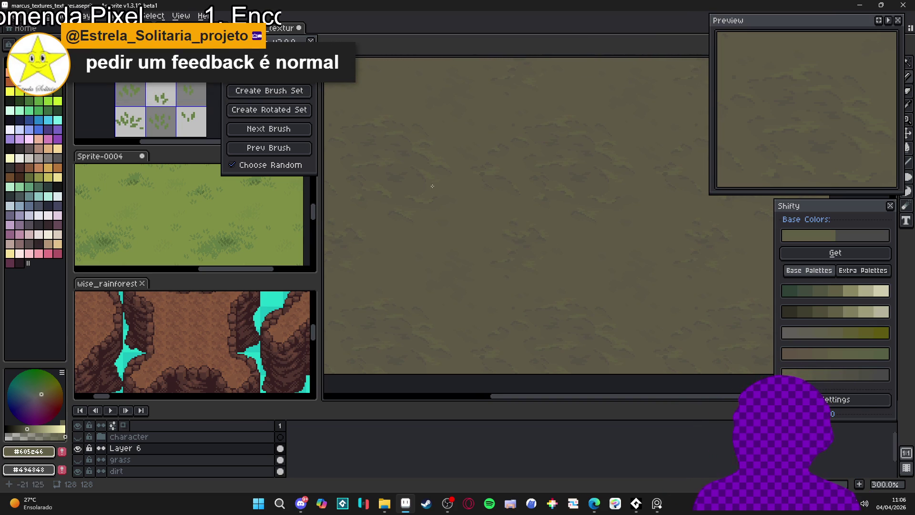
pyautogui.scroll(9, 432, 186)
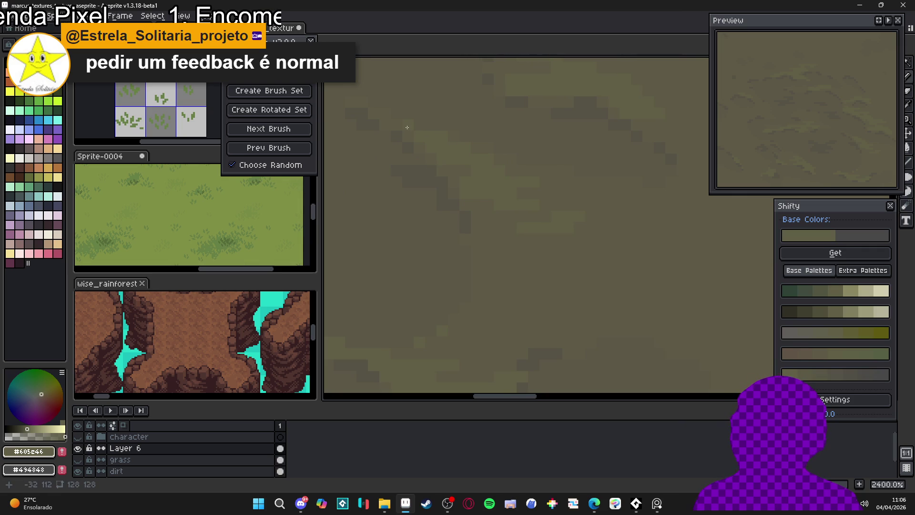
pyautogui.hotkey('ctrl', 'z')
pyautogui.scroll(-4, 450, 154)
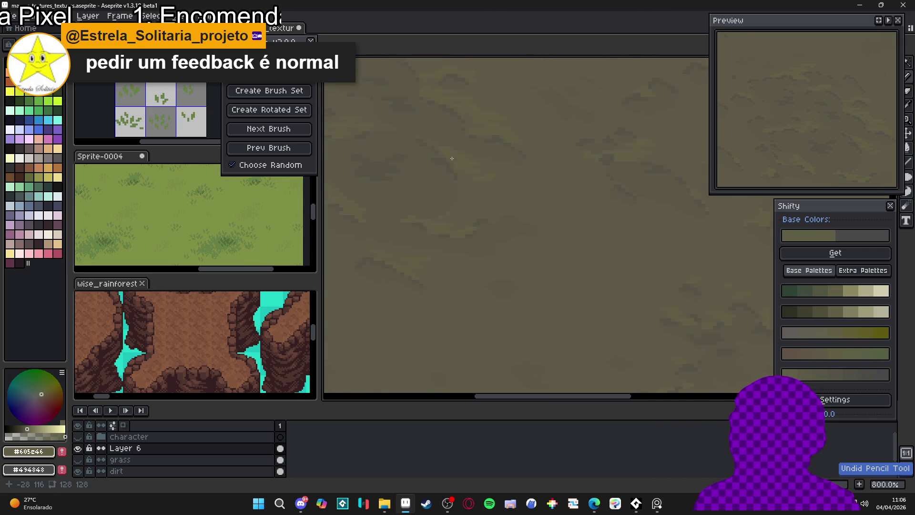
pyautogui.scroll(3, 441, 246)
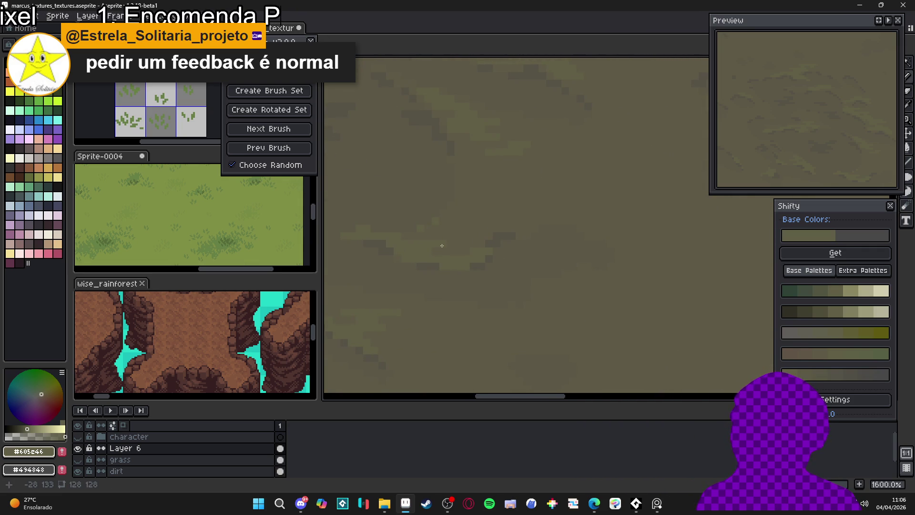
pyautogui.scroll(-2, 461, 239)
pyautogui.scroll(-4, 464, 248)
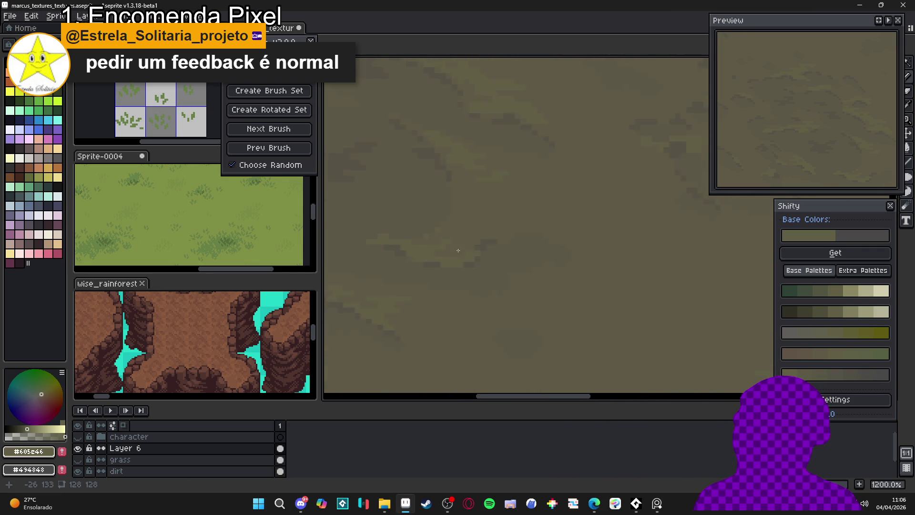
pyautogui.scroll(6, 465, 253)
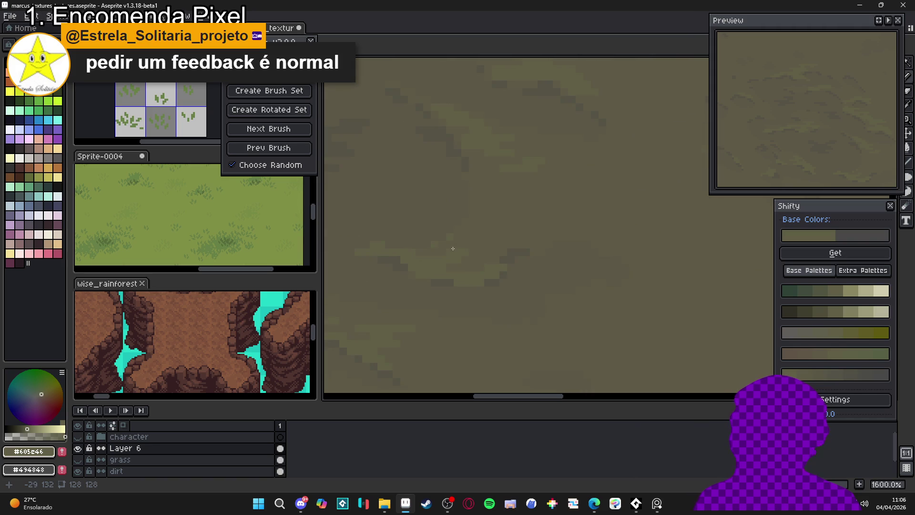
pyautogui.scroll(-2, 453, 252)
pyautogui.scroll(1, 584, 211)
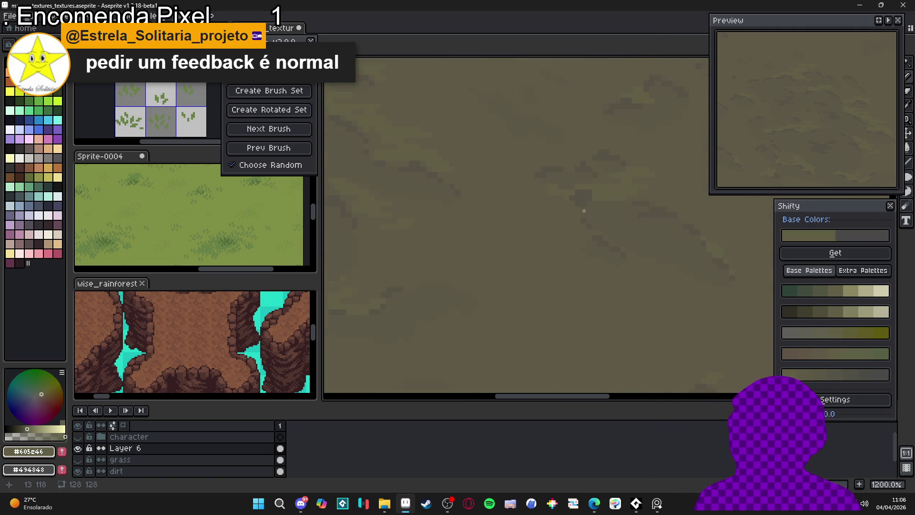
pyautogui.scroll(4, 527, 192)
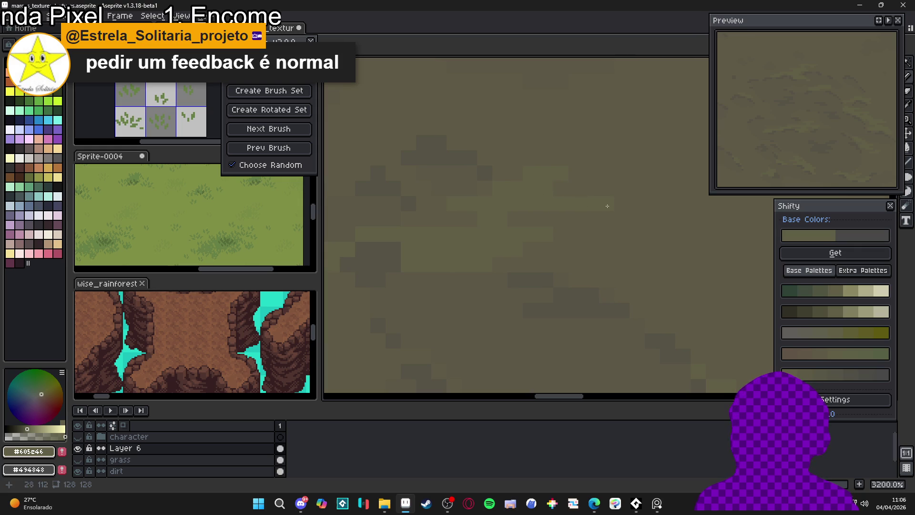
# - Undo another pencil stroke on the dirt texture
pyautogui.moveTo(554, 195); pyautogui.dragTo(598, 222)
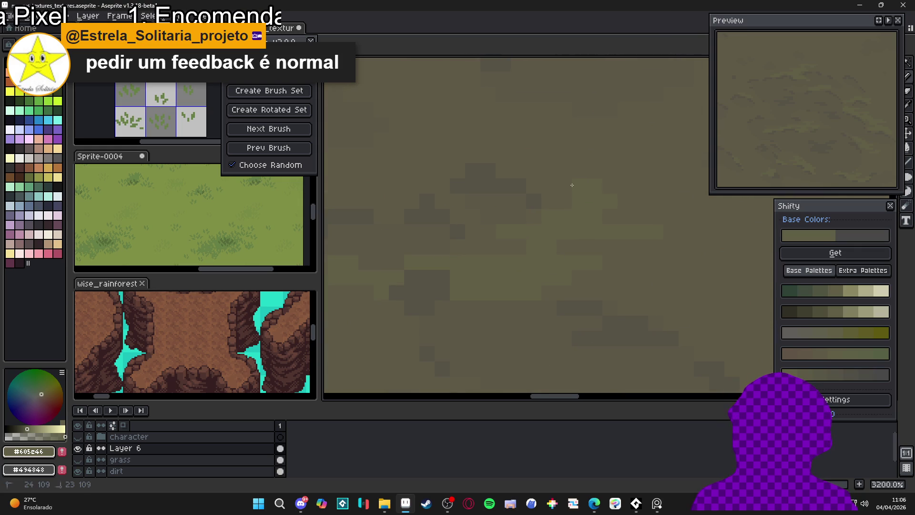
pyautogui.hotkey('ctrl', 'z')
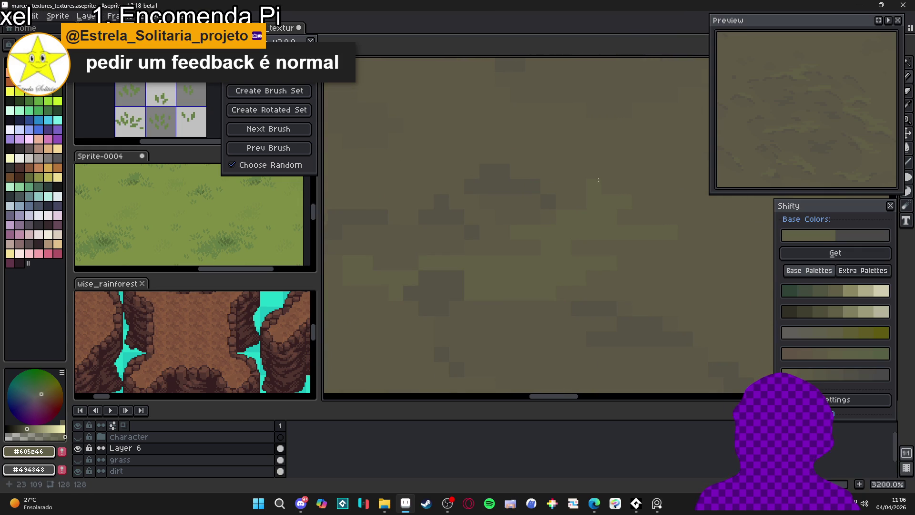
pyautogui.scroll(-6, 586, 185)
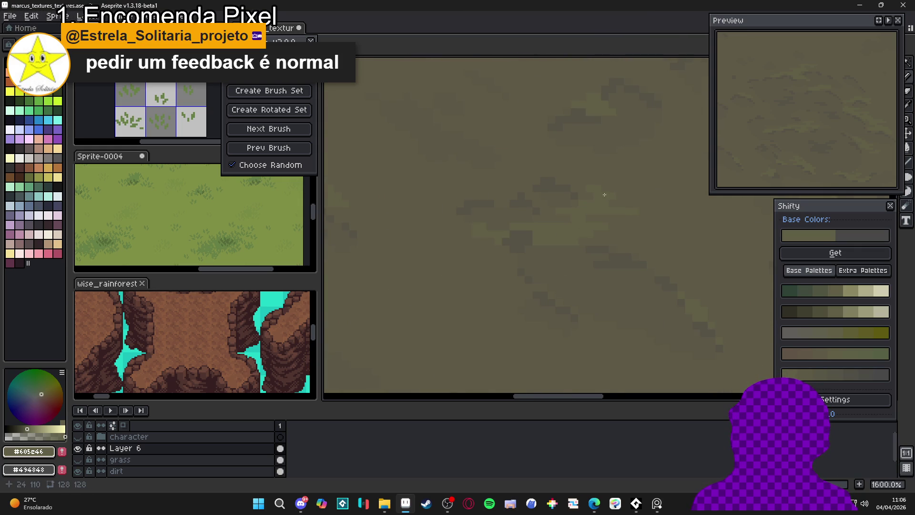
pyautogui.scroll(4, 605, 222)
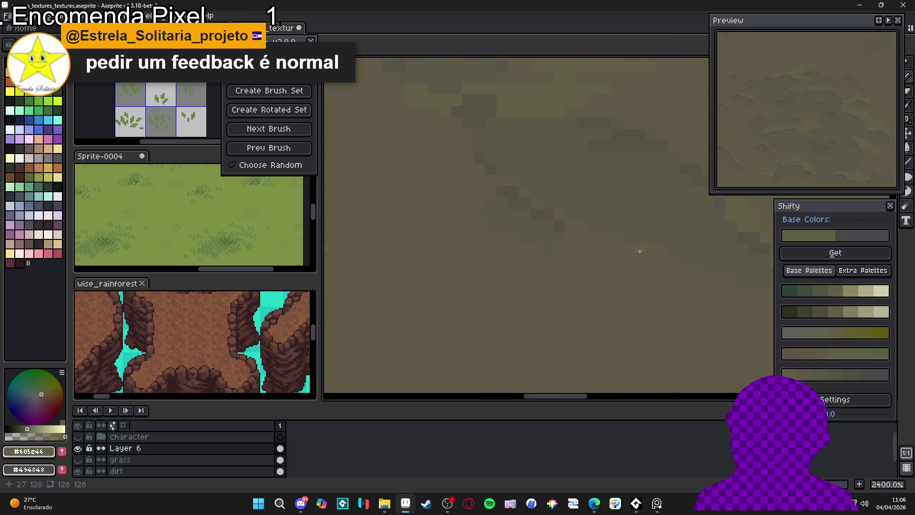
pyautogui.scroll(1, 628, 211)
# - Sample the darker ground colour #575347 from the texture as the drawing colour
pyautogui.keyDown('alt'); pyautogui.click(631, 222); pyautogui.keyUp('alt')
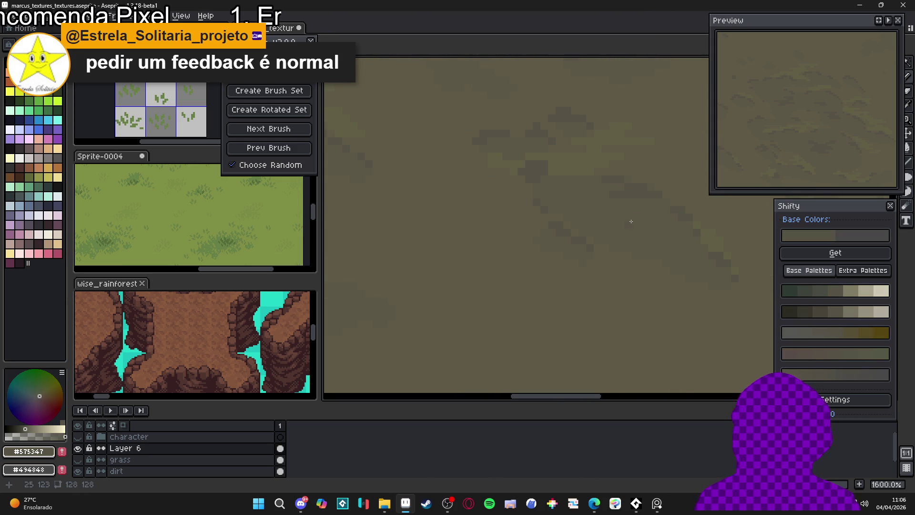
pyautogui.scroll(1, 656, 200)
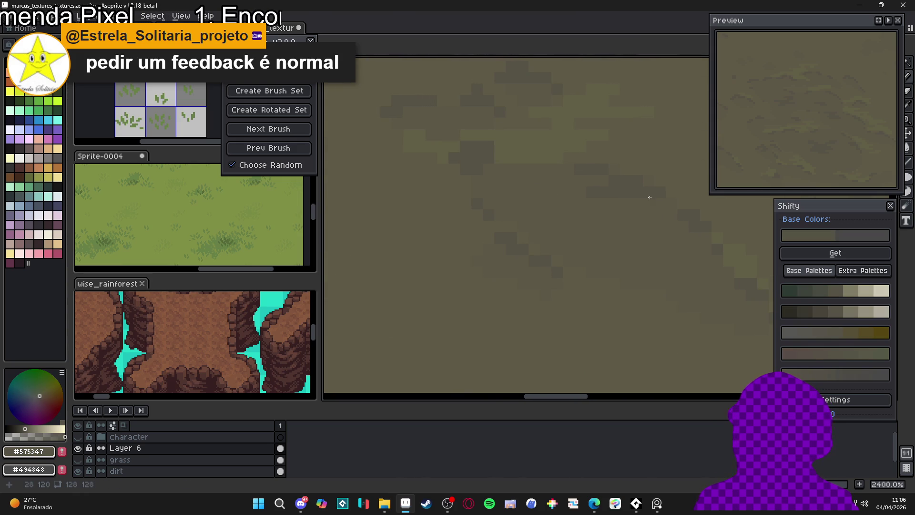
pyautogui.scroll(1, 653, 202)
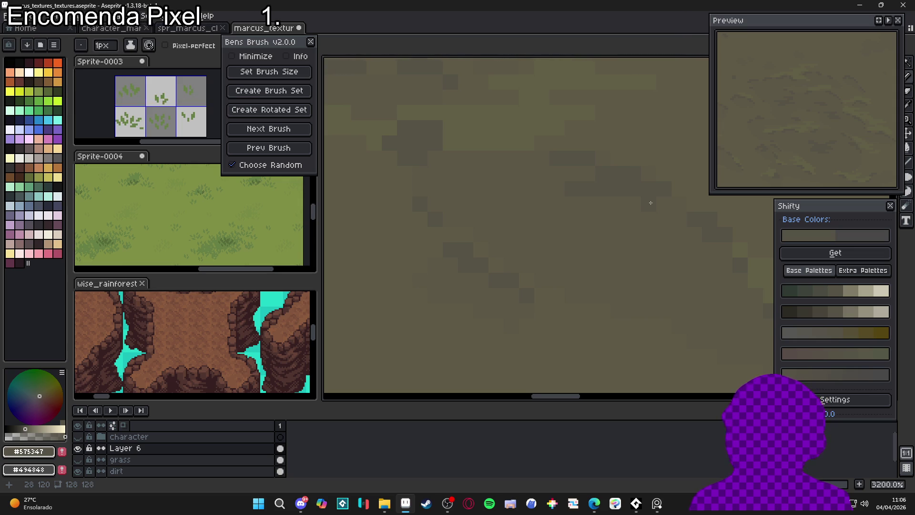
pyautogui.scroll(3, 651, 203)
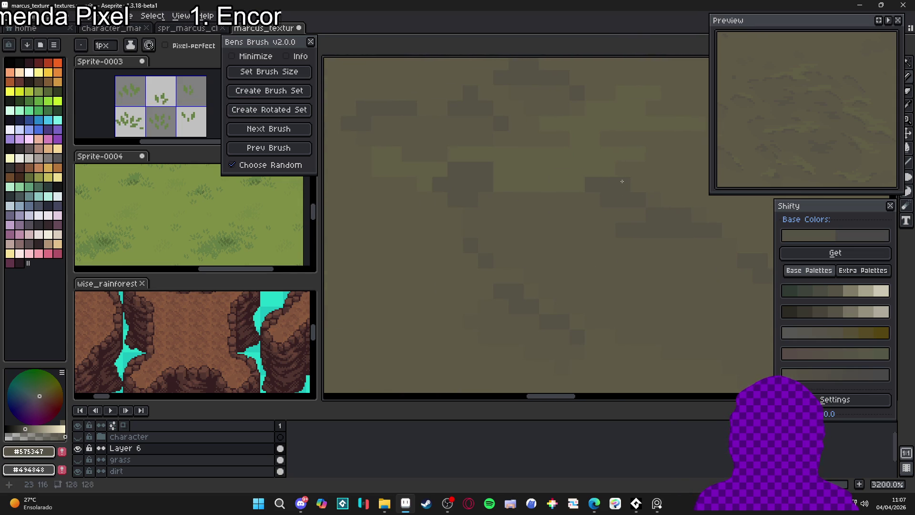
pyautogui.keyDown('alt'); pyautogui.click(668, 198); pyautogui.keyUp('alt')
pyautogui.keyDown('alt'); pyautogui.click(628, 195); pyautogui.keyUp('alt')
pyautogui.scroll(-4, 634, 201)
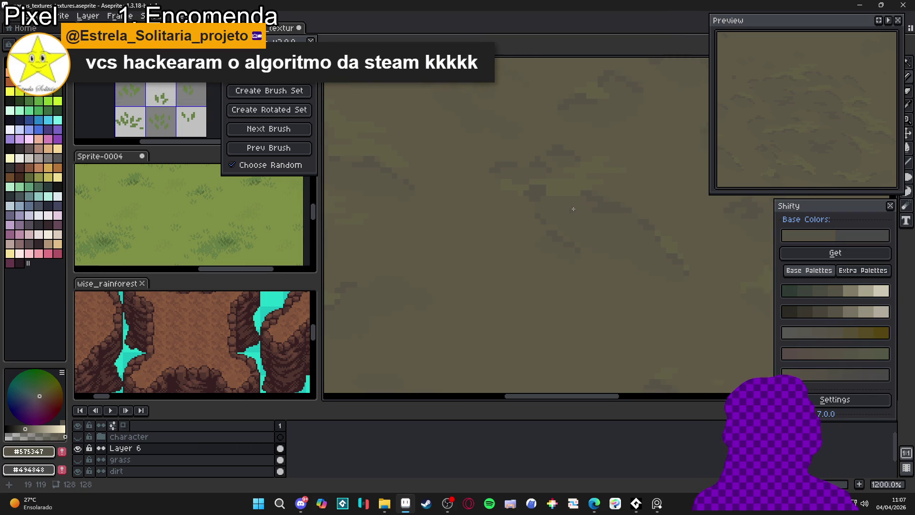
pyautogui.scroll(-3, 582, 224)
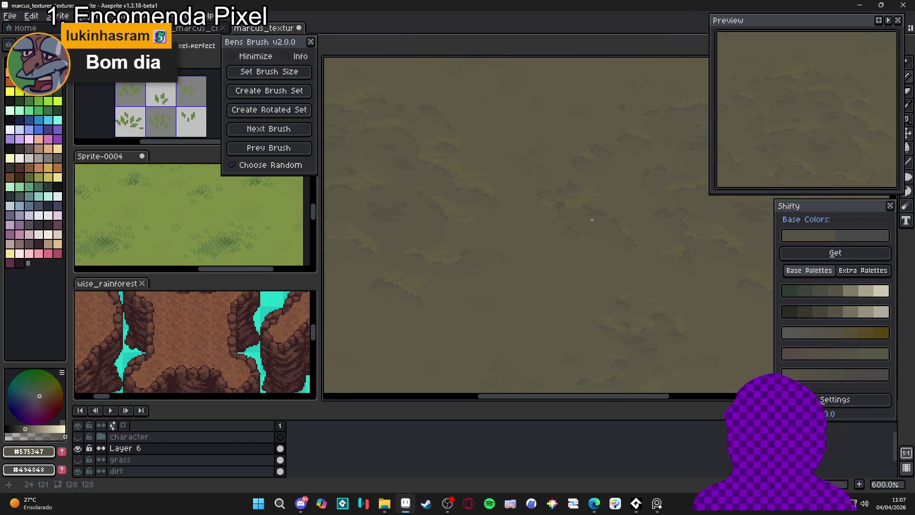
pyautogui.scroll(6, 592, 219)
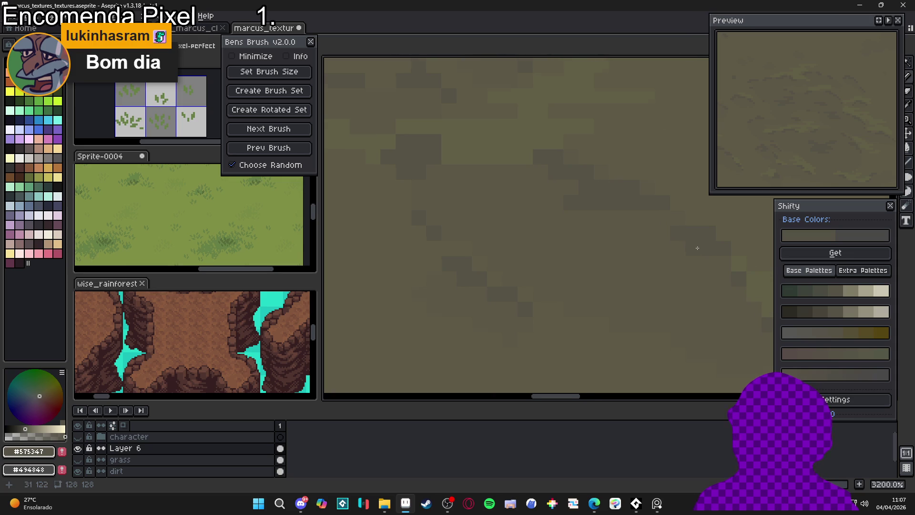
pyautogui.scroll(-3, 698, 248)
pyautogui.scroll(3, 585, 232)
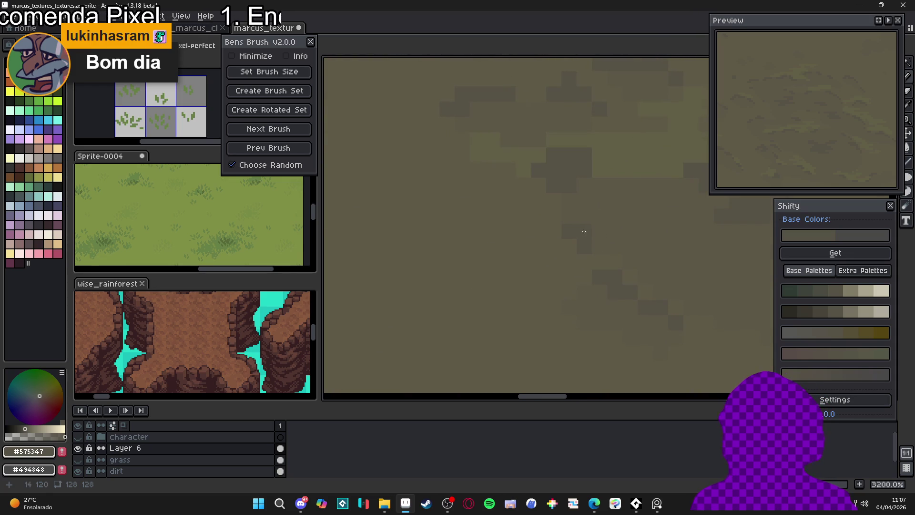
pyautogui.scroll(-3, 591, 232)
pyautogui.scroll(3, 593, 234)
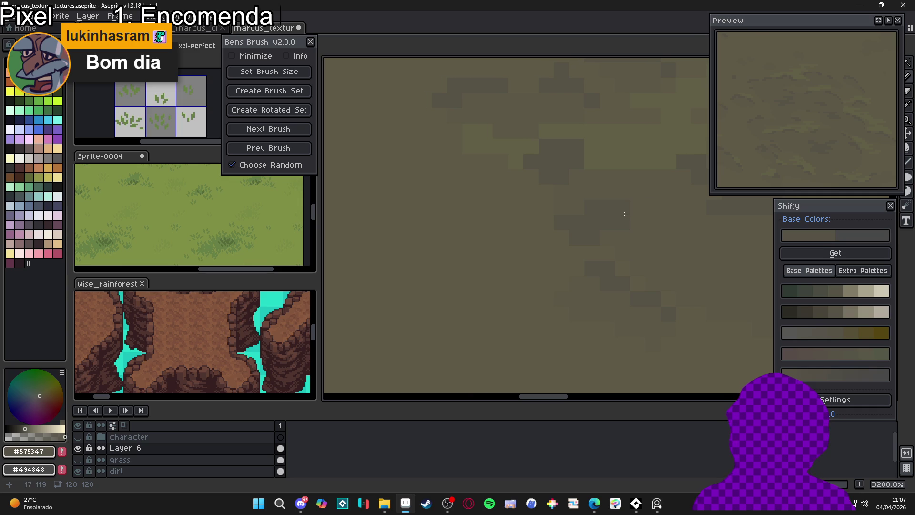
# - Stamp two darker patches near the canvas centre, then pick olive brown #5C5746
pyautogui.press('i')
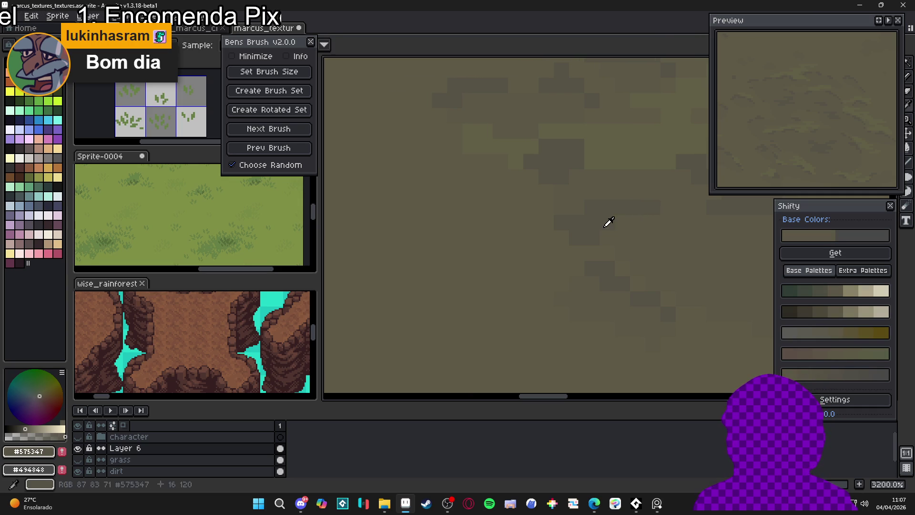
pyautogui.press('b')
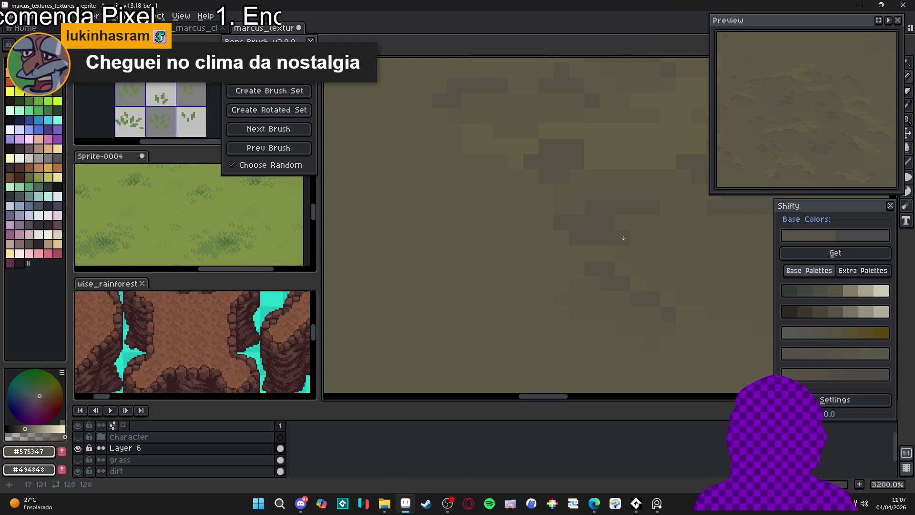
pyautogui.scroll(-4, 651, 261)
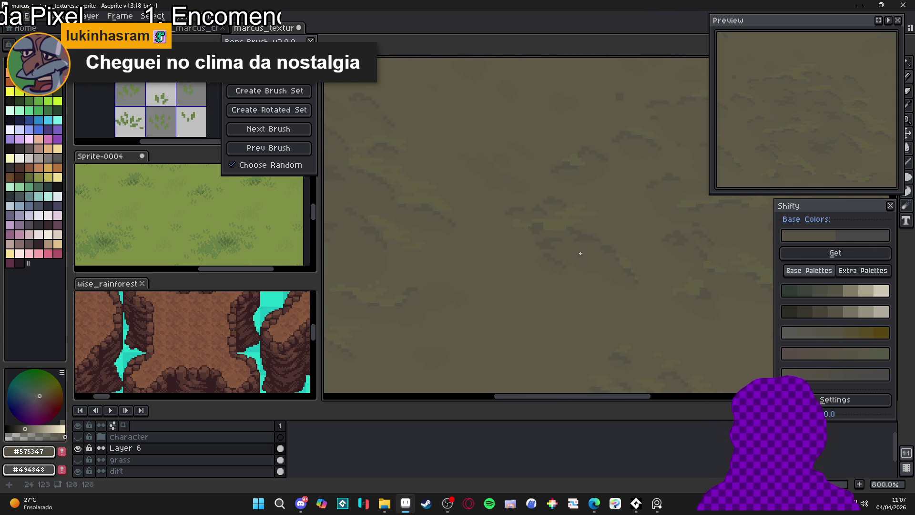
pyautogui.scroll(-4, 577, 260)
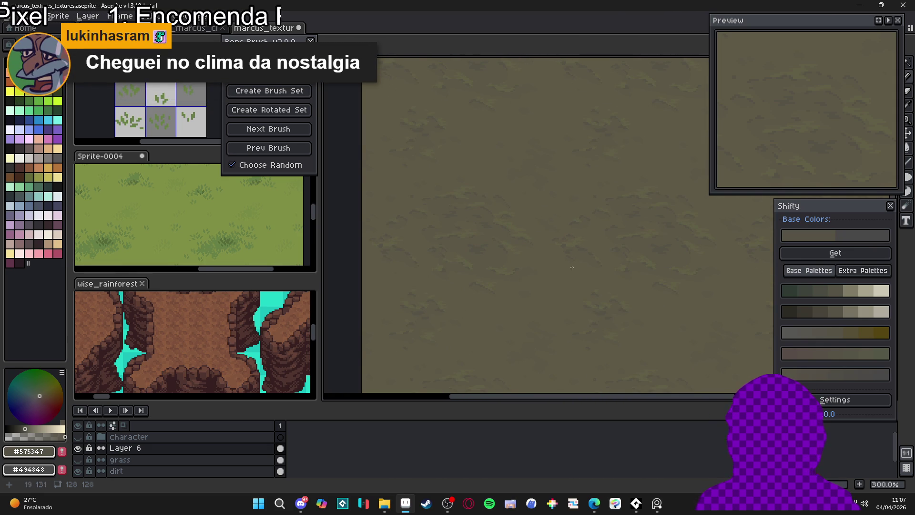
pyautogui.scroll(2, 572, 310)
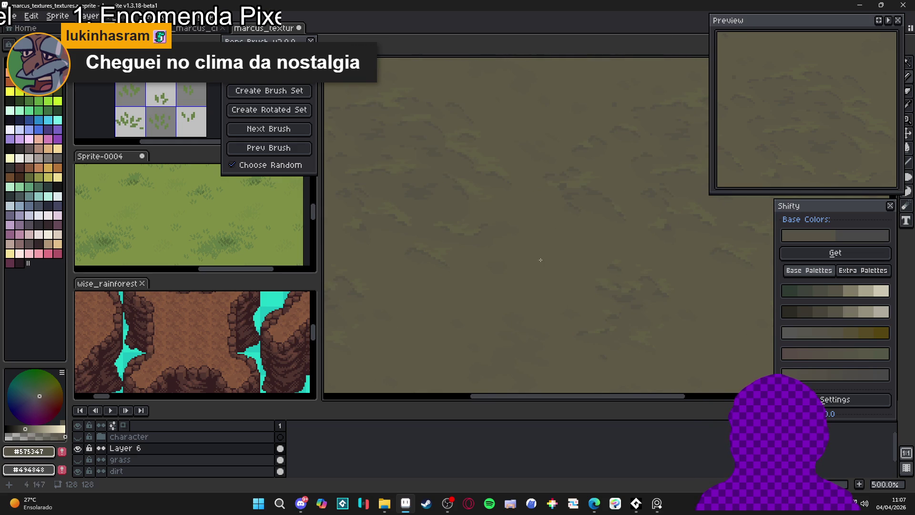
pyautogui.scroll(7, 556, 257)
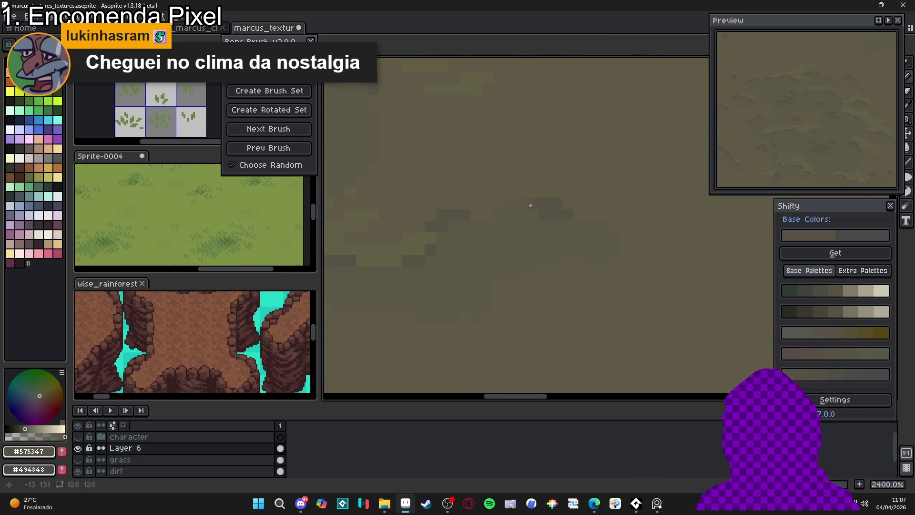
pyautogui.click(594, 220)
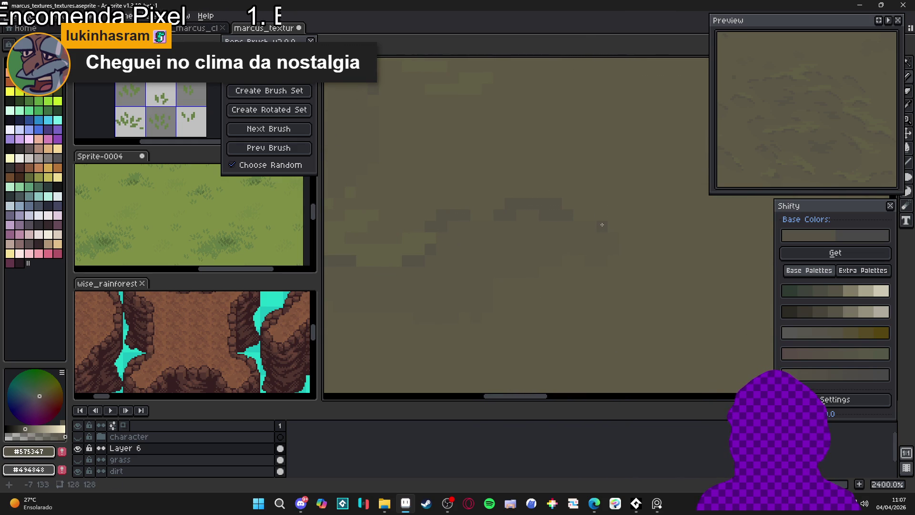
pyautogui.click(598, 231)
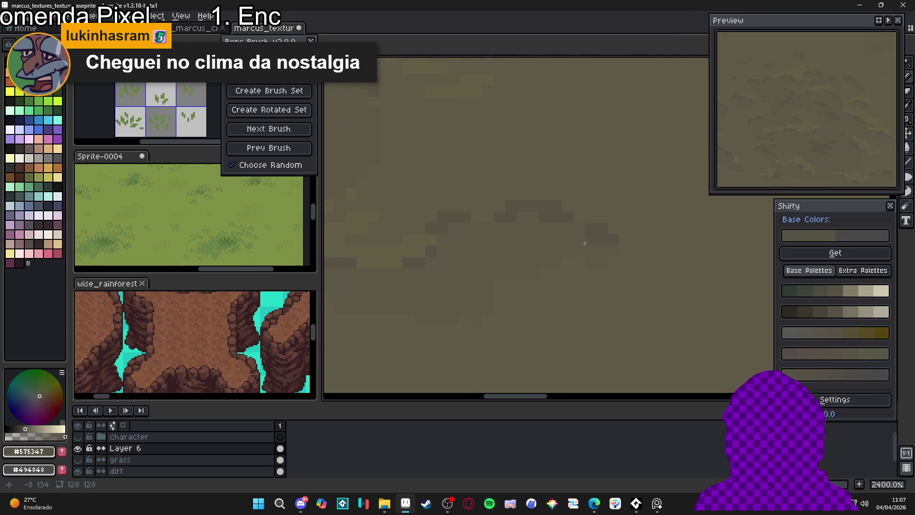
pyautogui.keyDown('alt'); pyautogui.click(582, 214); pyautogui.keyUp('alt')
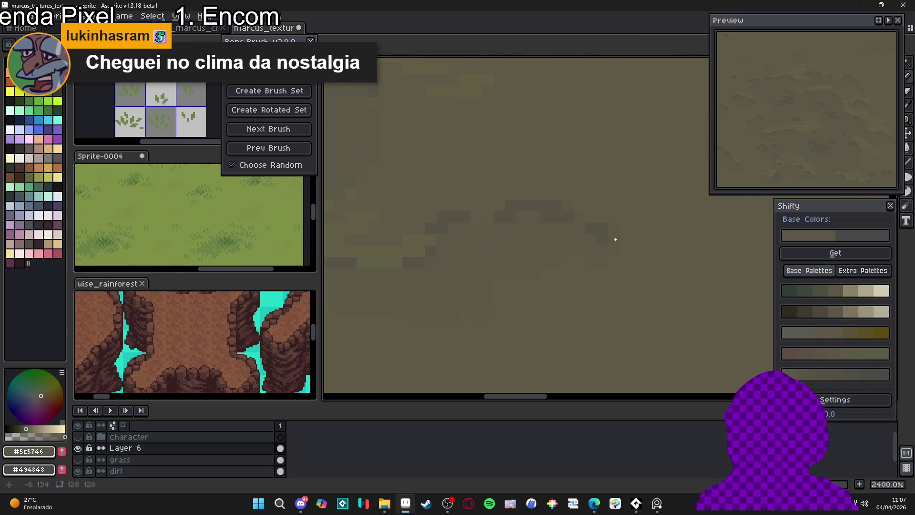
# - Undo the last brush stamp on the dirt texture
pyautogui.hotkey('ctrl', 'z')
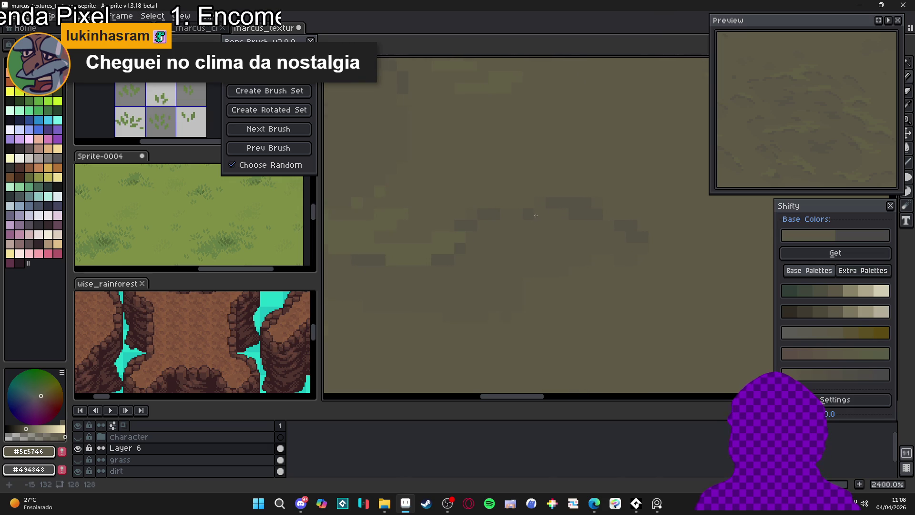
pyautogui.hscroll(1, 547, 217)
pyautogui.scroll(-4, 545, 215)
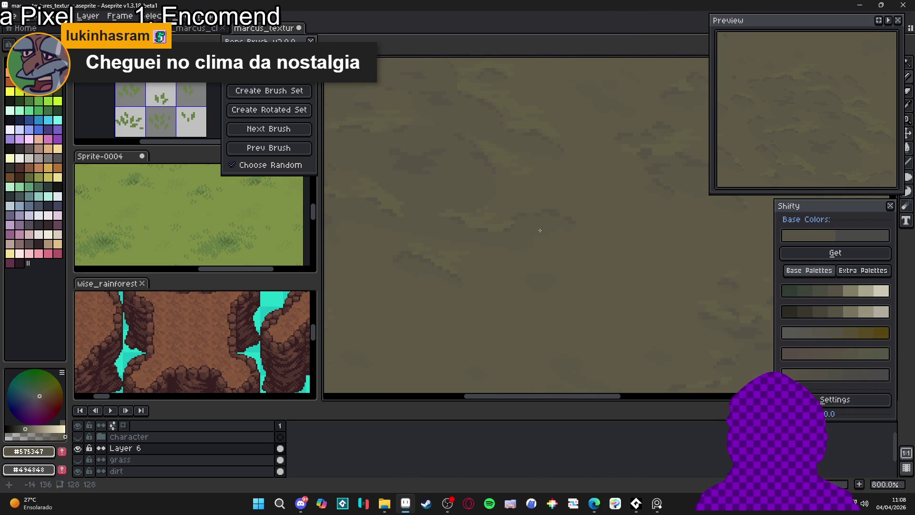
pyautogui.scroll(5, 441, 257)
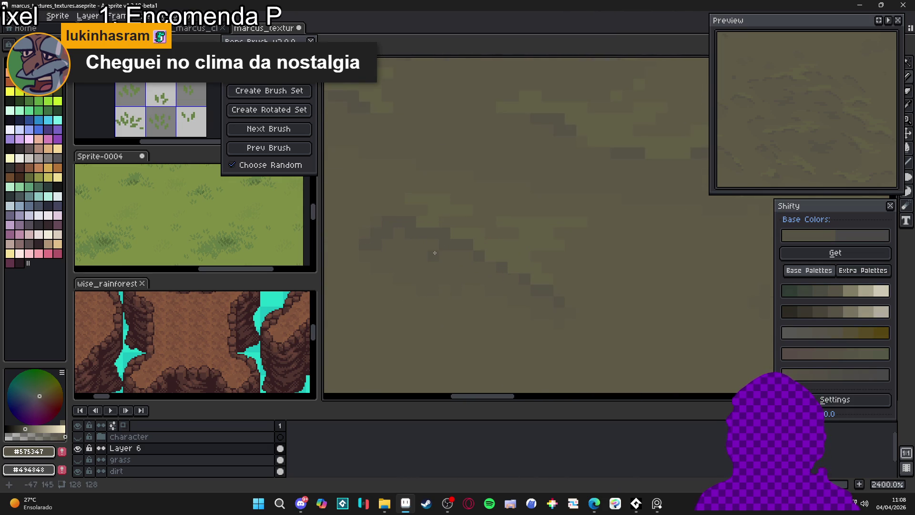
pyautogui.scroll(-3, 409, 237)
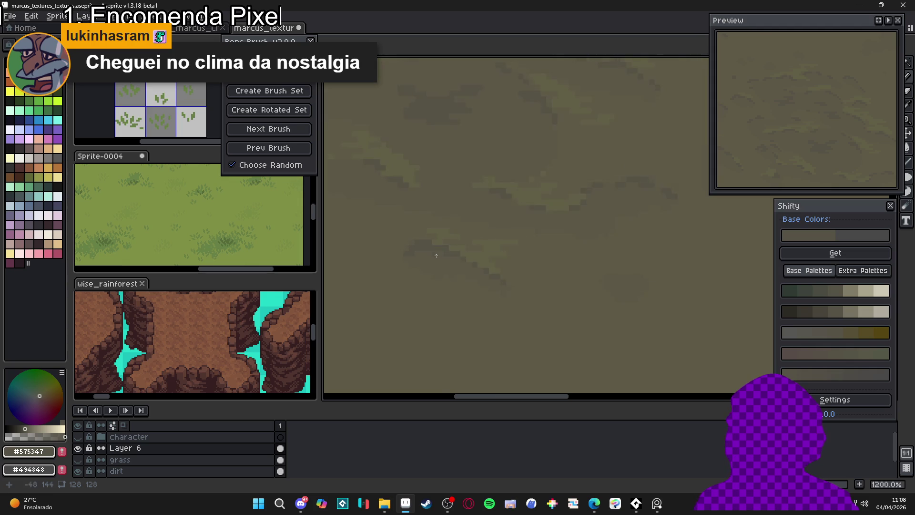
pyautogui.scroll(3, 445, 245)
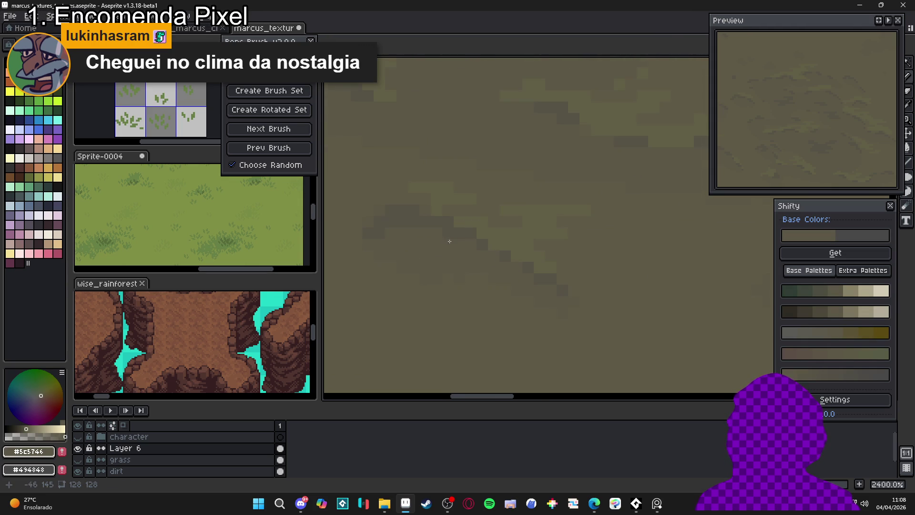
# - Zoom in to review the texture and set the drawing colour to #605E46
pyautogui.keyDown('alt'); pyautogui.click(442, 226); pyautogui.keyUp('alt')
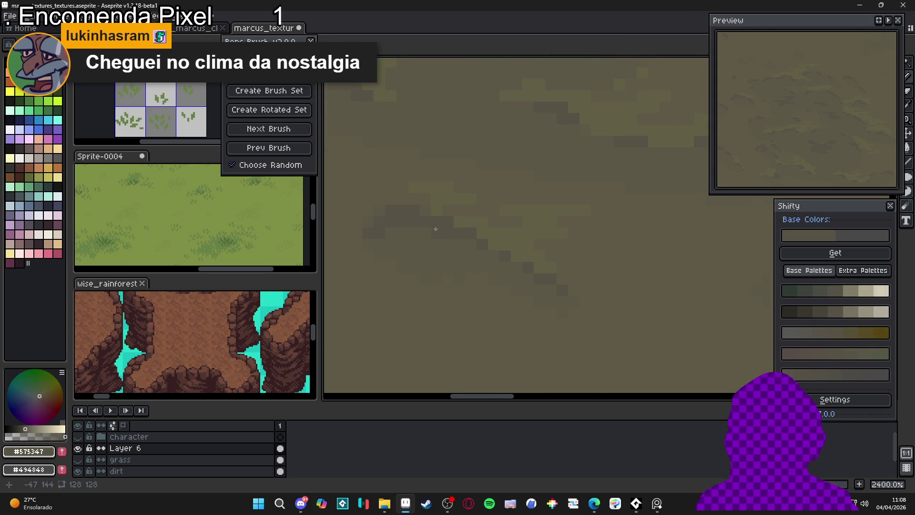
pyautogui.scroll(-5, 457, 234)
pyautogui.moveTo(489, 243); pyautogui.dragTo(517, 245)
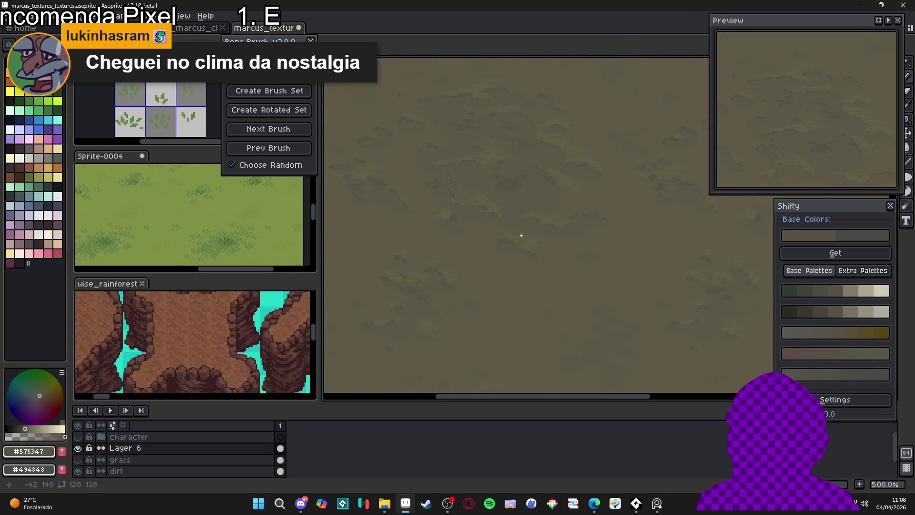
pyautogui.scroll(4, 505, 215)
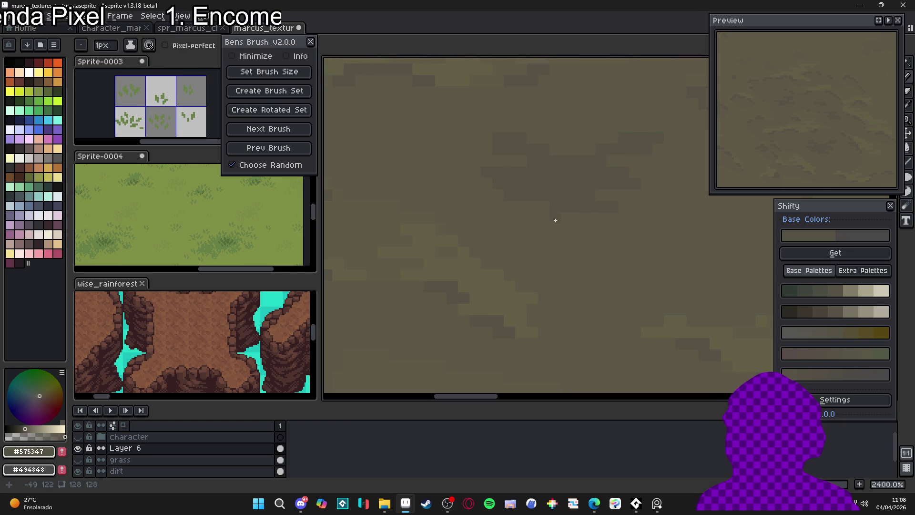
pyautogui.scroll(-2, 543, 194)
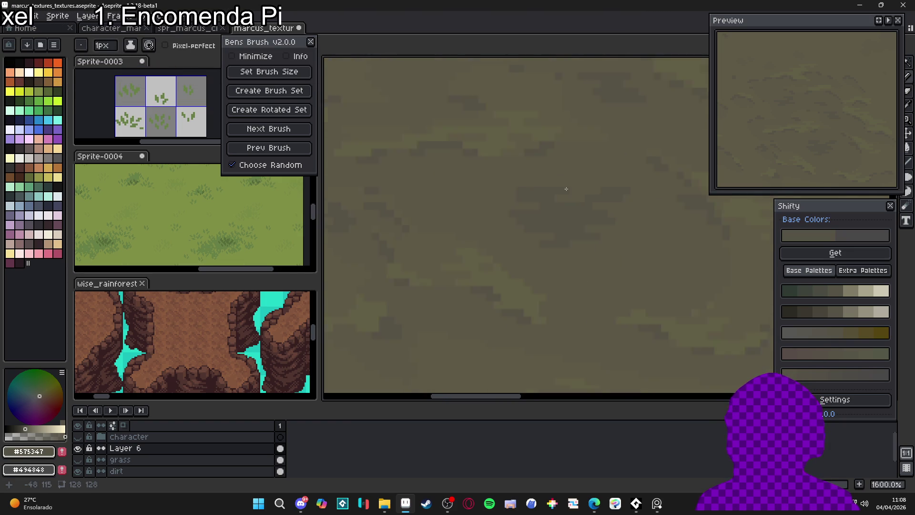
pyautogui.scroll(-4, 582, 222)
pyautogui.scroll(4, 582, 221)
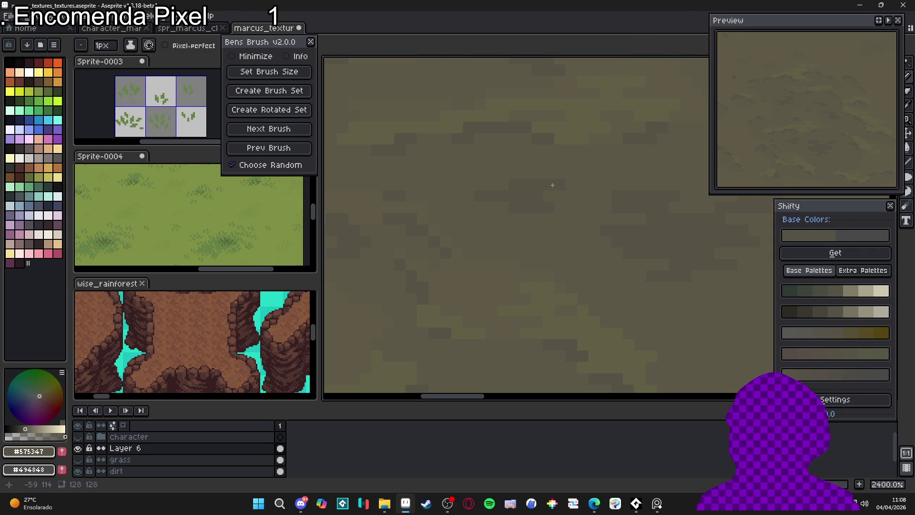
pyautogui.scroll(-3, 504, 185)
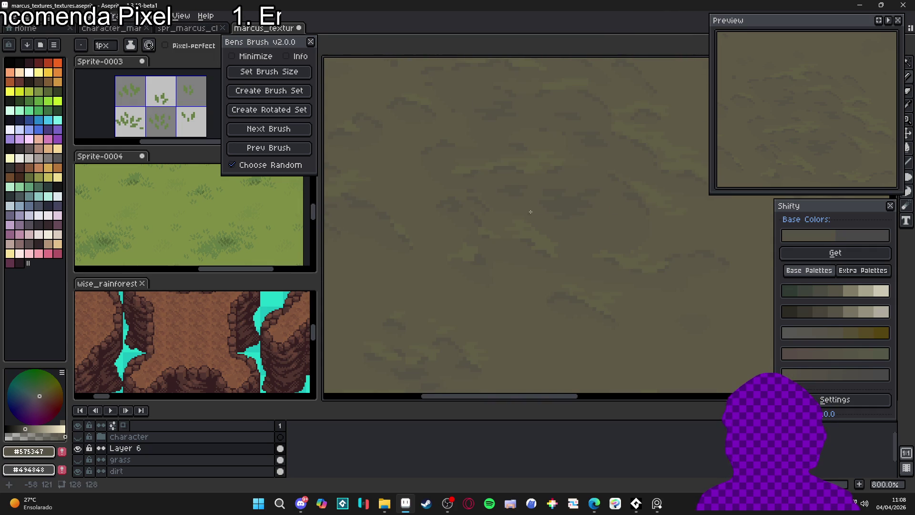
pyautogui.scroll(-2, 550, 201)
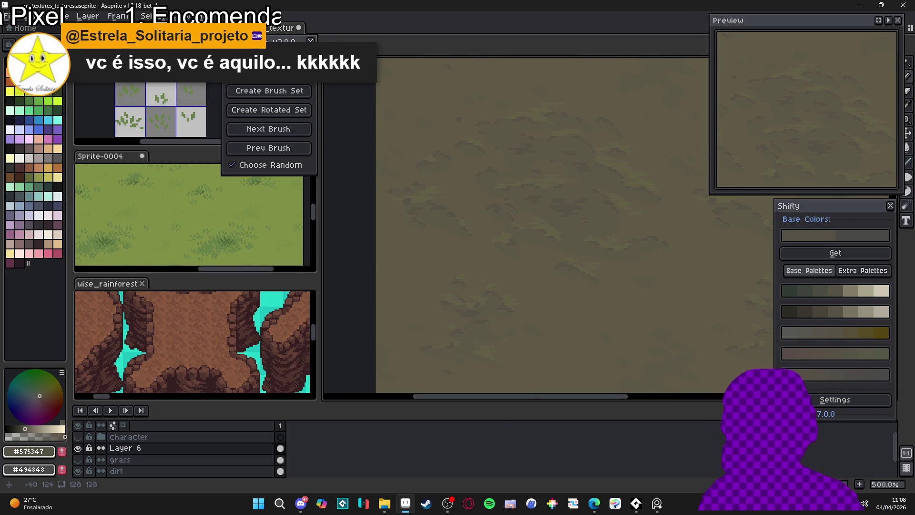
pyautogui.scroll(3, 558, 180)
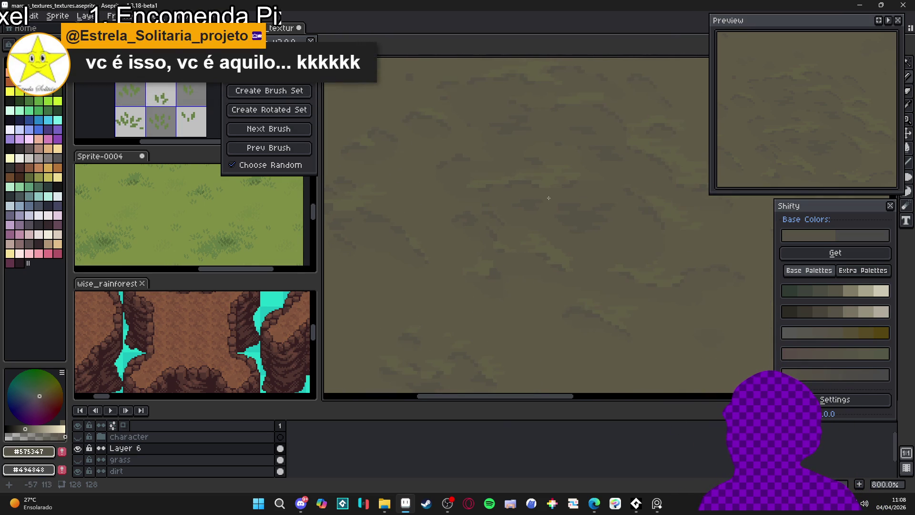
pyautogui.scroll(-2, 555, 208)
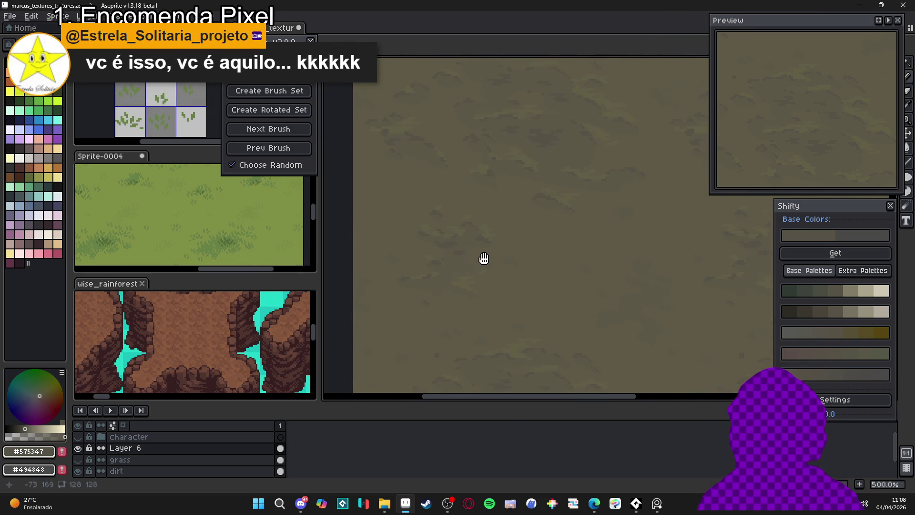
pyautogui.scroll(4, 507, 267)
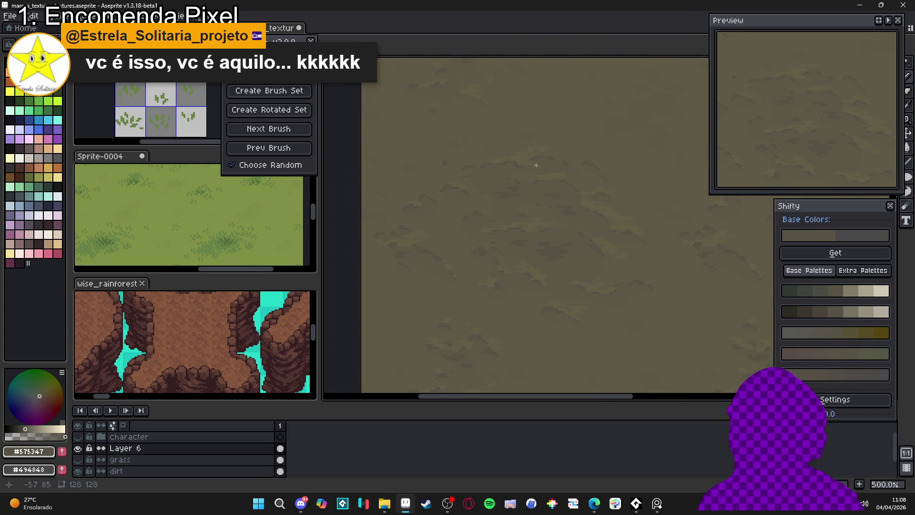
pyautogui.scroll(3, 493, 166)
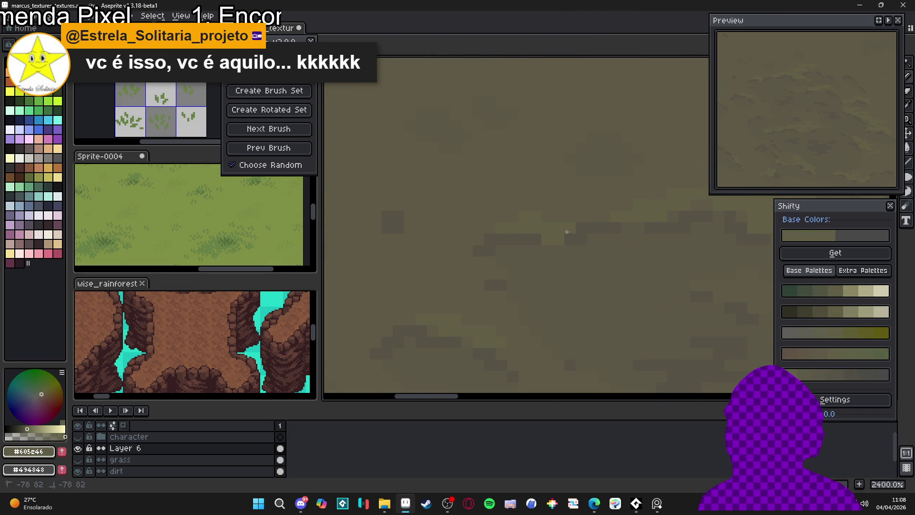
pyautogui.scroll(1, 501, 271)
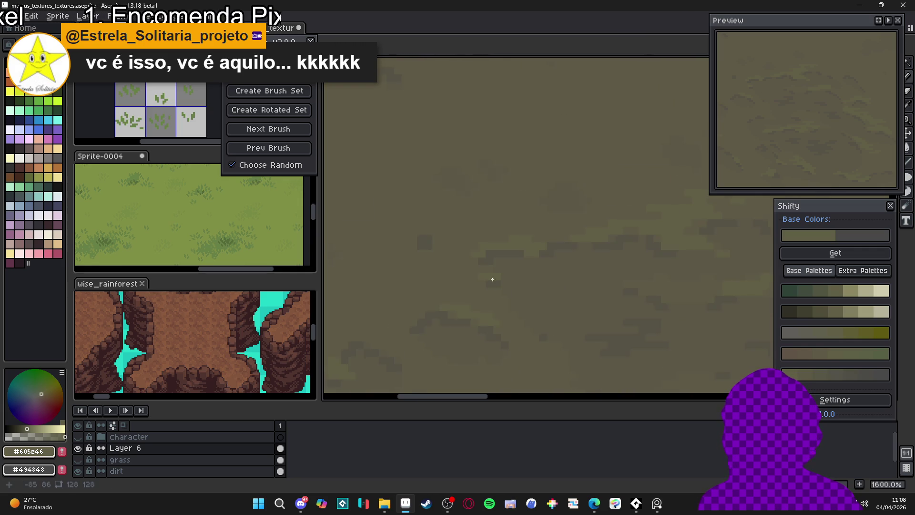
pyautogui.scroll(-5, 486, 274)
pyautogui.moveTo(488, 253); pyautogui.dragTo(498, 243)
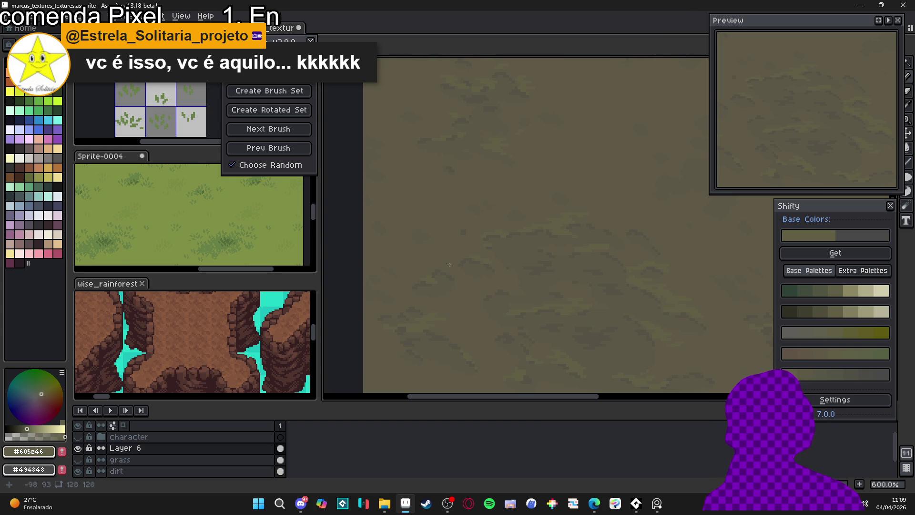
pyautogui.scroll(-1, 496, 303)
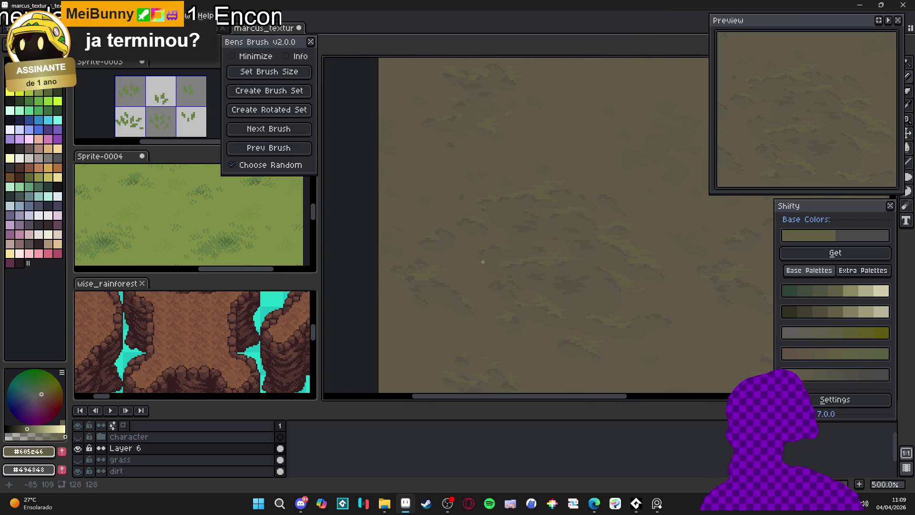
pyautogui.scroll(4, 495, 284)
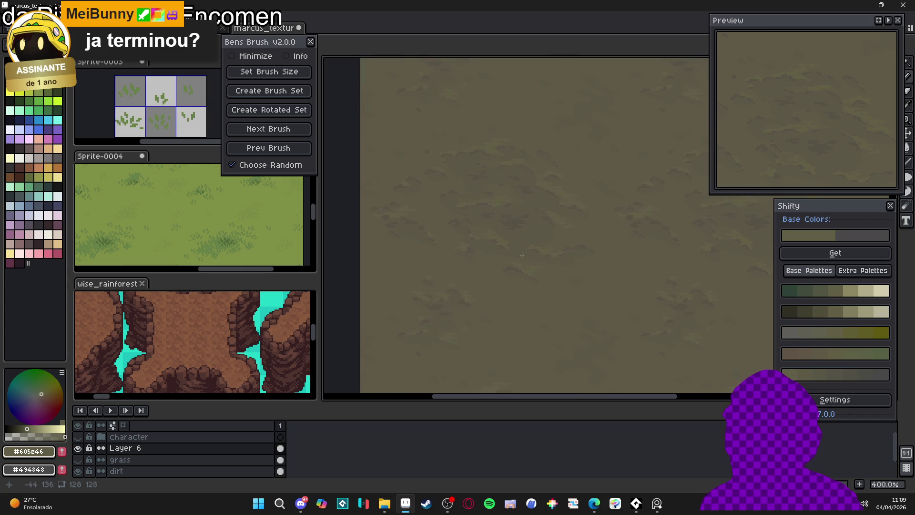
pyautogui.scroll(-3, 535, 271)
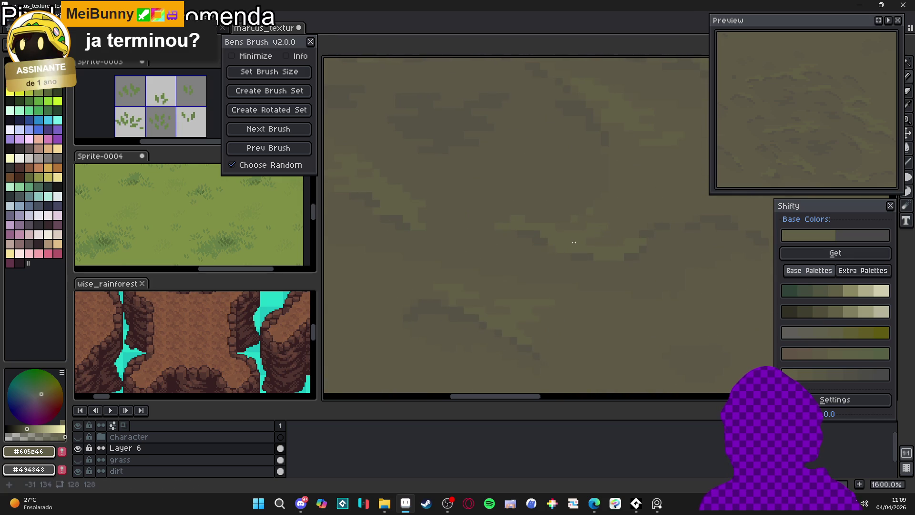
pyautogui.moveTo(565, 252)
pyautogui.mouseDown()
pyautogui.moveTo(444, 248)
pyautogui.moveTo(527, 217)
pyautogui.mouseUp()
pyautogui.scroll(-3, 545, 232)
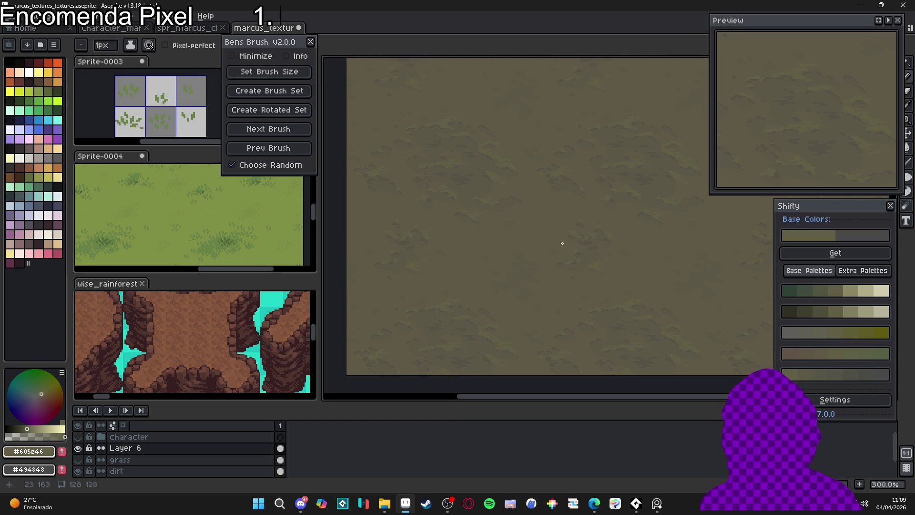
pyautogui.moveTo(573, 244); pyautogui.dragTo(566, 244)
pyautogui.scroll(1, 566, 245)
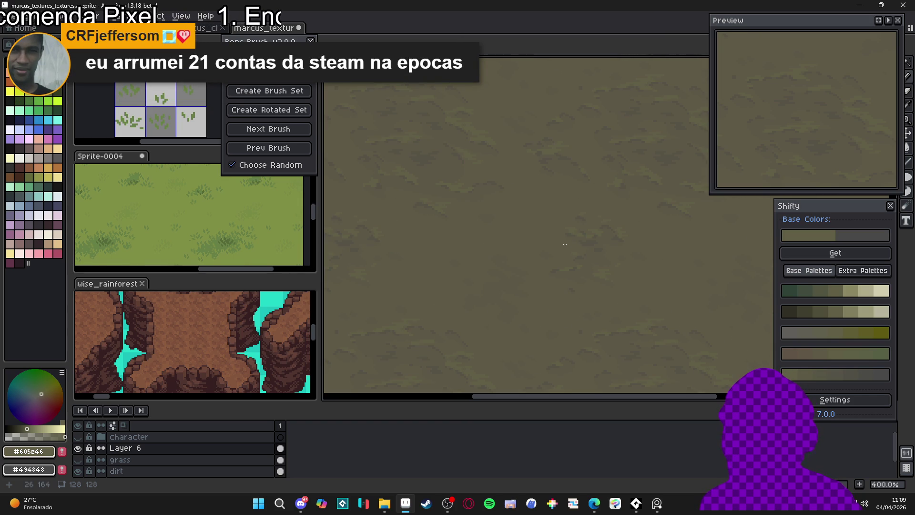
pyautogui.scroll(-2, 565, 244)
pyautogui.scroll(1, 577, 249)
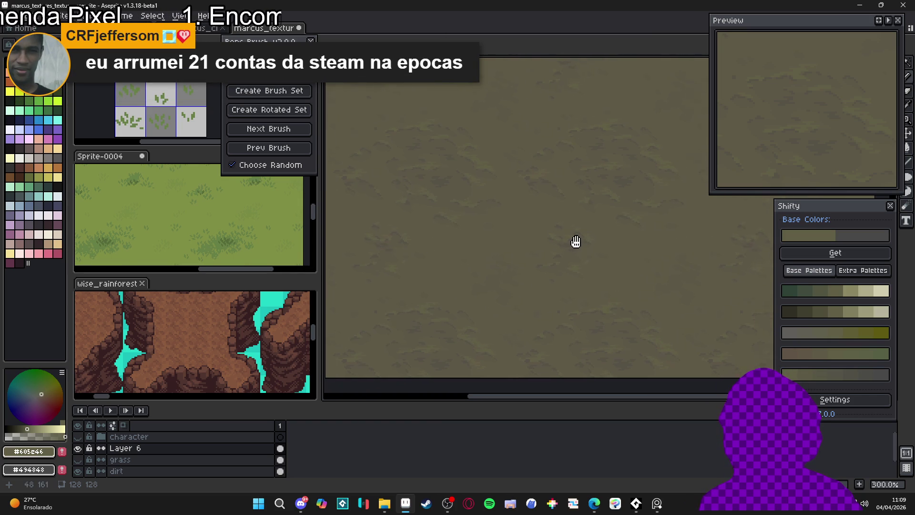
pyautogui.moveTo(576, 243)
pyautogui.mouseDown()
pyautogui.moveTo(548, 253)
pyautogui.moveTo(552, 263)
pyautogui.mouseUp()
pyautogui.scroll(-1, 562, 251)
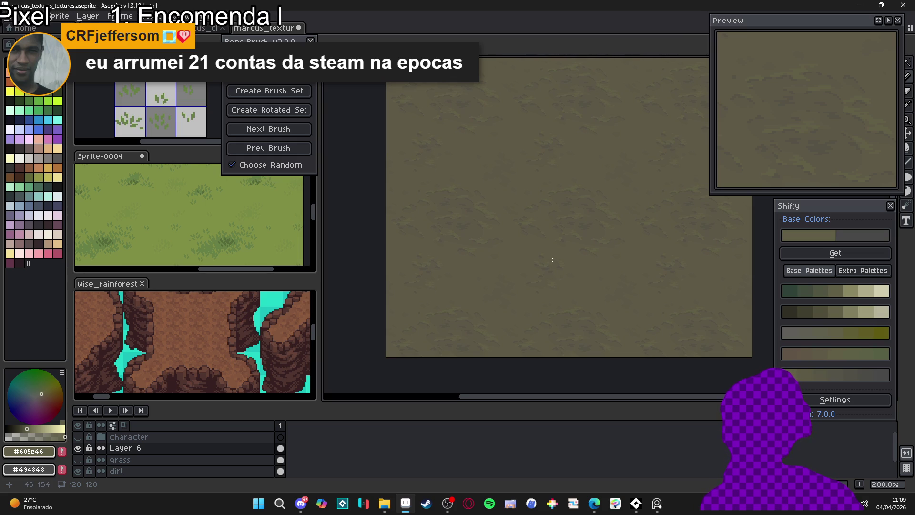
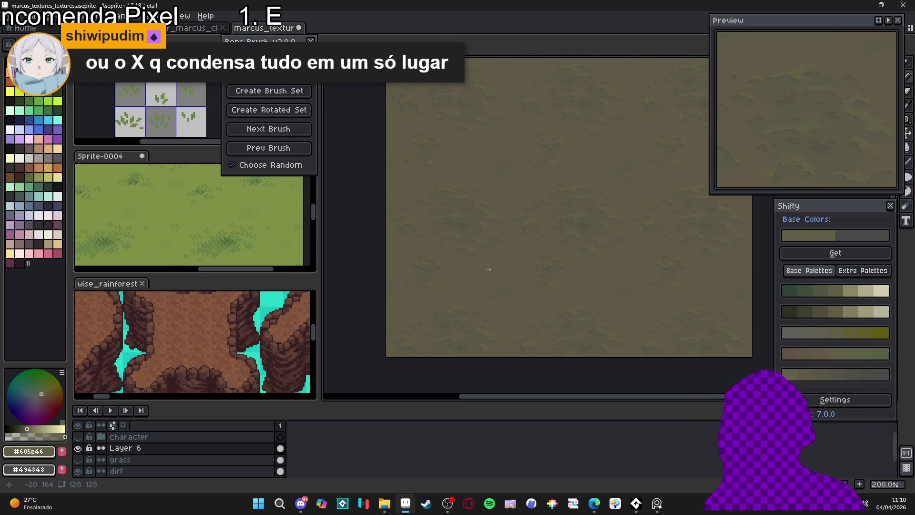
# - Eyedrop the darker dirt colour #575347 and paint dark patches across Layer 6
pyautogui.scroll(1, 555, 251)
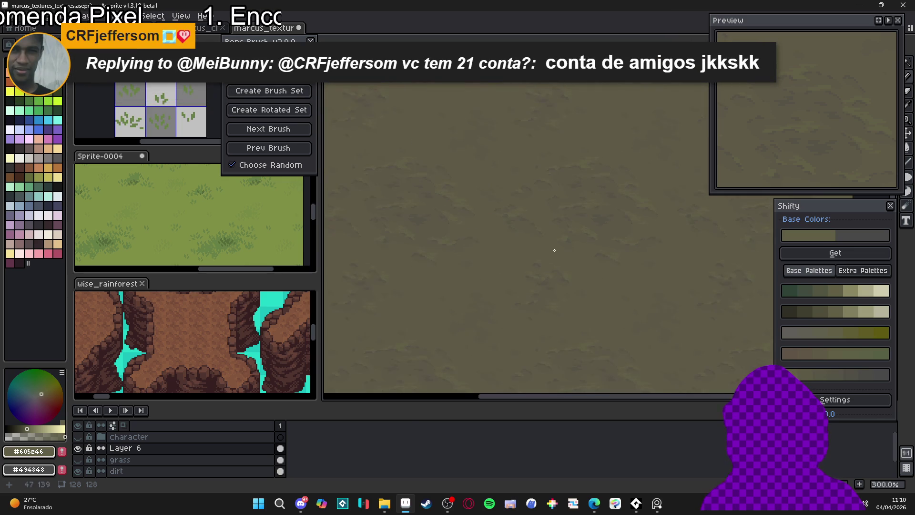
pyautogui.scroll(1, 555, 250)
pyautogui.scroll(1, 515, 276)
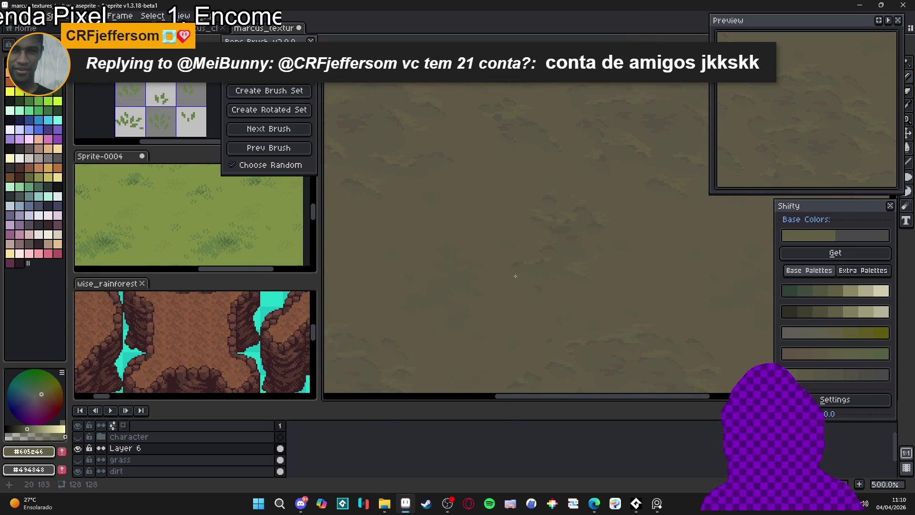
pyautogui.scroll(2, 516, 276)
pyautogui.keyDown('alt'); pyautogui.click(570, 224); pyautogui.keyUp('alt')
pyautogui.scroll(3, 491, 265)
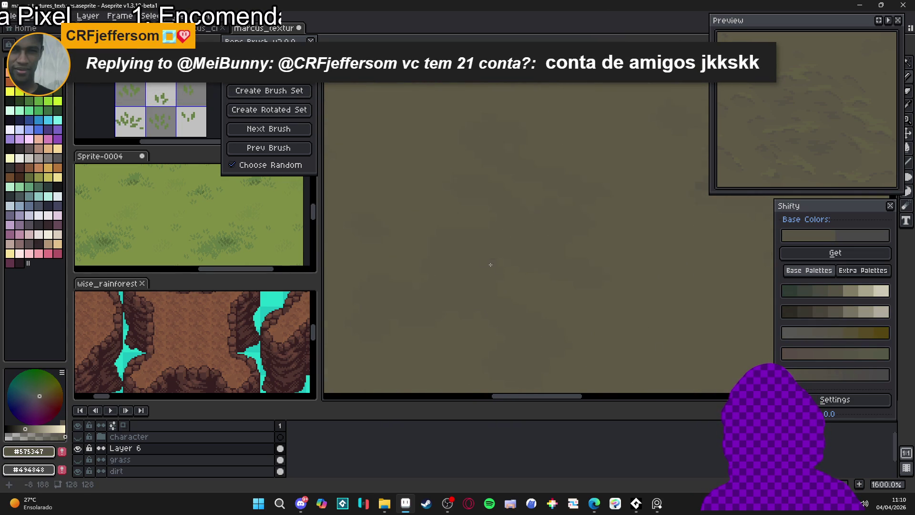
pyautogui.scroll(2, 449, 237)
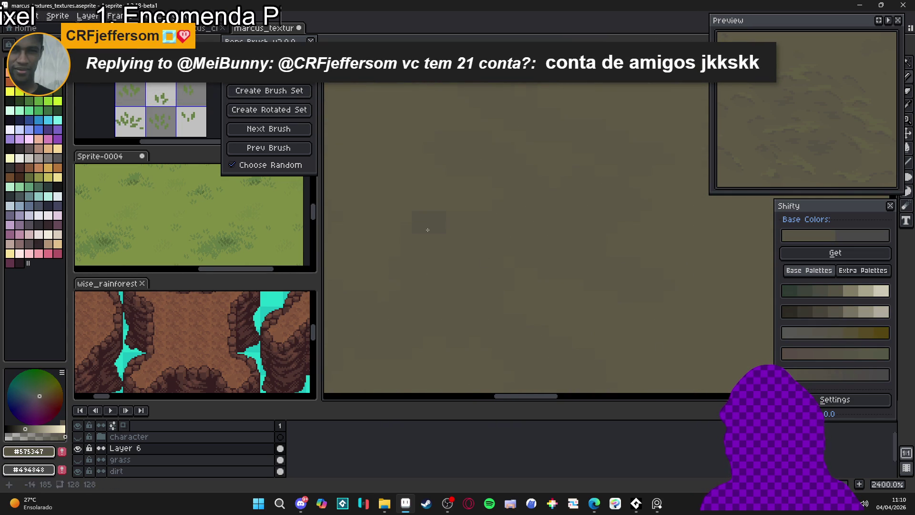
pyautogui.scroll(-6, 477, 238)
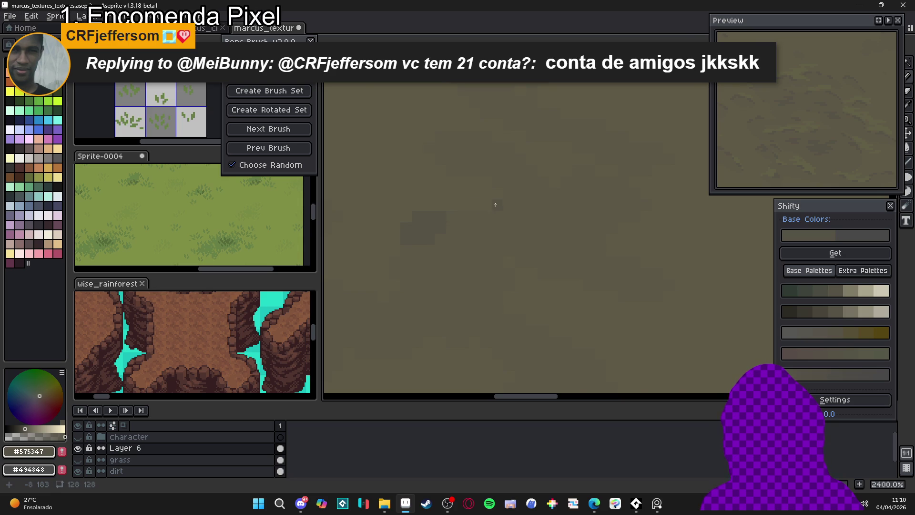
pyautogui.scroll(8, 491, 195)
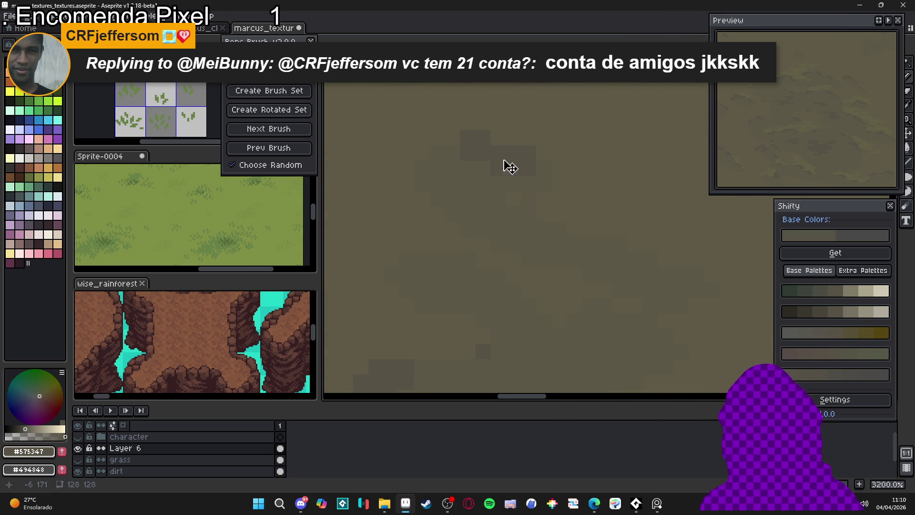
pyautogui.click(471, 163)
pyautogui.moveTo(470, 162); pyautogui.dragTo(559, 172)
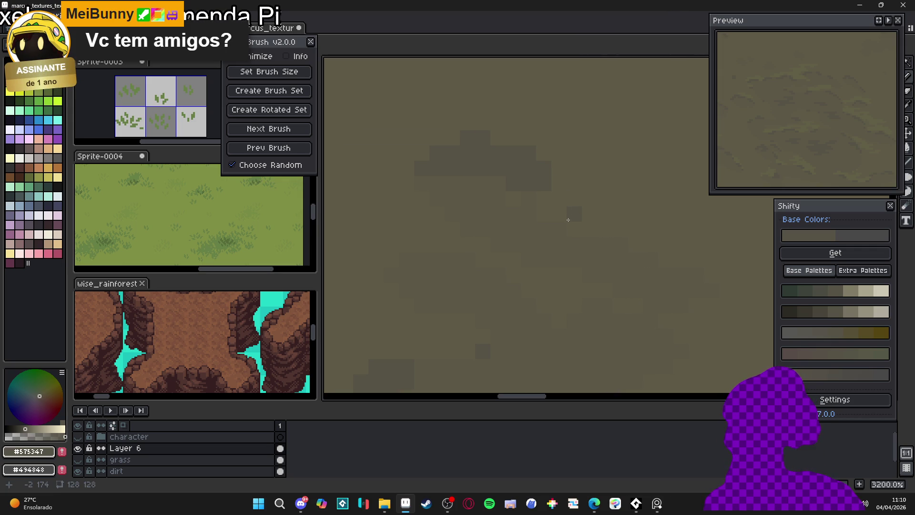
# - Sample the lighter dirt tone #5c5746, then return to the darker #575347
pyautogui.scroll(-2, 566, 276)
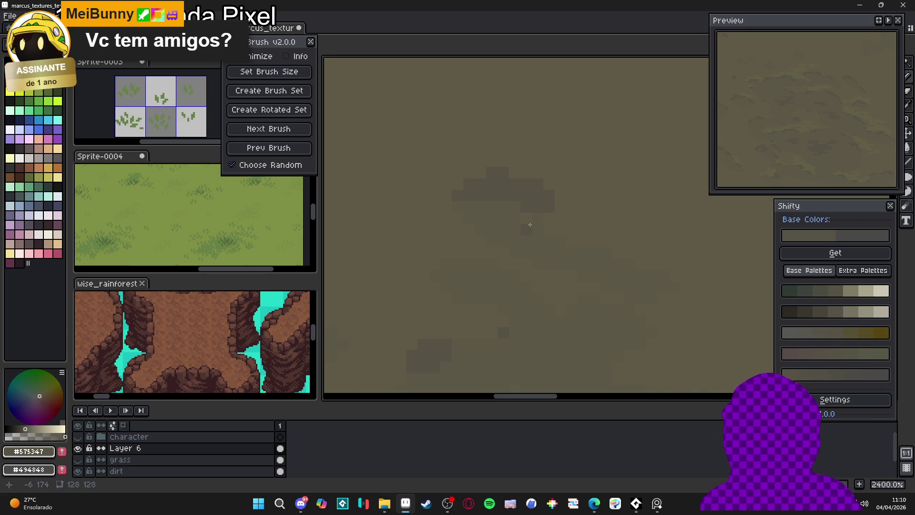
pyautogui.scroll(-3, 550, 225)
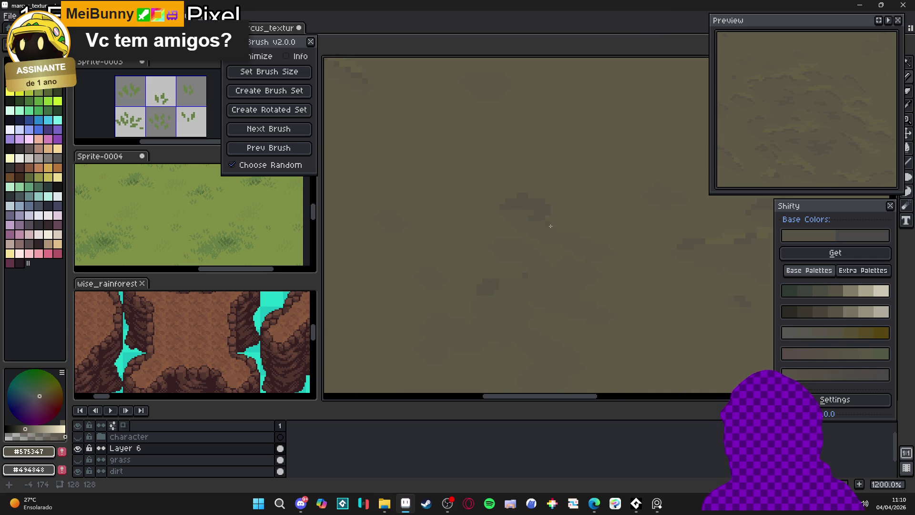
pyautogui.scroll(3, 551, 226)
pyautogui.keyDown('alt'); pyautogui.click(547, 224); pyautogui.keyUp('alt')
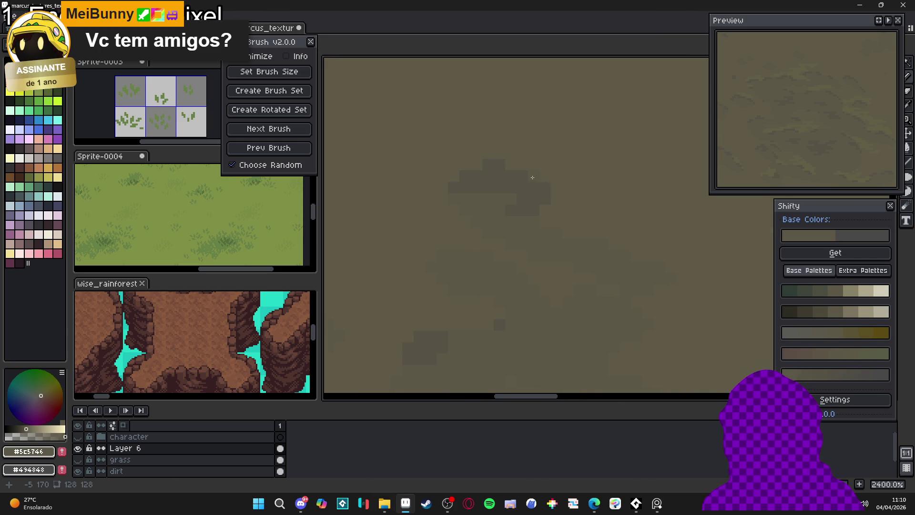
pyautogui.scroll(-1, 472, 169)
pyautogui.keyDown('alt'); pyautogui.click(490, 164); pyautogui.keyUp('alt')
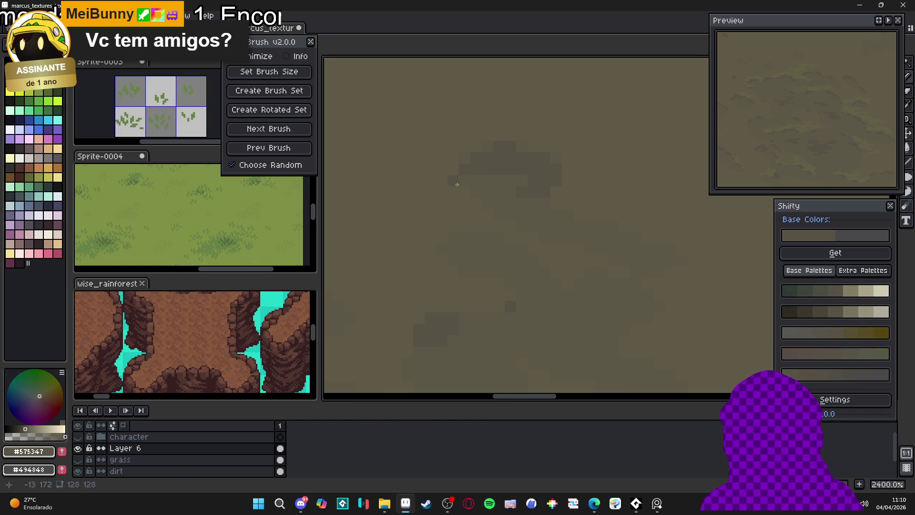
pyautogui.scroll(-5, 524, 214)
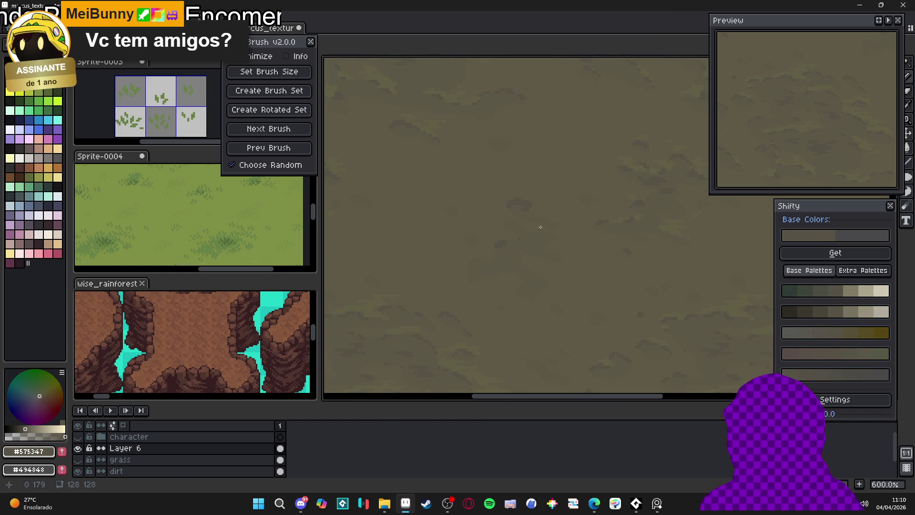
pyautogui.scroll(3, 548, 215)
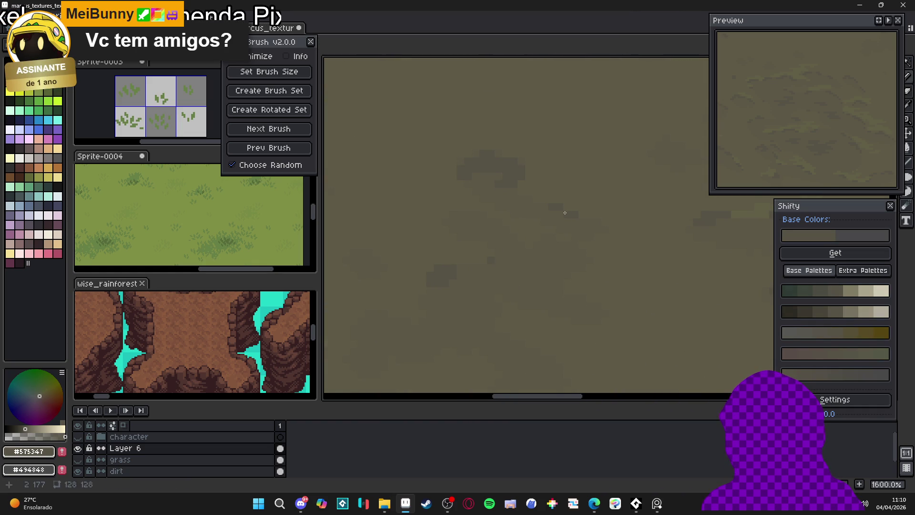
pyautogui.scroll(-5, 555, 214)
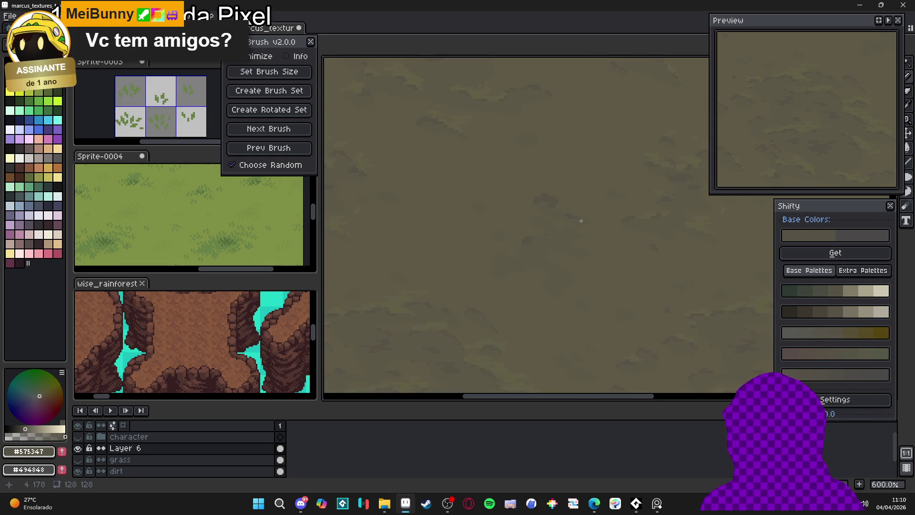
# - Zoom in and pan around the olive-brown dirt canvas to inspect detail
pyautogui.moveTo(591, 248); pyautogui.dragTo(566, 216)
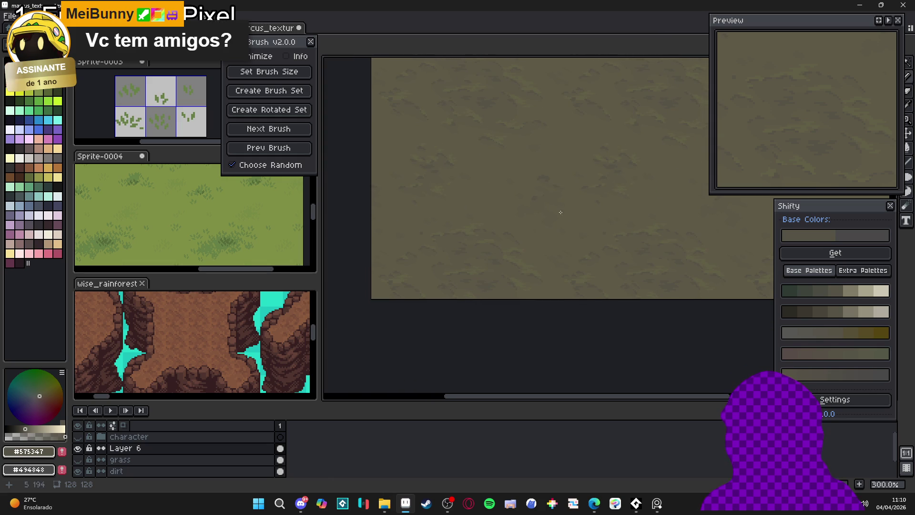
pyautogui.scroll(2, 478, 235)
pyautogui.scroll(-1, 513, 213)
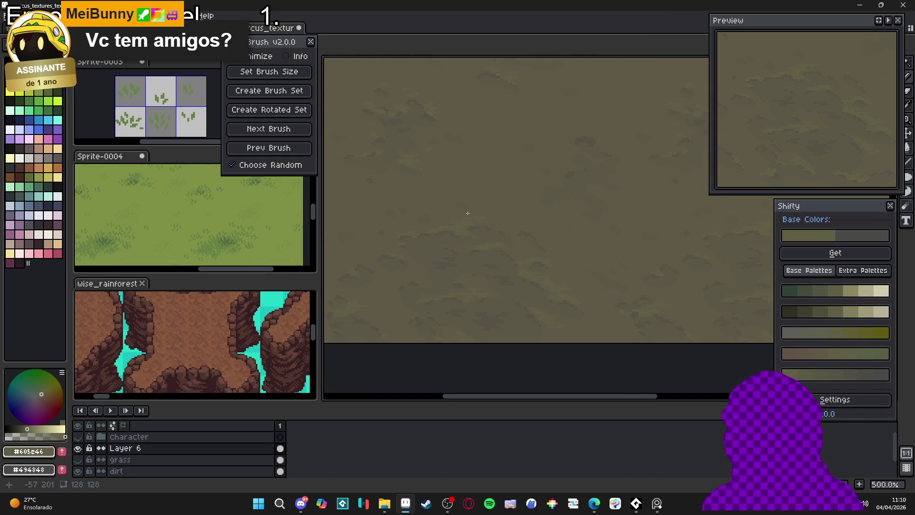
pyautogui.scroll(-2, 513, 213)
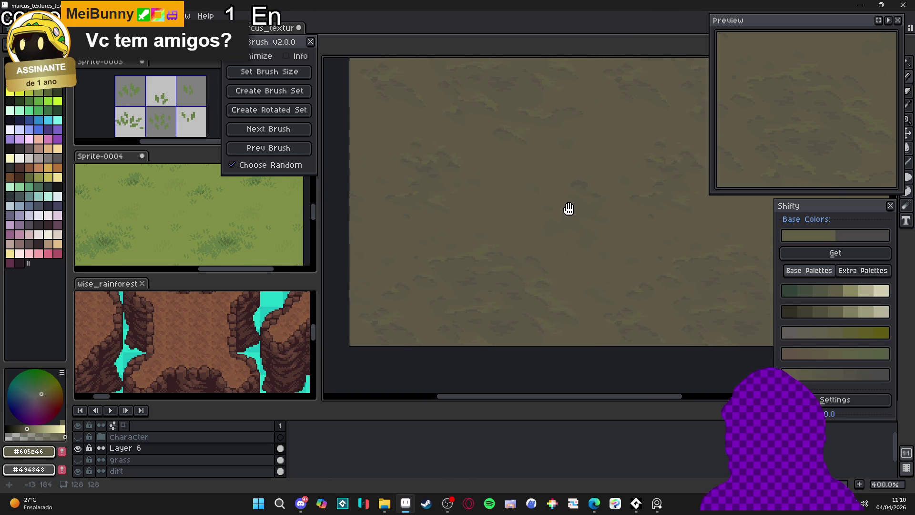
pyautogui.scroll(-1, 519, 165)
pyautogui.scroll(1, 515, 215)
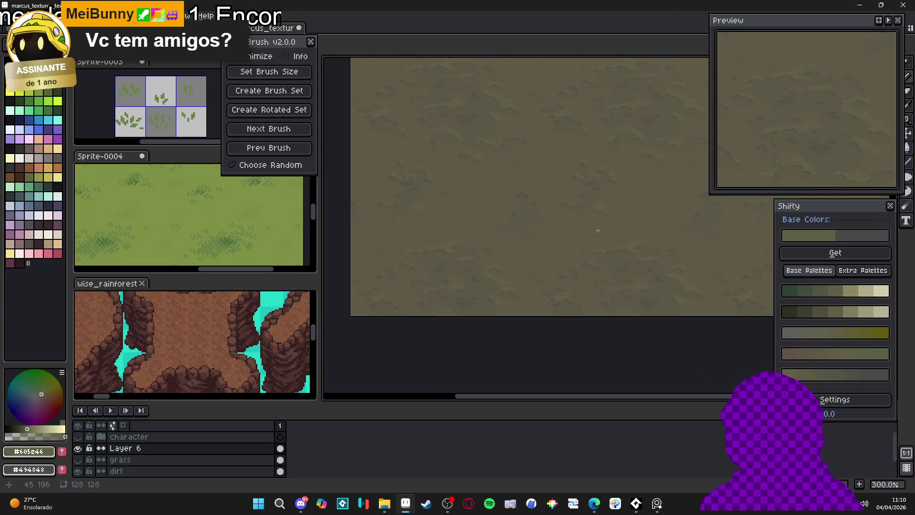
pyautogui.scroll(-1, 513, 236)
pyautogui.scroll(2, 546, 241)
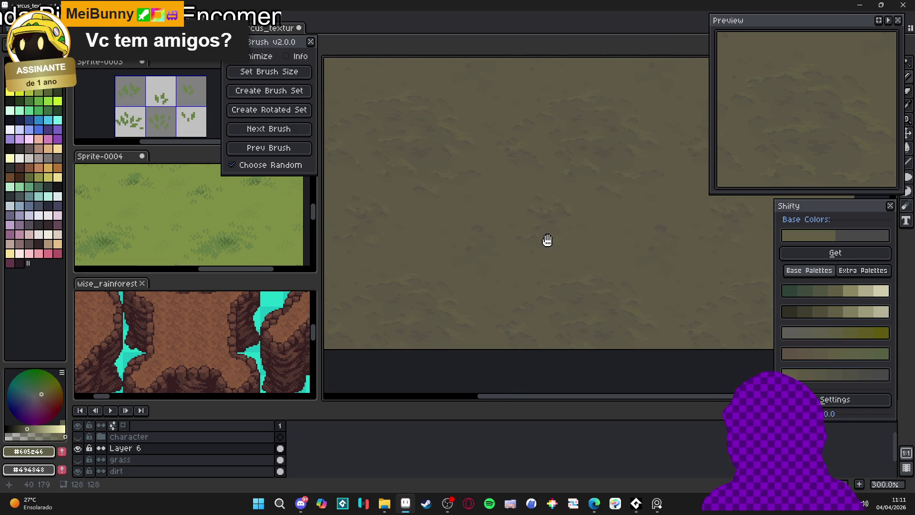
pyautogui.scroll(1, 519, 195)
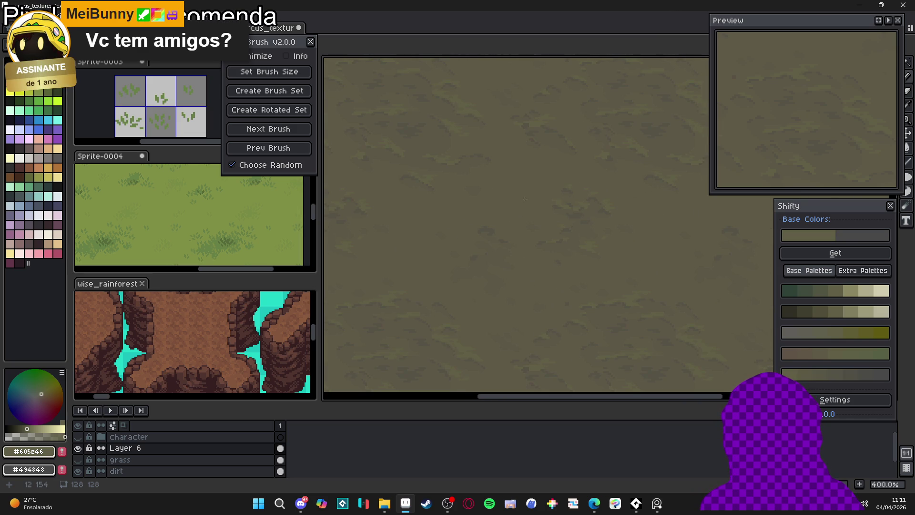
pyautogui.scroll(-3, 535, 216)
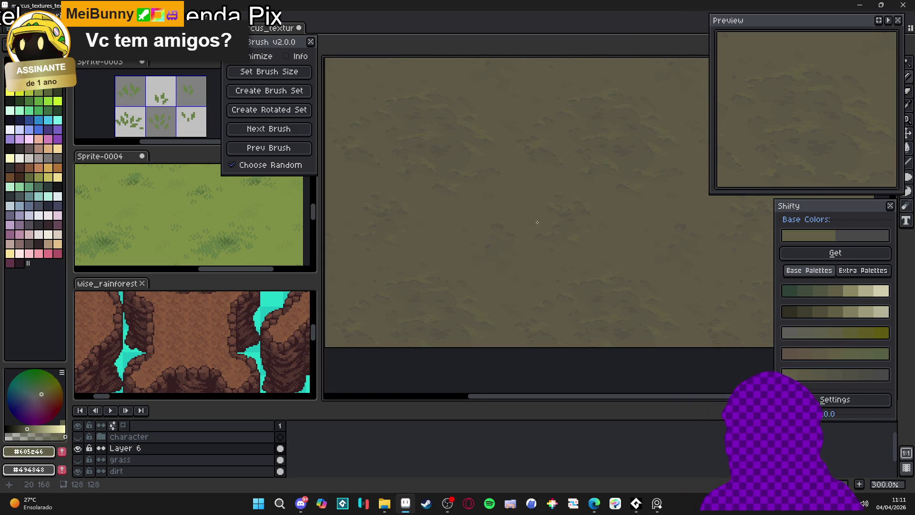
pyautogui.scroll(1, 520, 298)
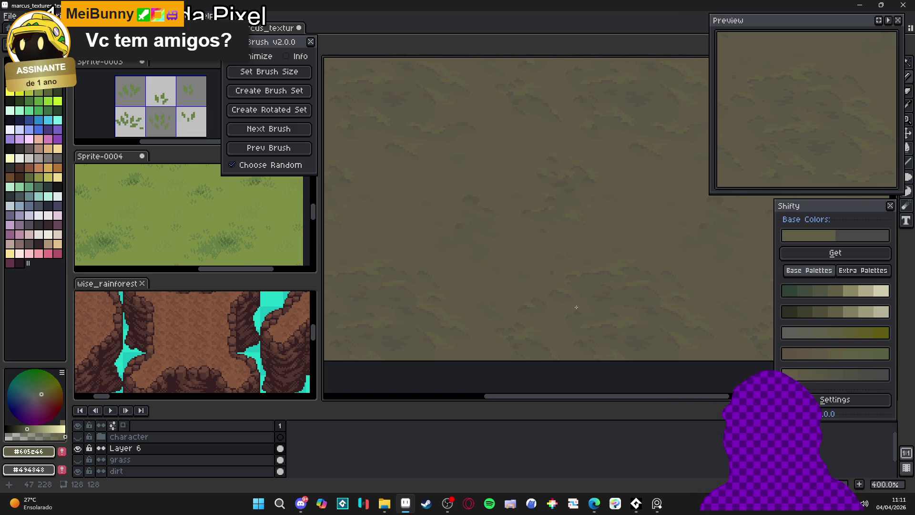
pyautogui.scroll(8, 526, 333)
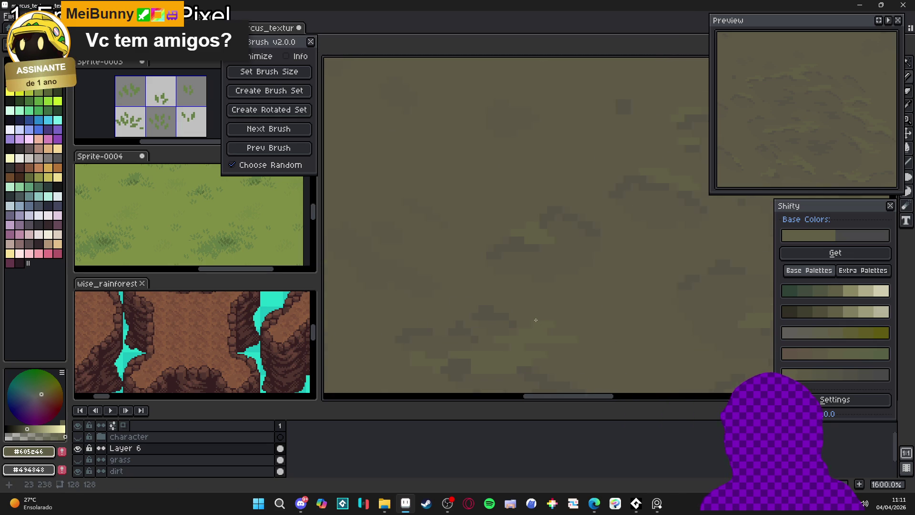
pyautogui.scroll(-7, 536, 319)
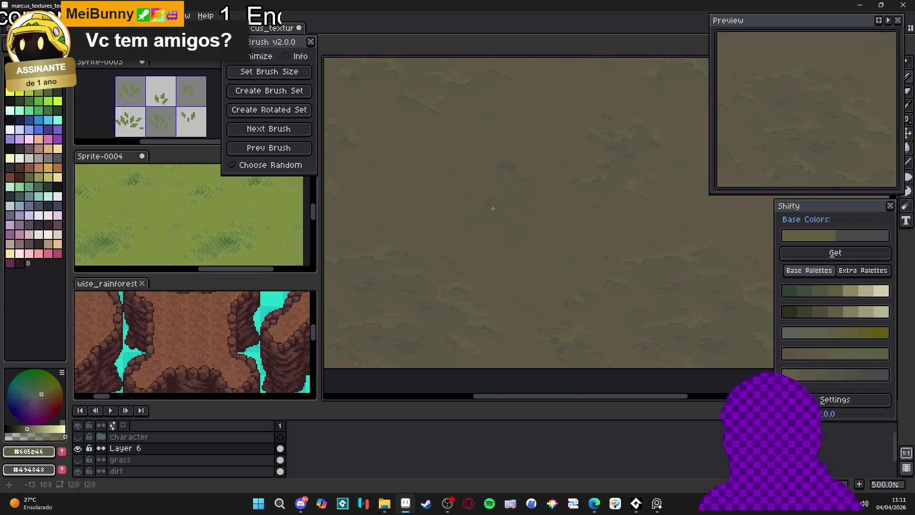
pyautogui.scroll(-1, 496, 203)
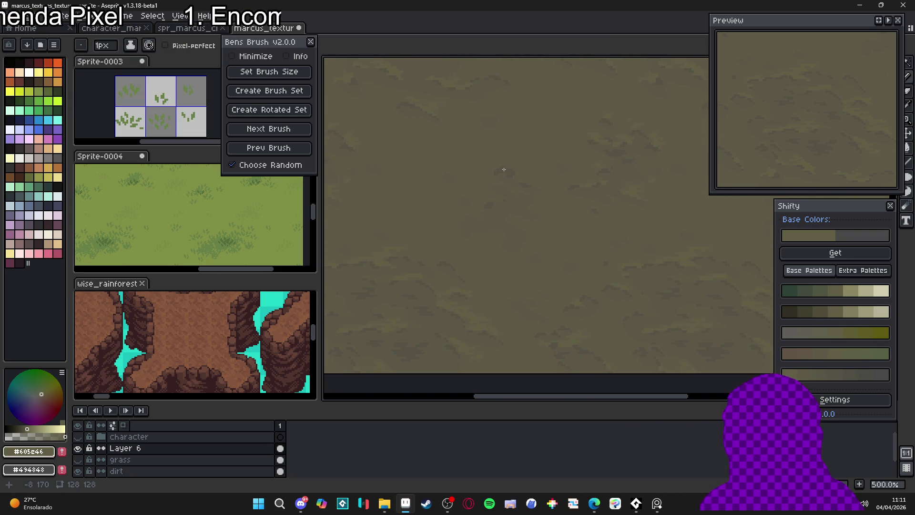
pyautogui.scroll(7, 514, 161)
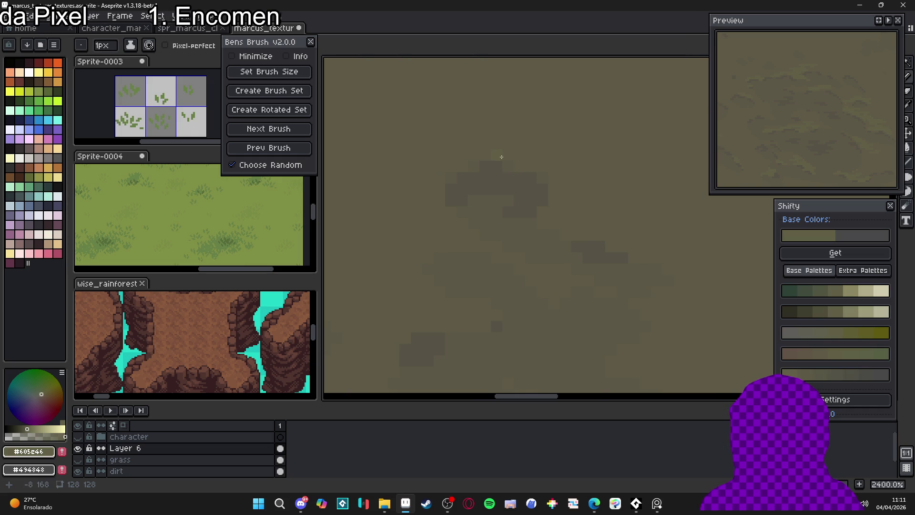
pyautogui.scroll(-8, 492, 254)
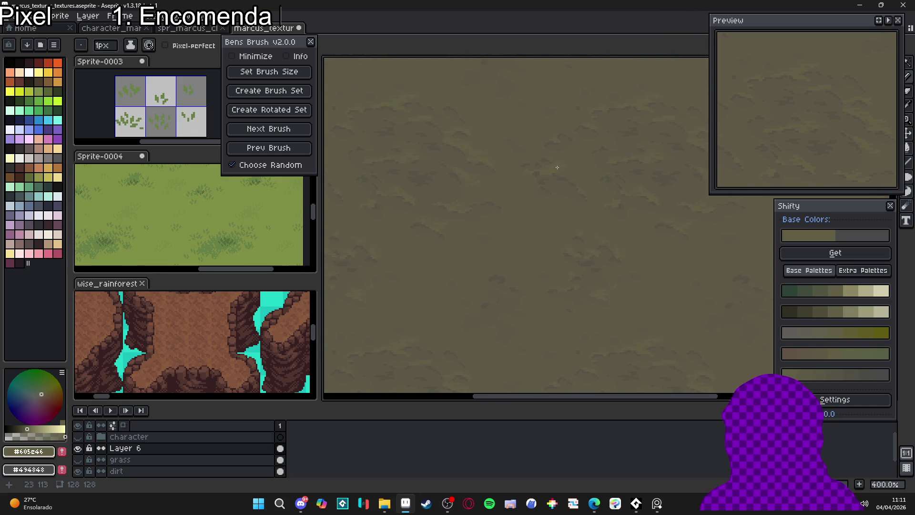
pyautogui.scroll(8, 583, 165)
pyautogui.scroll(-9, 572, 182)
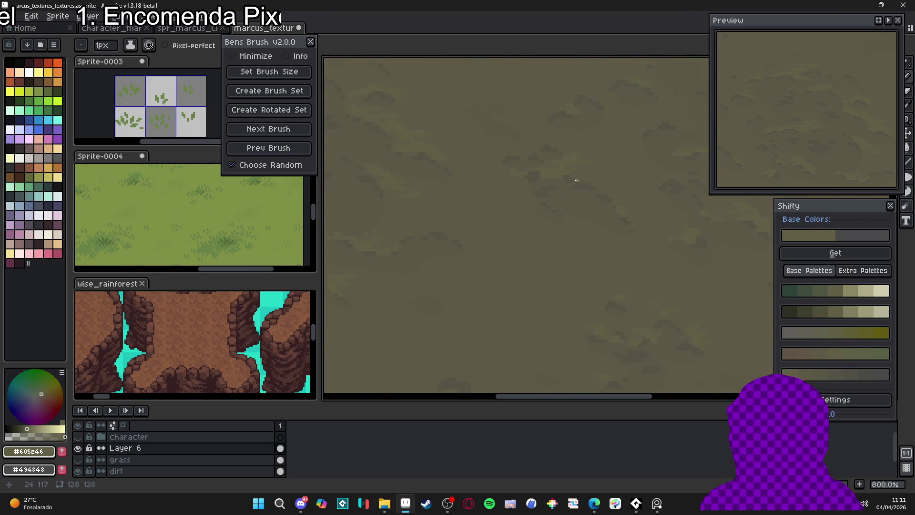
# - Increase the brush size to 2px for fine detail work
pyautogui.press('+')
pyautogui.scroll(6, 546, 201)
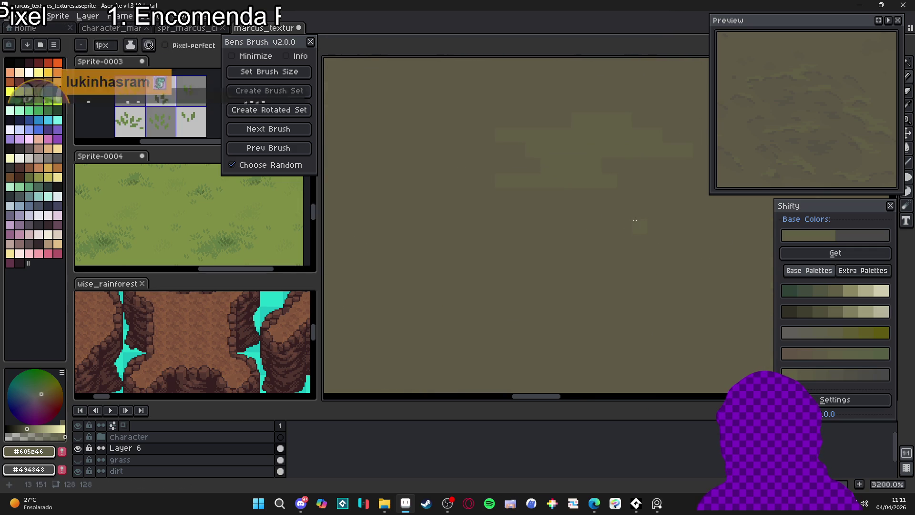
pyautogui.scroll(1, 590, 224)
pyautogui.scroll(-8, 575, 229)
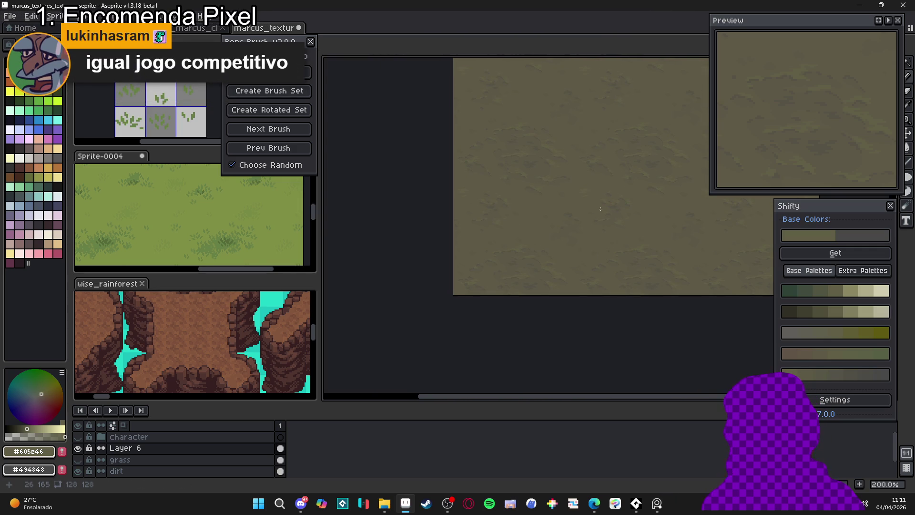
# - Save marcus_textures_textures.aseprite and eyedrop the darker dirt shade #5c5746
pyautogui.hotkey('ctrl', 's')
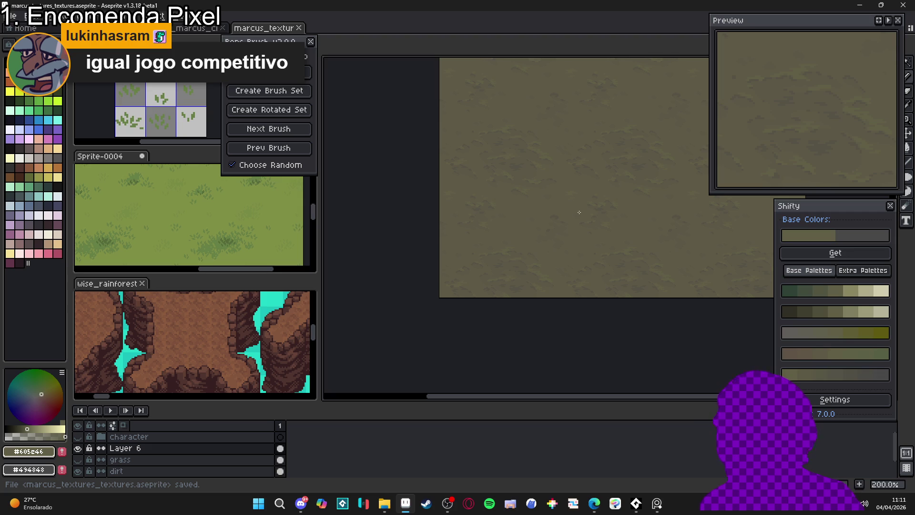
pyautogui.scroll(3, 557, 215)
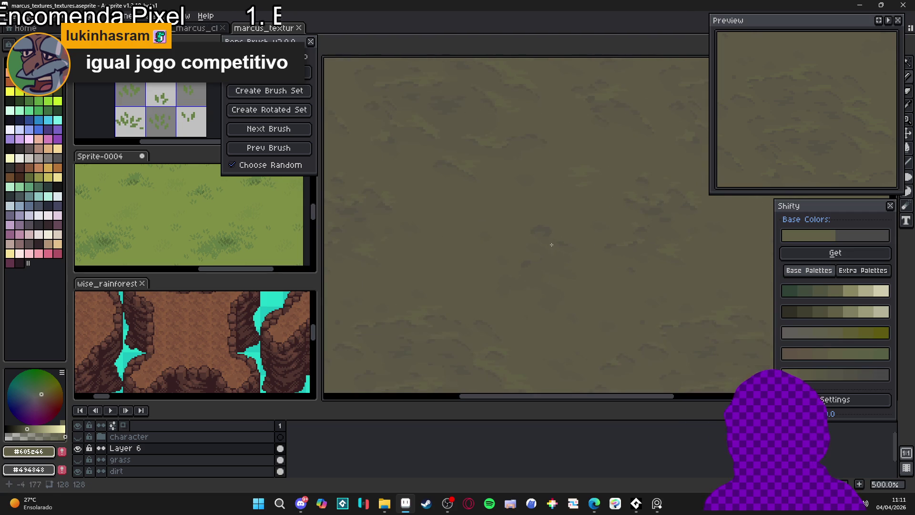
pyautogui.keyDown('alt'); pyautogui.click(542, 268); pyautogui.keyUp('alt')
# - Zoom in and out and pan across the dirt texture to inspect it
pyautogui.scroll(2, 482, 244)
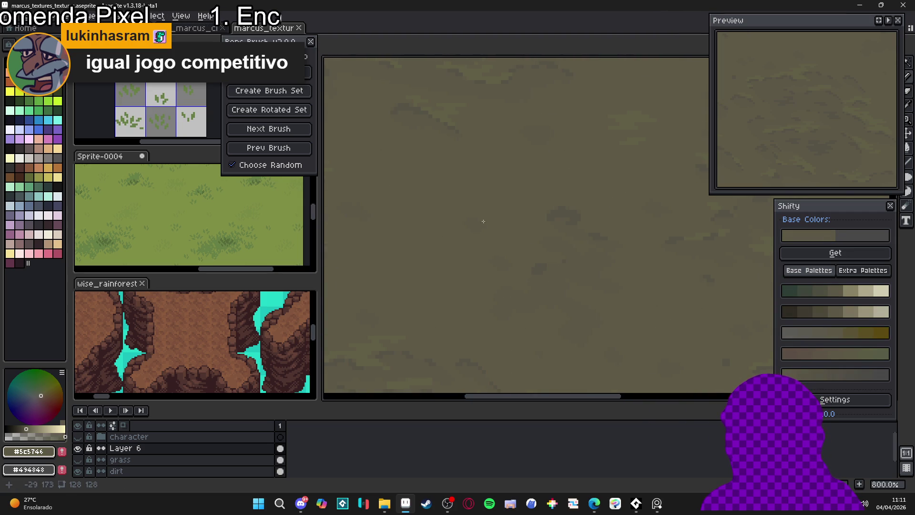
pyautogui.scroll(3, 483, 221)
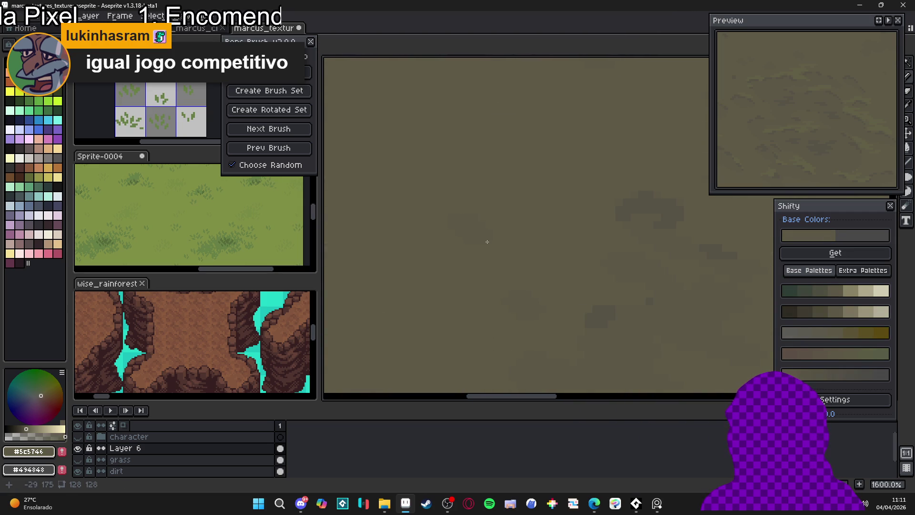
pyautogui.scroll(-1, 488, 240)
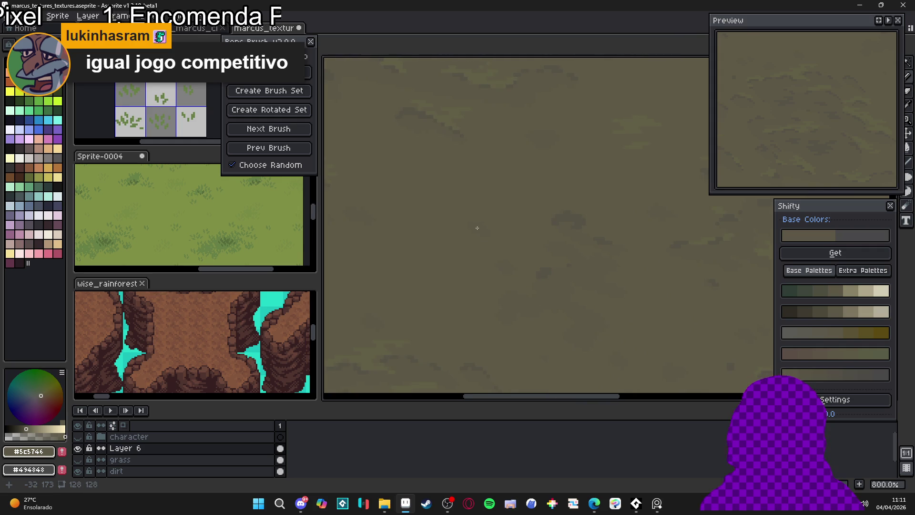
pyautogui.scroll(6, 477, 228)
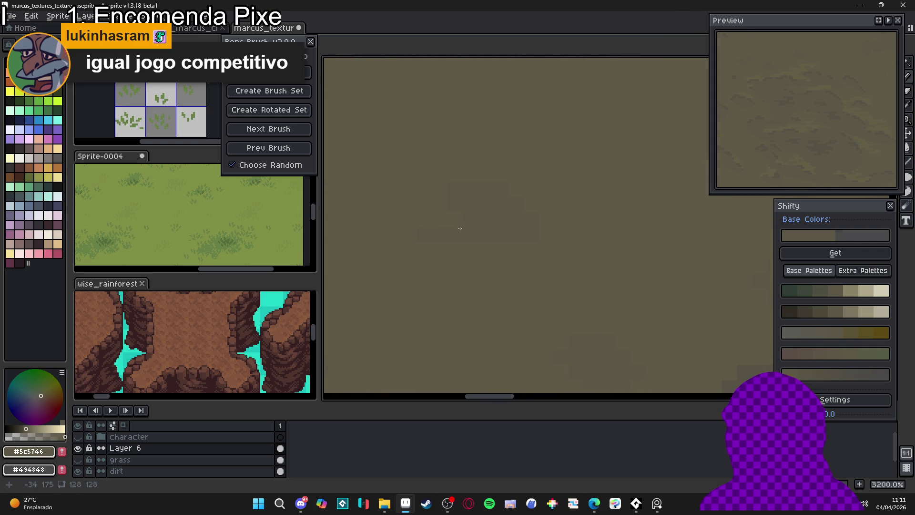
pyautogui.scroll(3, 512, 192)
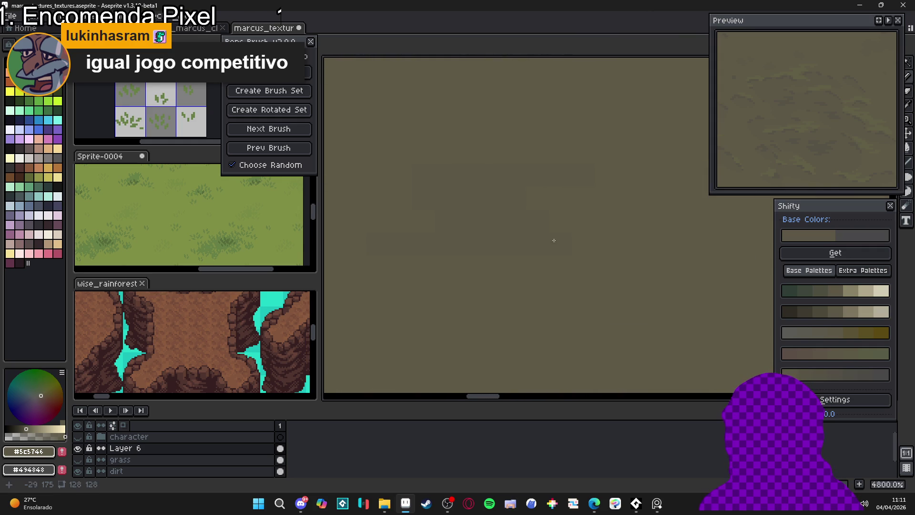
pyautogui.scroll(-6, 554, 240)
pyautogui.scroll(4, 567, 241)
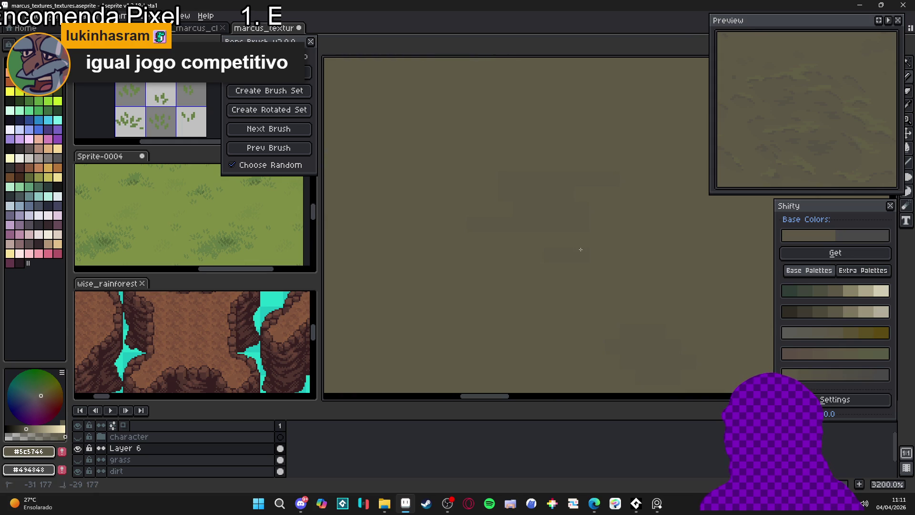
pyautogui.scroll(-9, 598, 257)
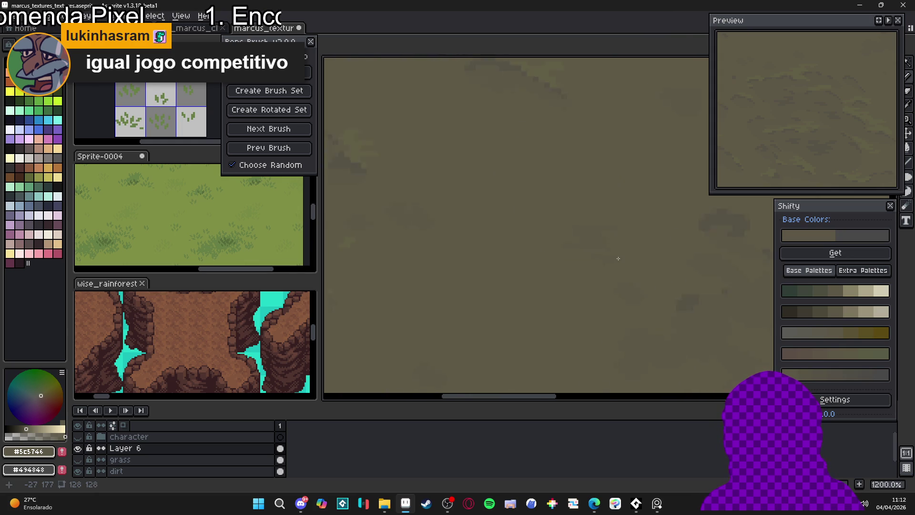
pyautogui.moveTo(593, 255); pyautogui.dragTo(567, 241)
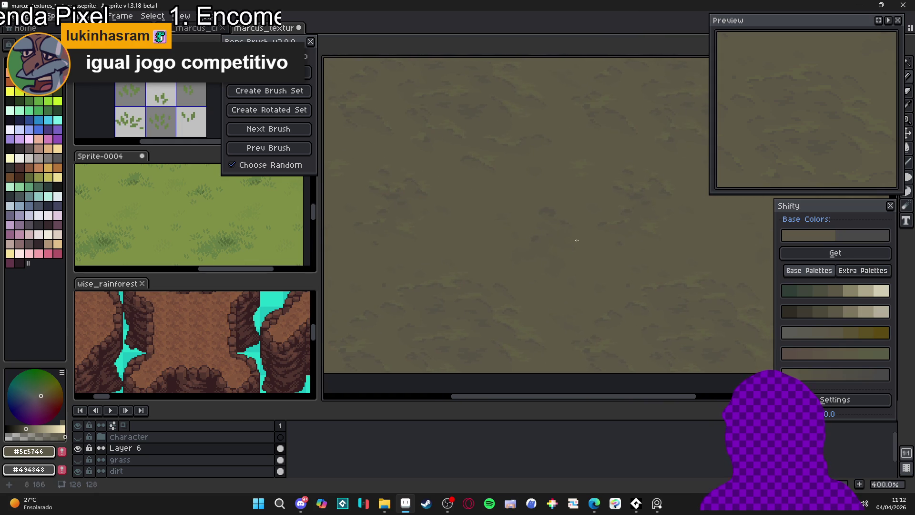
pyautogui.scroll(-1, 554, 234)
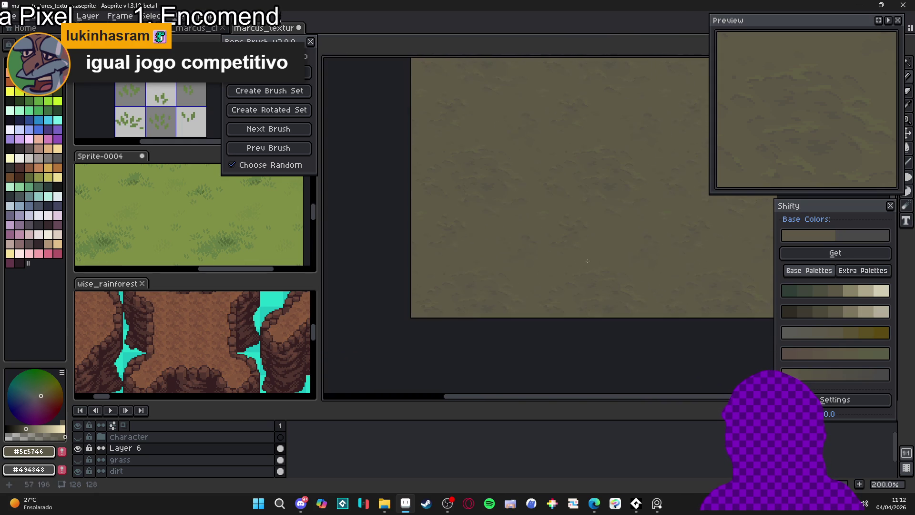
# - Compare the dirt with the grass layer shown, then move Layer 6 below the grass
pyautogui.scroll(-1, 513, 270)
pyautogui.scroll(3, 513, 270)
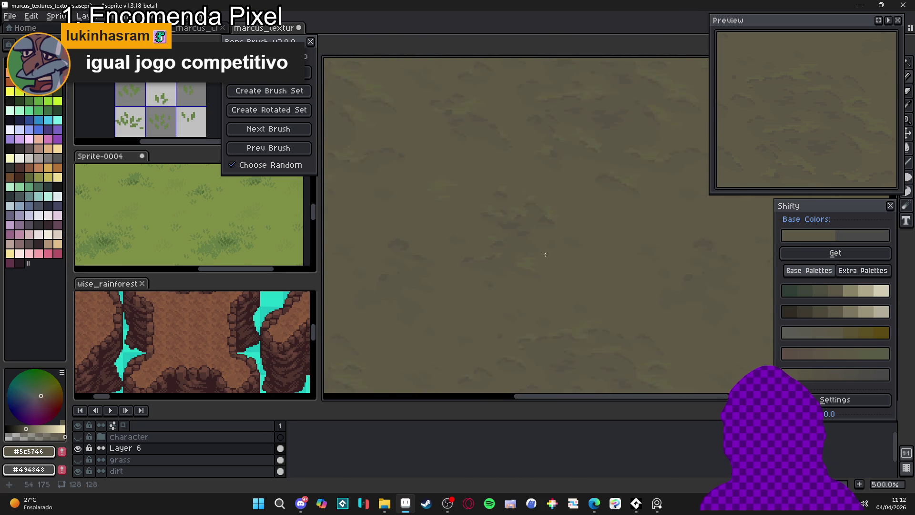
pyautogui.scroll(-2, 590, 262)
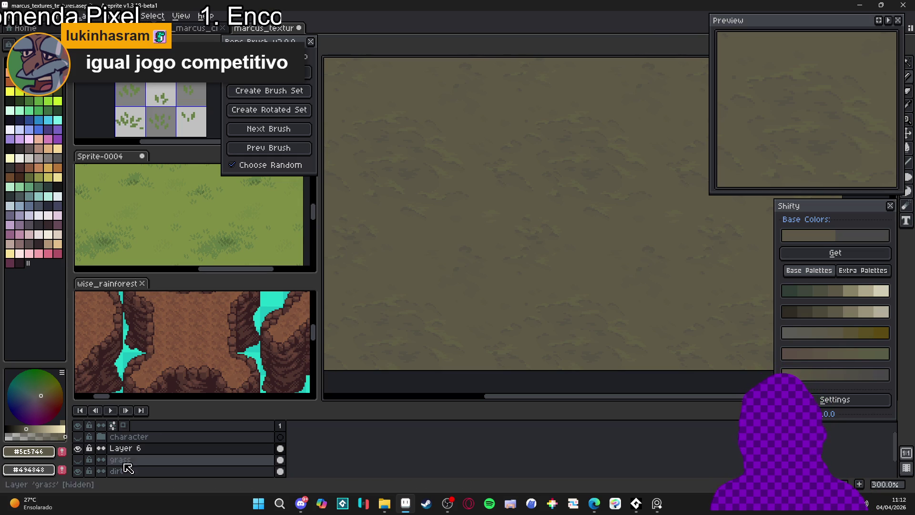
pyautogui.click(78, 460)
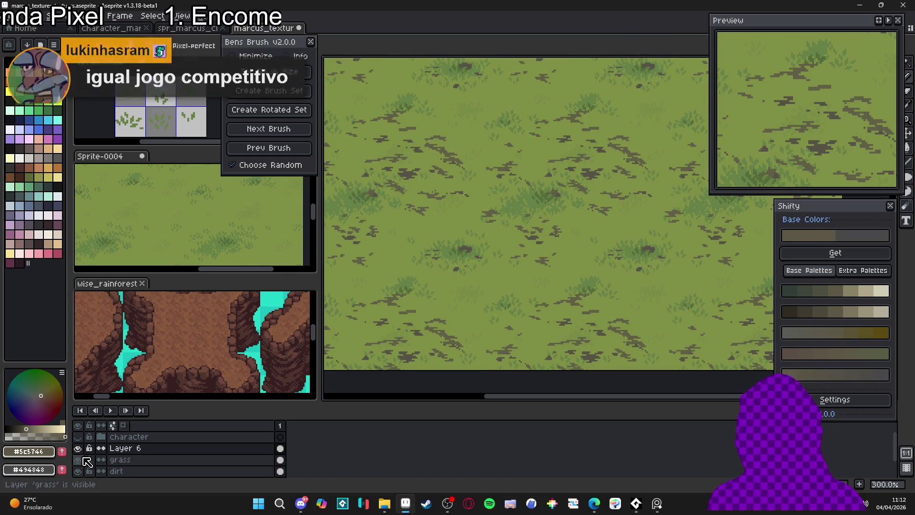
pyautogui.click(78, 449)
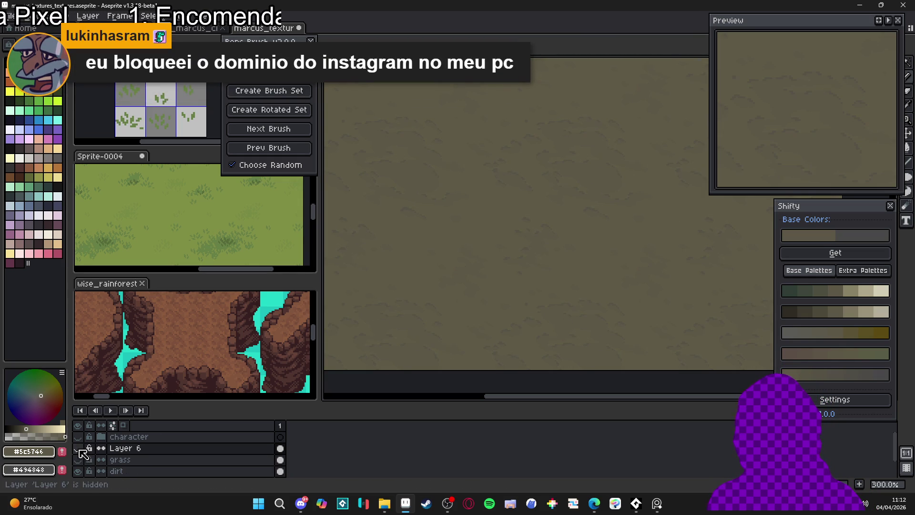
pyautogui.moveTo(120, 449); pyautogui.dragTo(141, 468)
# - Merge Layer 6 down into the dirt layer and make the grass layer visible and active
pyautogui.rightClick(141, 461)
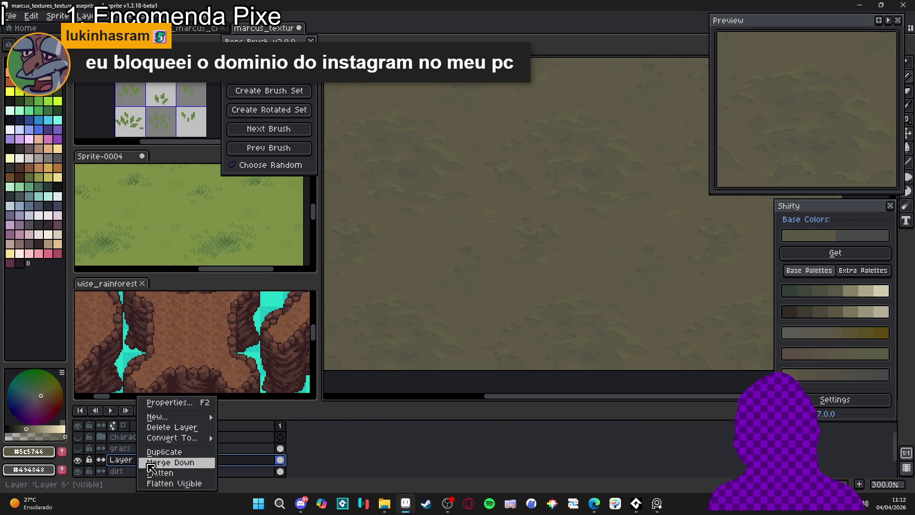
pyautogui.click(179, 461)
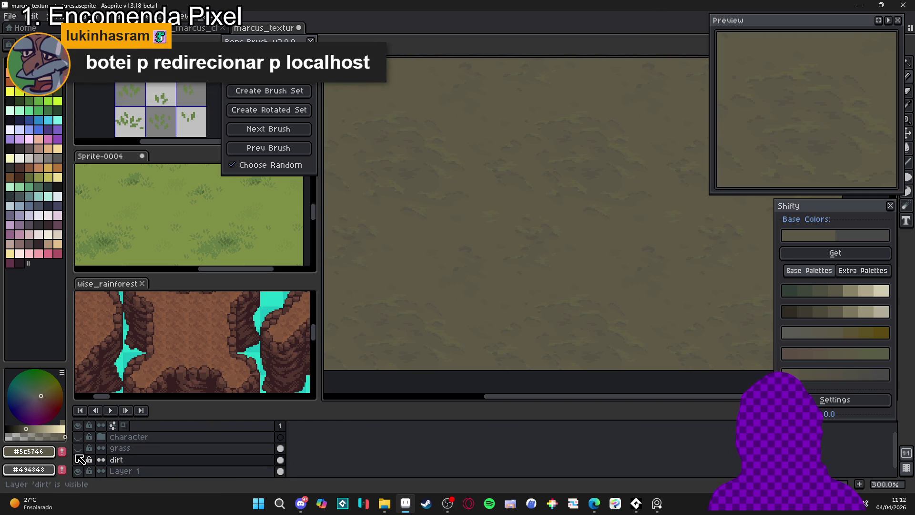
pyautogui.click(78, 449)
pyautogui.click(122, 450)
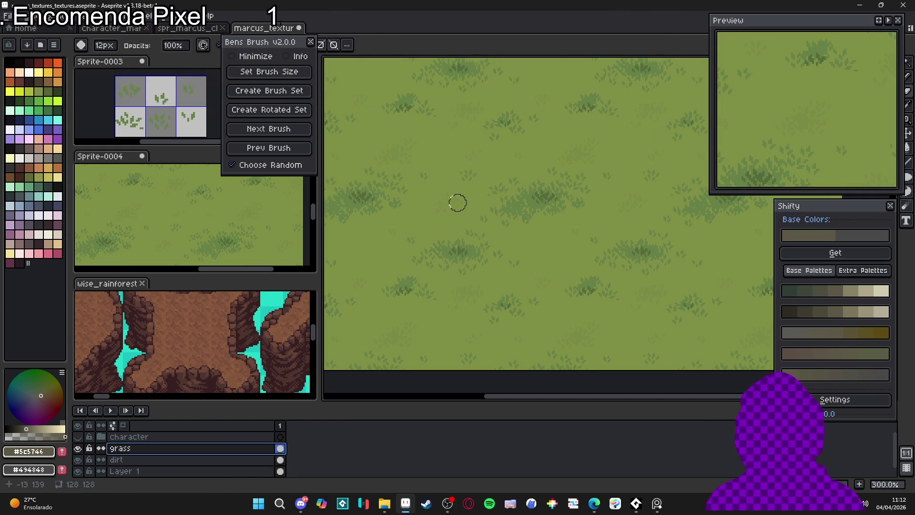
# - Erase winding diagonal dirt paths and a small patch through the grass layer
pyautogui.moveTo(424, 168)
pyautogui.mouseDown()
pyautogui.moveTo(495, 188)
pyautogui.moveTo(491, 207)
pyautogui.moveTo(555, 266)
pyautogui.moveTo(548, 239)
pyautogui.moveTo(599, 264)
pyautogui.moveTo(615, 307)
pyautogui.moveTo(650, 319)
pyautogui.moveTo(631, 286)
pyautogui.moveTo(566, 239)
pyautogui.moveTo(556, 256)
pyautogui.moveTo(519, 256)
pyautogui.moveTo(597, 280)
pyautogui.mouseUp()
pyautogui.moveTo(560, 242)
pyautogui.mouseDown()
pyautogui.moveTo(460, 200)
pyautogui.moveTo(431, 169)
pyautogui.moveTo(439, 131)
pyautogui.moveTo(467, 138)
pyautogui.moveTo(447, 152)
pyautogui.moveTo(460, 190)
pyautogui.moveTo(476, 192)
pyautogui.mouseUp()
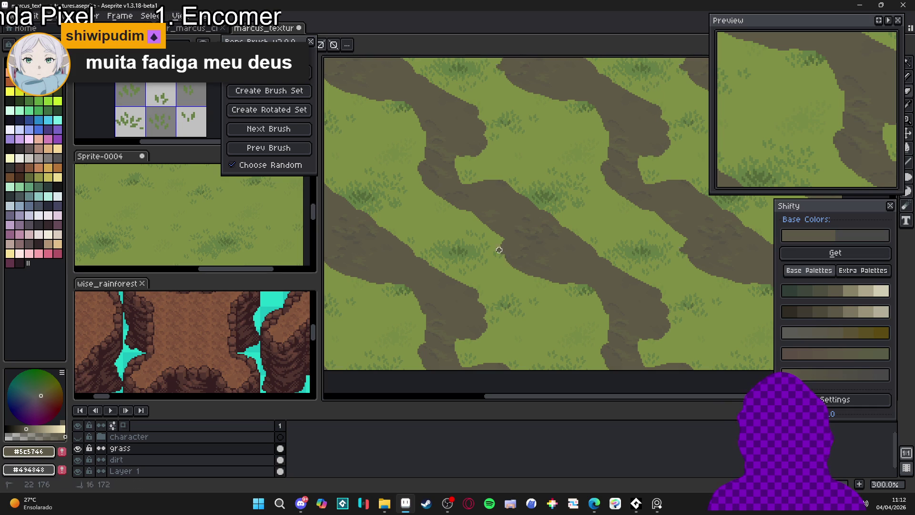
pyautogui.moveTo(499, 251)
pyautogui.mouseDown()
pyautogui.moveTo(529, 275)
pyautogui.moveTo(596, 295)
pyautogui.moveTo(608, 370)
pyautogui.moveTo(630, 319)
pyautogui.mouseUp()
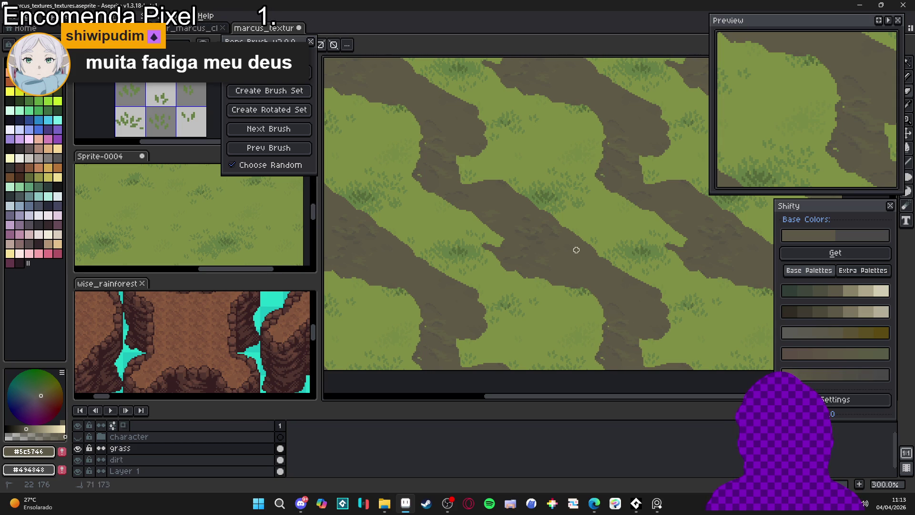
pyautogui.moveTo(576, 250)
pyautogui.mouseDown()
pyautogui.moveTo(557, 217)
pyautogui.moveTo(576, 225)
pyautogui.moveTo(512, 187)
pyautogui.moveTo(470, 182)
pyautogui.moveTo(466, 160)
pyautogui.moveTo(419, 157)
pyautogui.moveTo(416, 127)
pyautogui.moveTo(390, 101)
pyautogui.mouseUp()
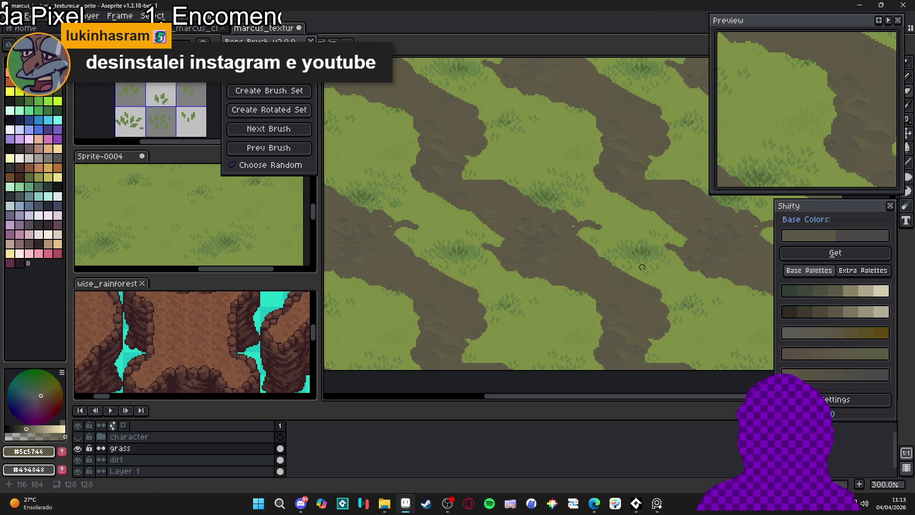
# - Undo the last grass cut, flick the grass layer on and off, and show the character layer
pyautogui.hotkey('ctrl', 'z')
pyautogui.hotkey('ctrl', 'z')
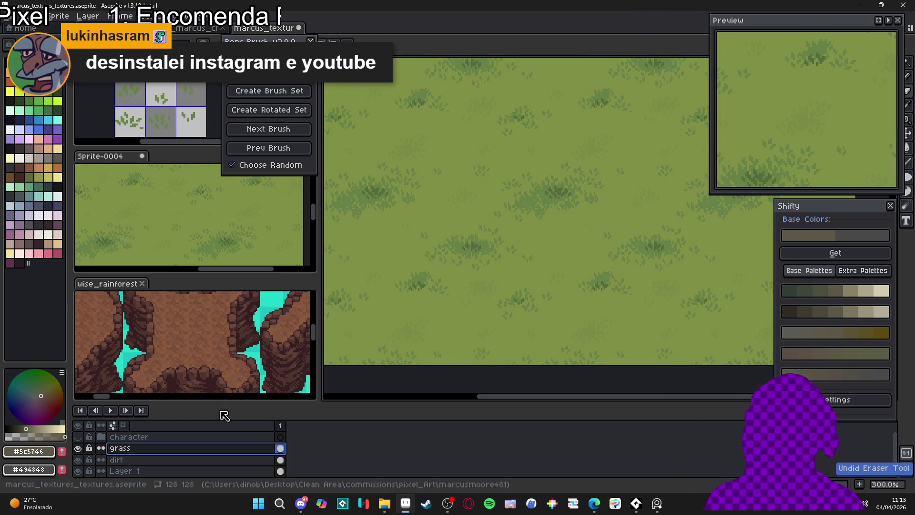
pyautogui.click(79, 437)
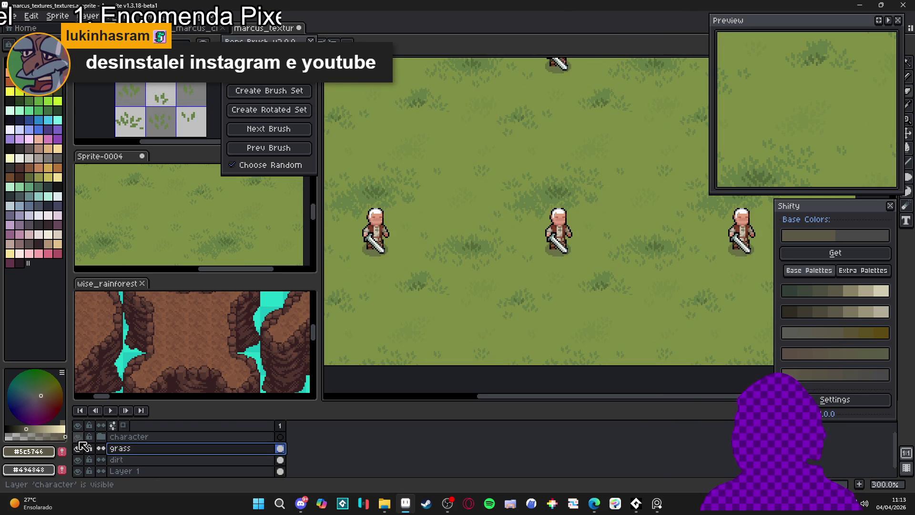
pyautogui.click(78, 437)
pyautogui.click(78, 449)
pyautogui.click(77, 448)
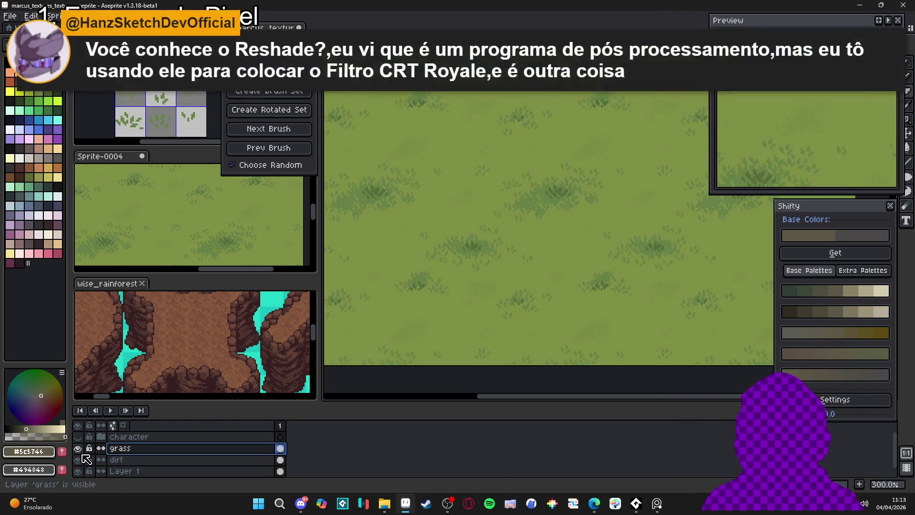
pyautogui.click(82, 454)
pyautogui.click(82, 454)
pyautogui.doubleClick(82, 453)
pyautogui.click(82, 453)
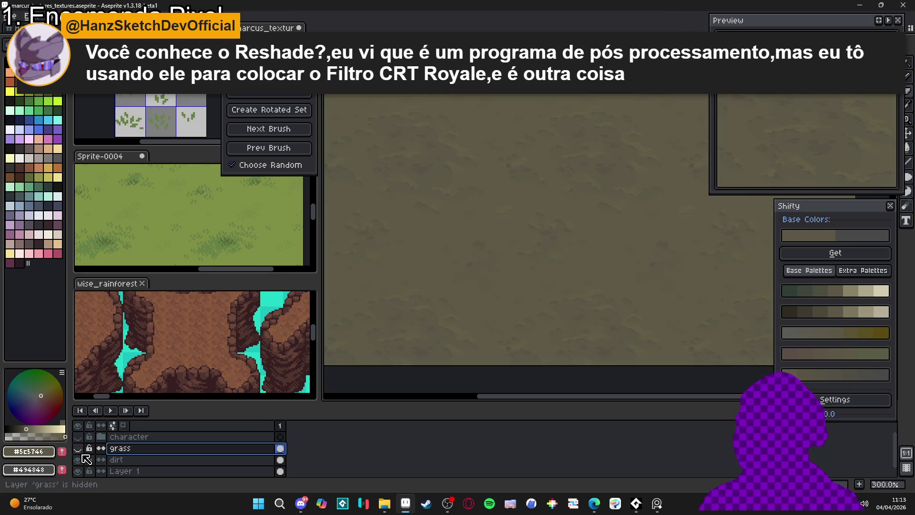
pyautogui.click(82, 453)
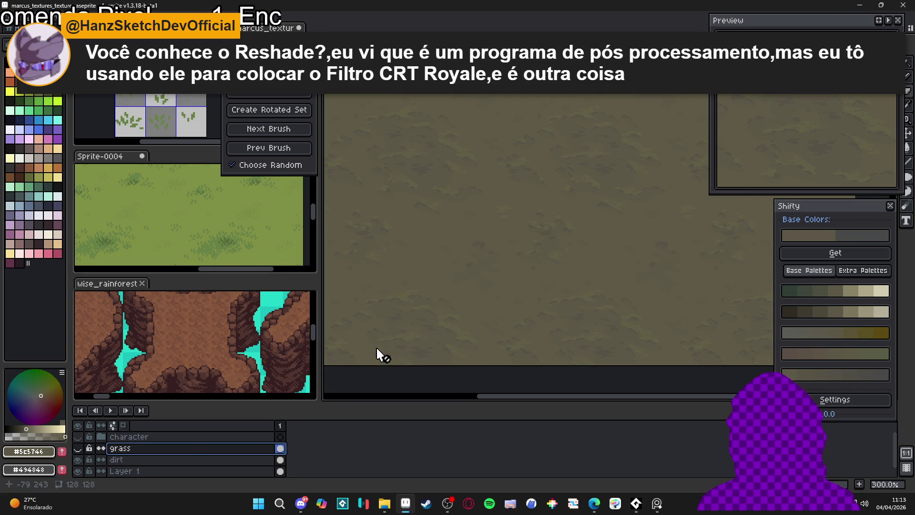
pyautogui.click(78, 437)
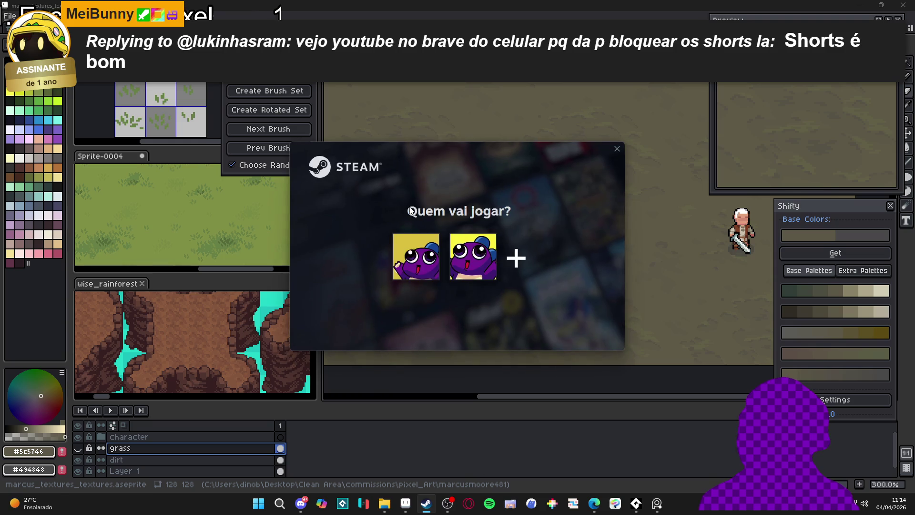
# - Pick the existing Steam account and launch ShaderGlass from the library
pyautogui.click(423, 266)
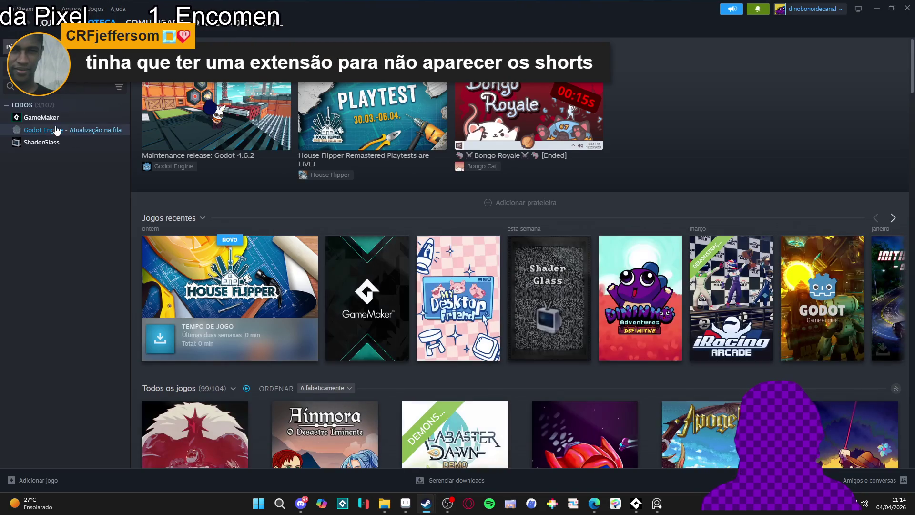
pyautogui.click(76, 142)
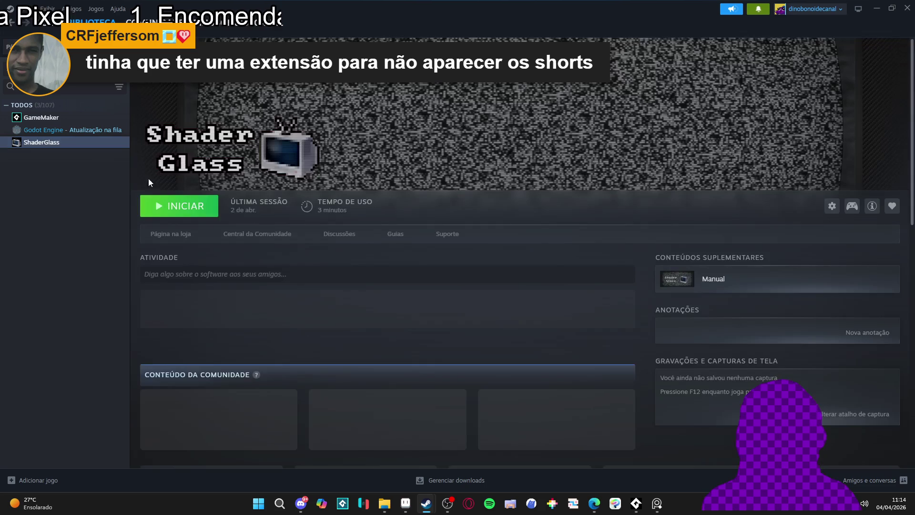
pyautogui.click(177, 206)
# - Dismiss the Steam promotion popup and bring up ShaderGlass's Choose Shader list
pyautogui.click(876, 6)
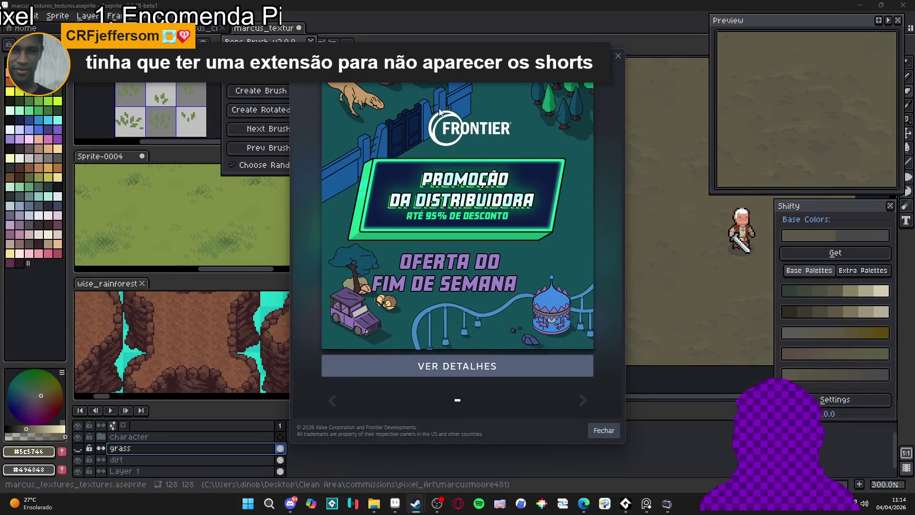
pyautogui.click(619, 57)
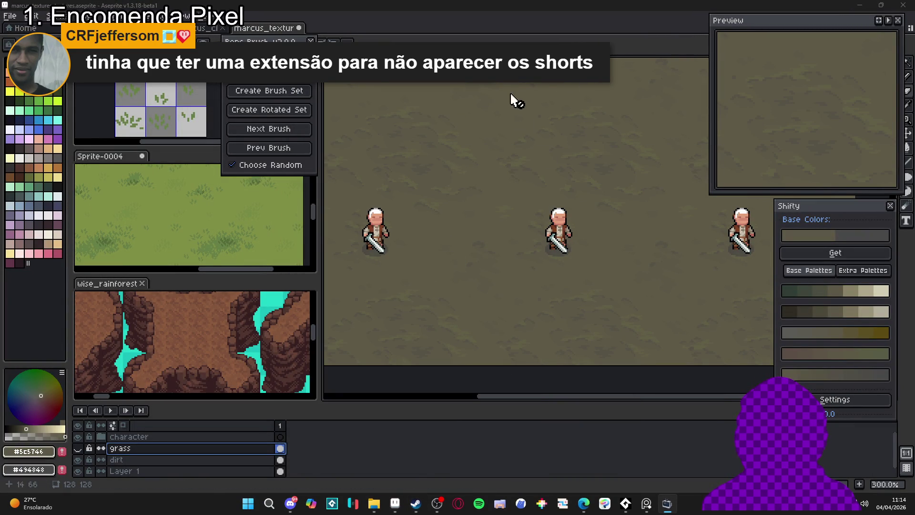
pyautogui.click(396, 76)
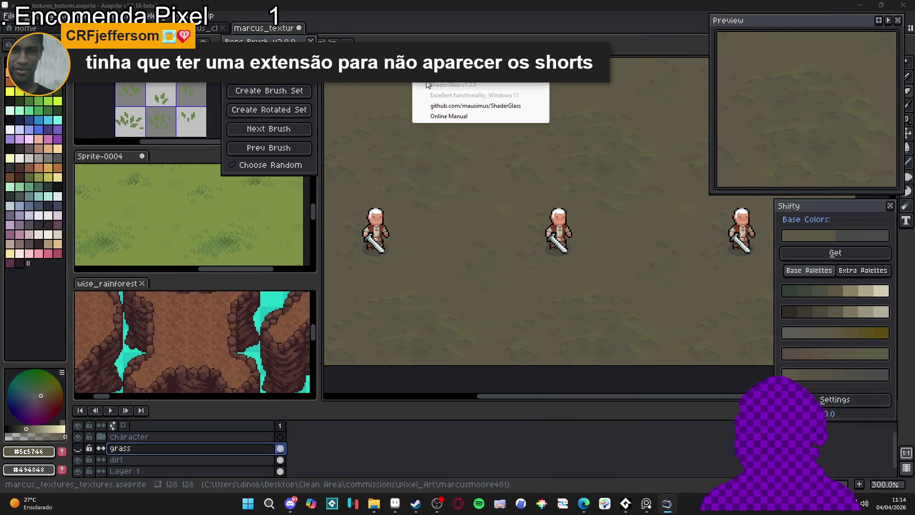
pyautogui.click(420, 95)
# - Browse the ShaderGlass preset list, move it aside, and close it
pyautogui.moveTo(634, 61); pyautogui.dragTo(761, 55)
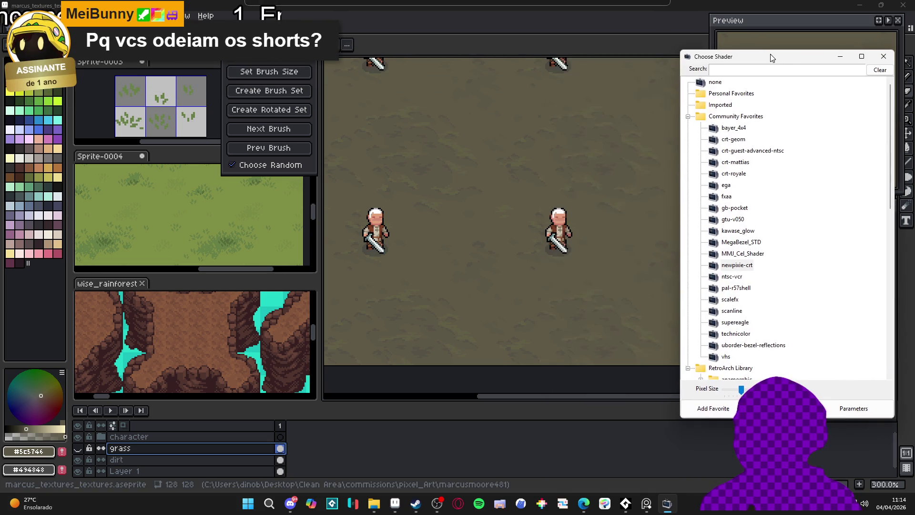
pyautogui.scroll(-3, 771, 220)
pyautogui.scroll(3, 771, 221)
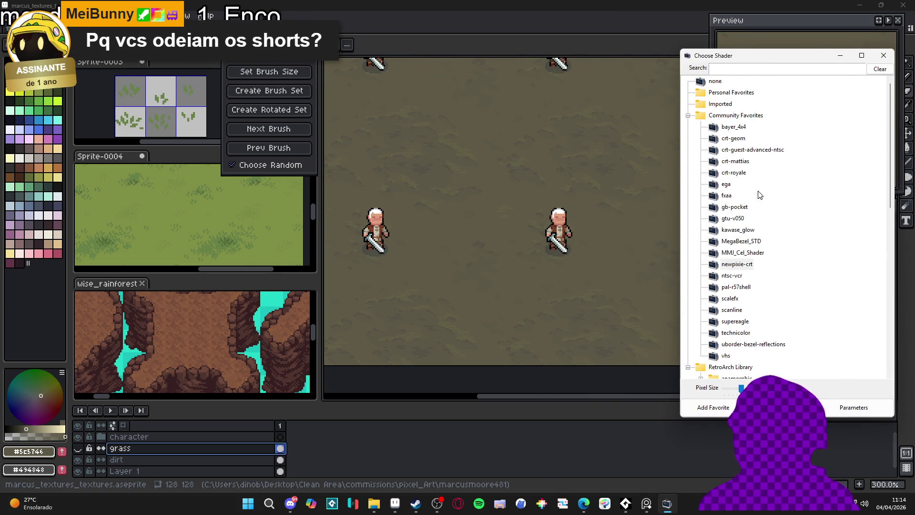
pyautogui.scroll(-10, 761, 205)
pyautogui.scroll(5, 765, 227)
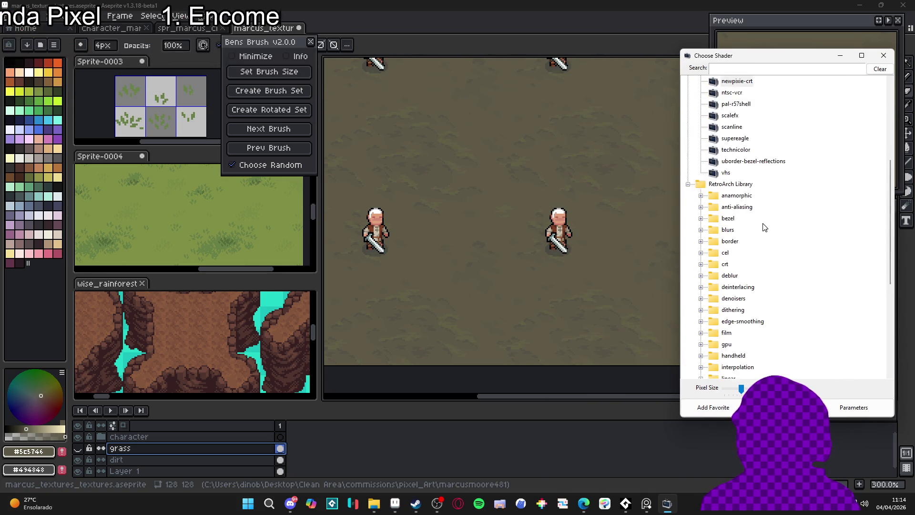
pyautogui.scroll(5, 765, 227)
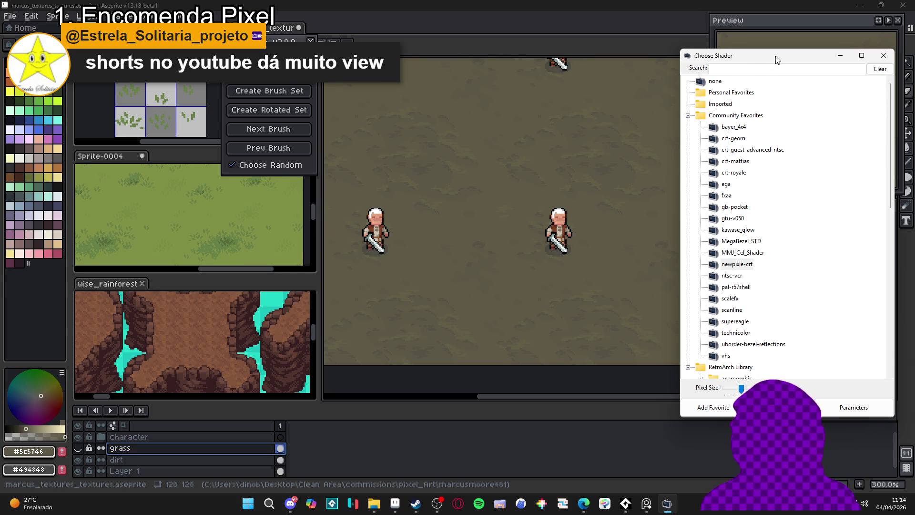
pyautogui.moveTo(777, 60)
pyautogui.mouseDown()
pyautogui.moveTo(873, 67)
pyautogui.moveTo(697, 36)
pyautogui.mouseUp()
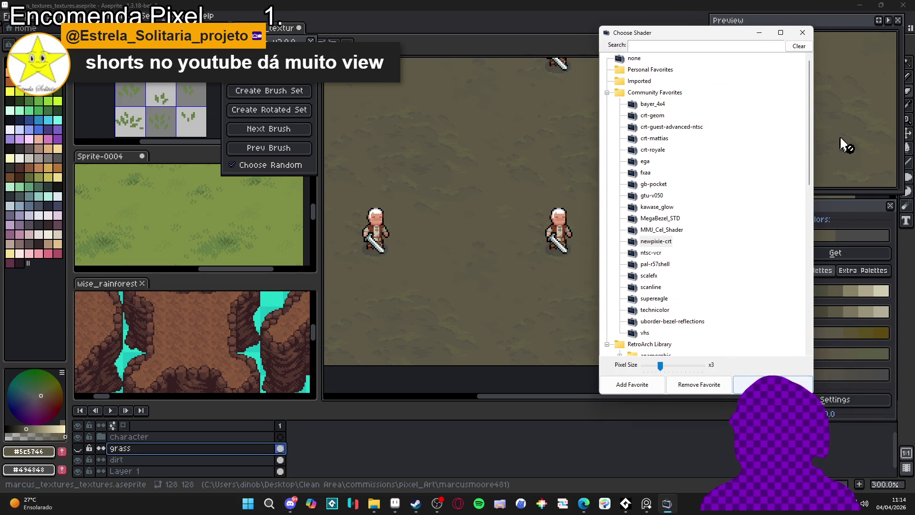
pyautogui.click(803, 32)
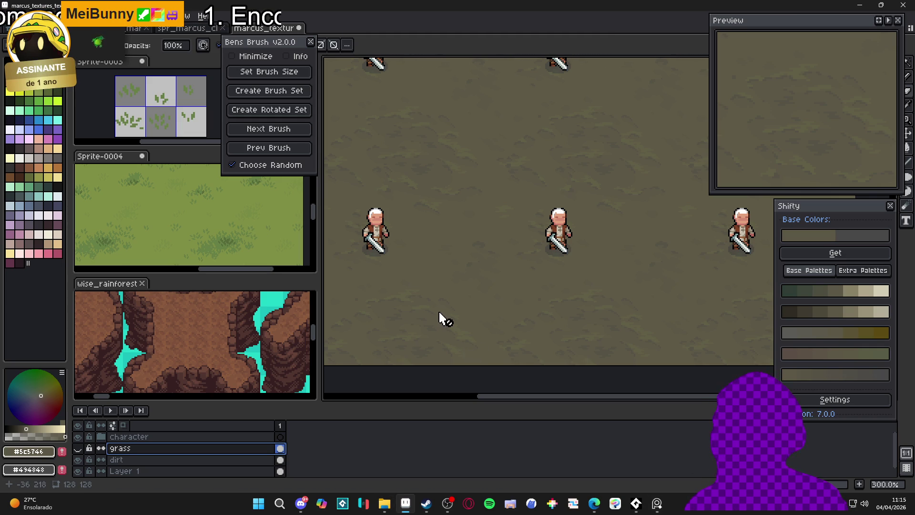
pyautogui.moveTo(439, 312)
pyautogui.mouseDown()
pyautogui.moveTo(498, 335)
pyautogui.moveTo(445, 335)
pyautogui.moveTo(433, 323)
pyautogui.moveTo(416, 329)
pyautogui.mouseUp()
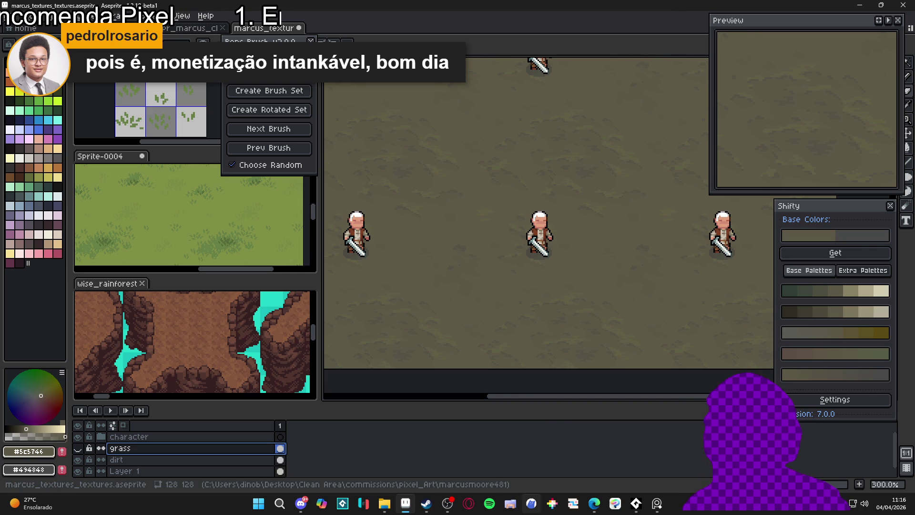
pyautogui.hscroll(-1, 429, 395)
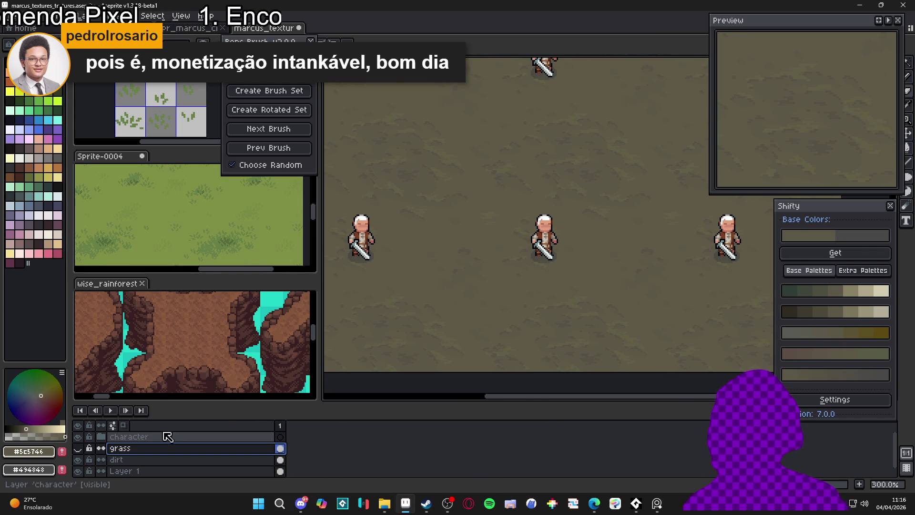
pyautogui.click(80, 448)
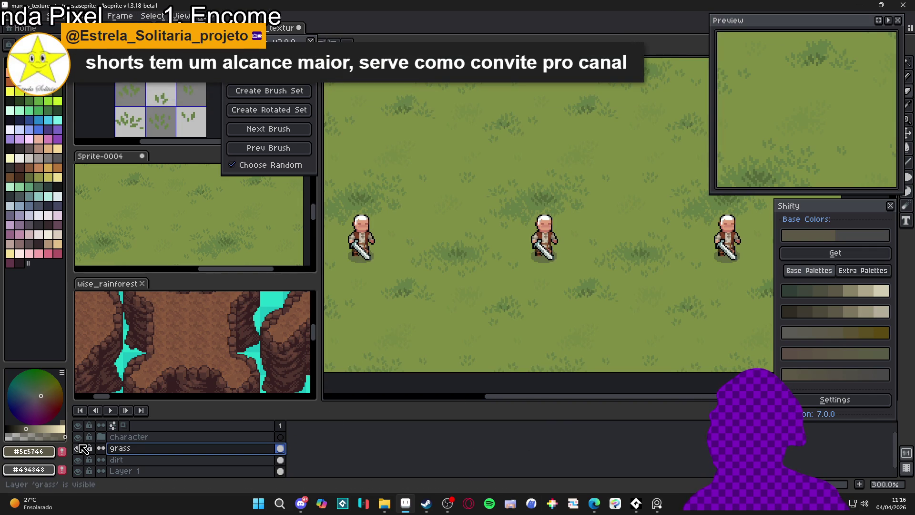
pyautogui.click(80, 448)
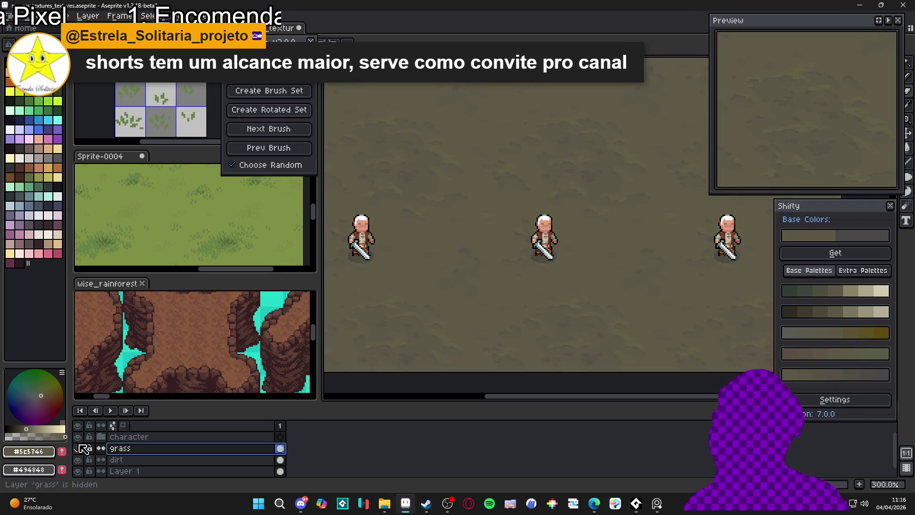
pyautogui.click(80, 448)
pyautogui.click(80, 448)
pyautogui.click(80, 449)
pyautogui.click(80, 449)
pyautogui.click(80, 448)
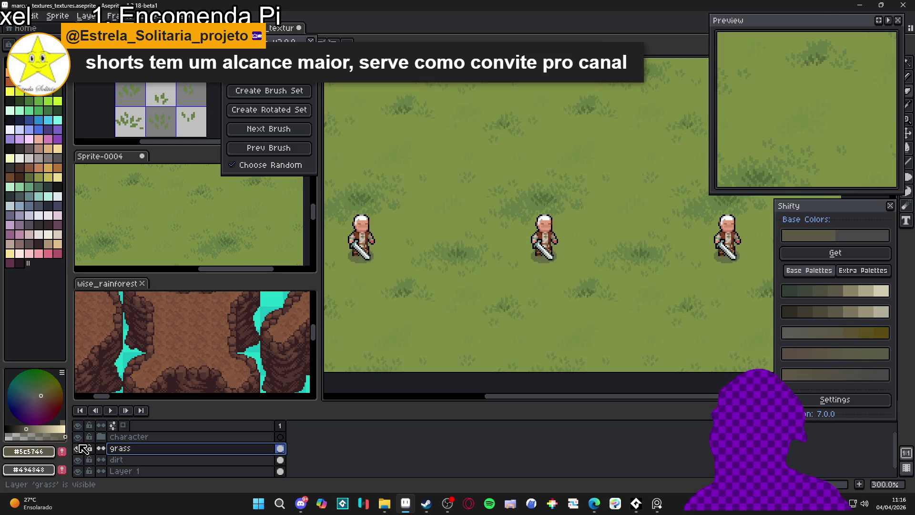
pyautogui.click(80, 448)
pyautogui.click(80, 448)
pyautogui.click(80, 448)
pyautogui.click(80, 448)
pyautogui.click(80, 448)
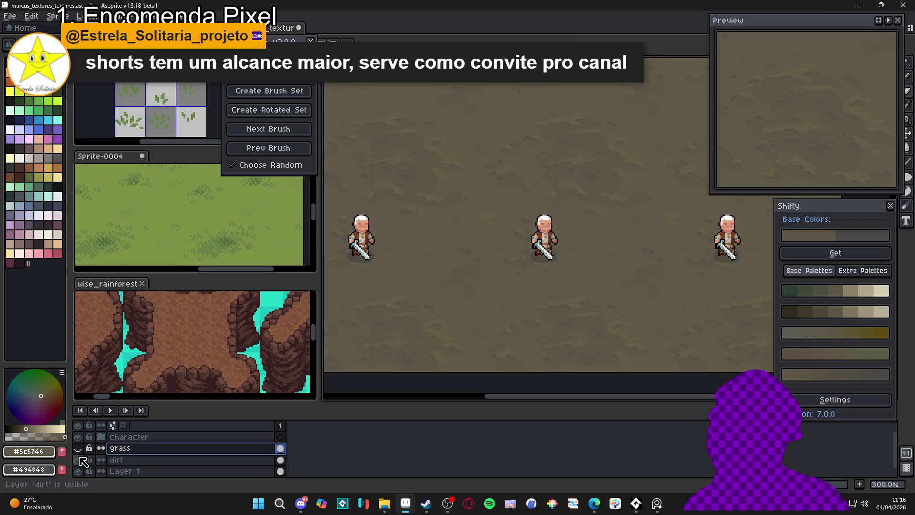
pyautogui.click(80, 448)
pyautogui.click(80, 448)
pyautogui.click(80, 448)
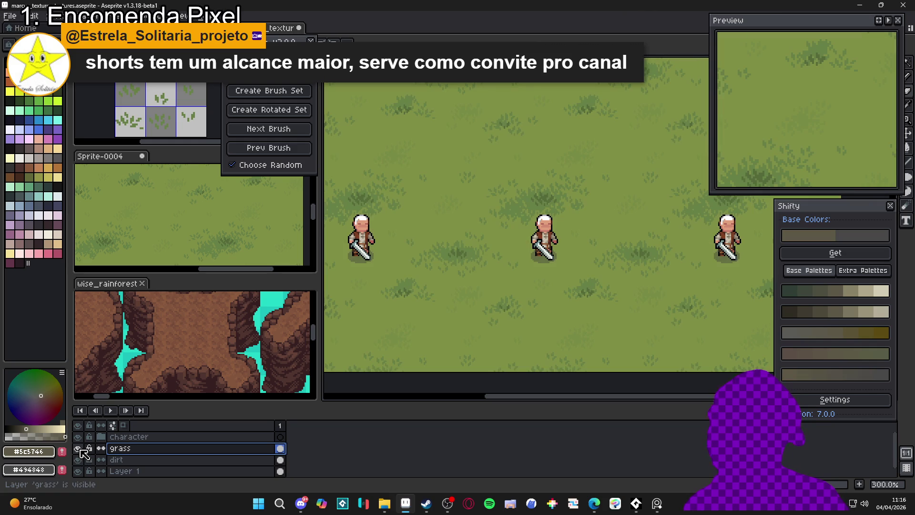
pyautogui.click(80, 449)
pyautogui.click(80, 448)
pyautogui.click(77, 448)
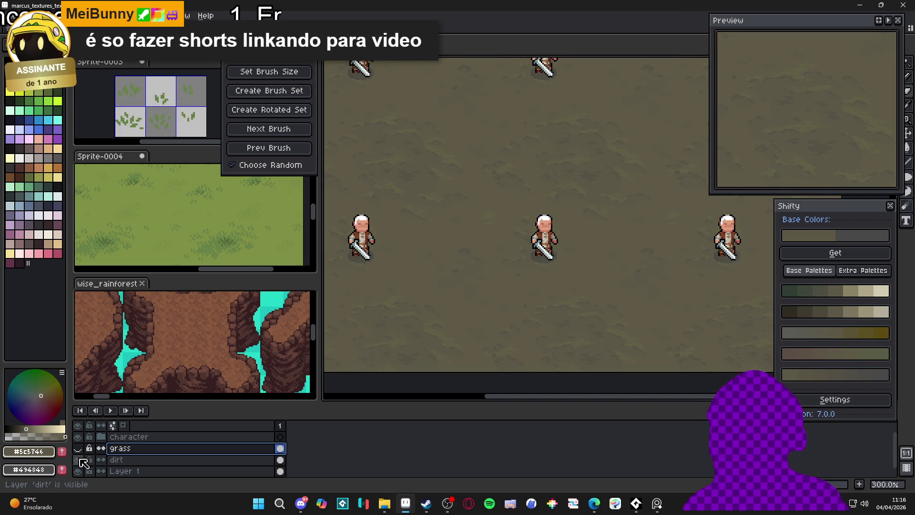
pyautogui.scroll(-1, 414, 334)
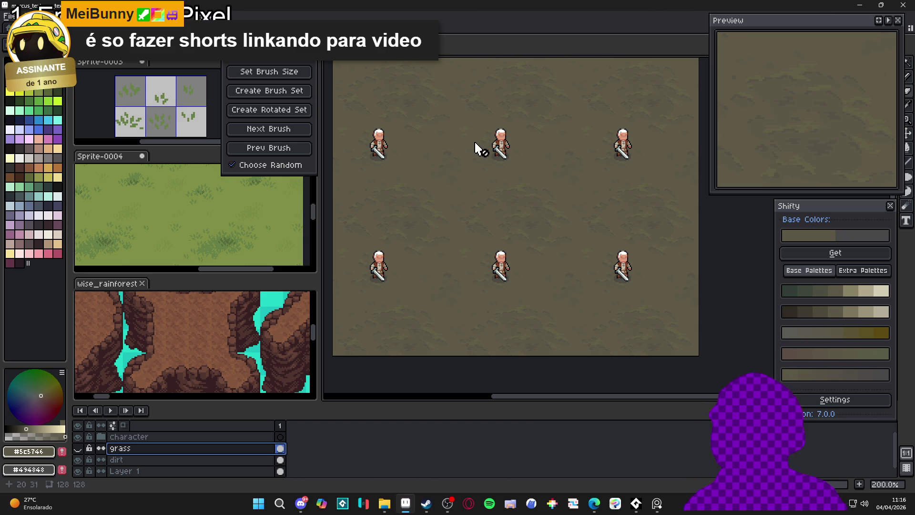
# - Pan the tiled canvas, move the Bens Brush panel lower, and switch to Discord
pyautogui.scroll(1, 450, 207)
pyautogui.moveTo(439, 235)
pyautogui.mouseDown()
pyautogui.moveTo(505, 246)
pyautogui.moveTo(490, 188)
pyautogui.mouseUp()
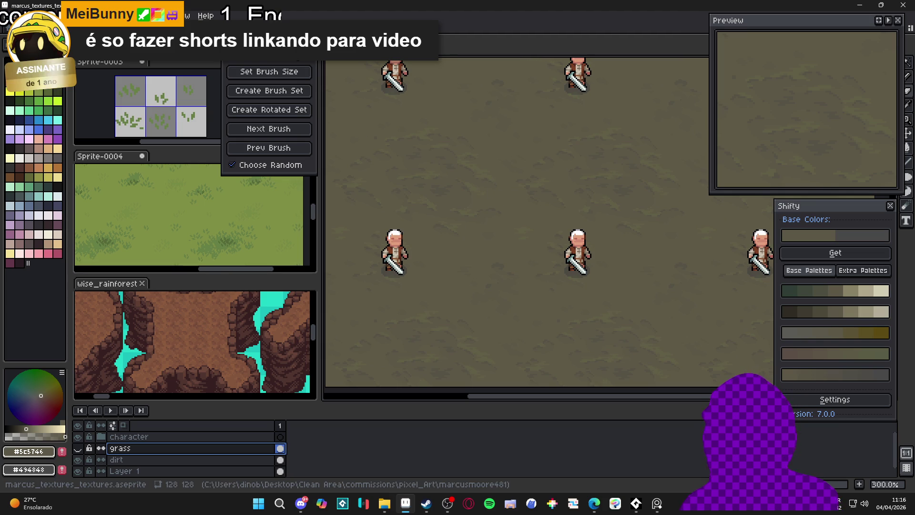
pyautogui.moveTo(285, 45); pyautogui.dragTo(275, 82)
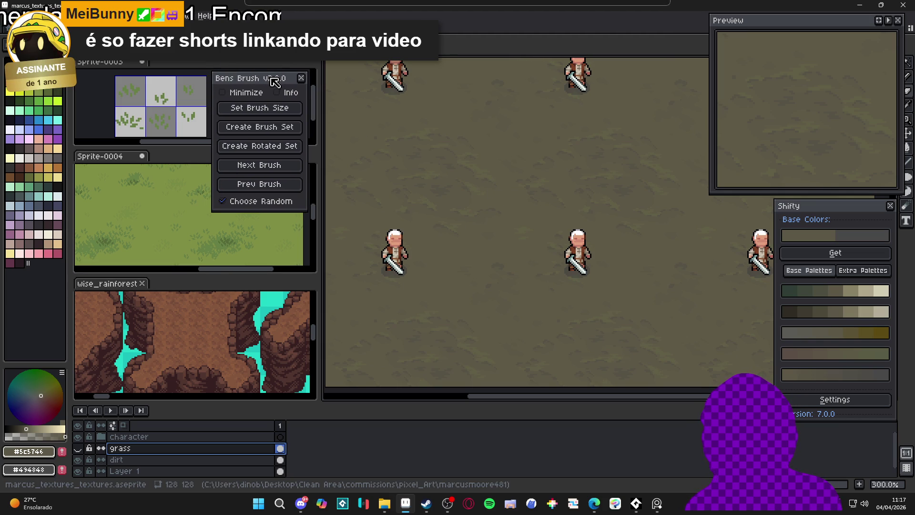
pyautogui.scroll(-1, 498, 161)
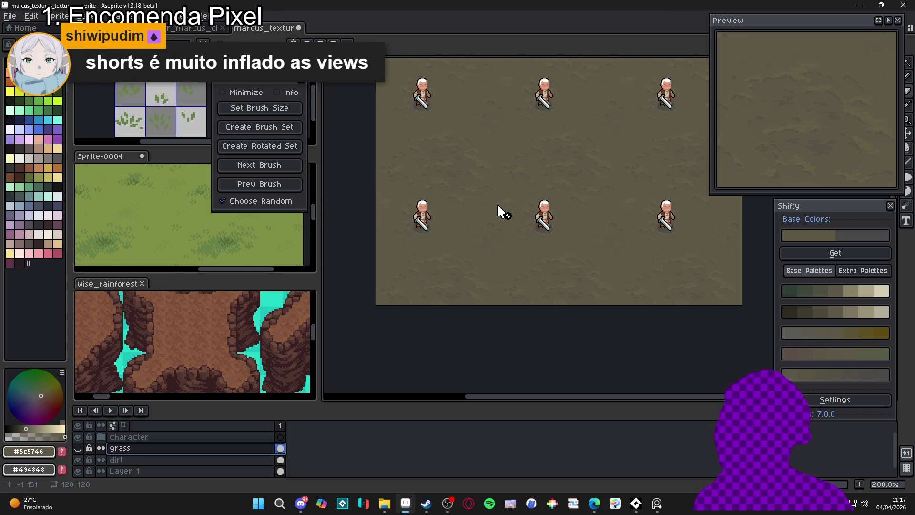
pyautogui.click(301, 503)
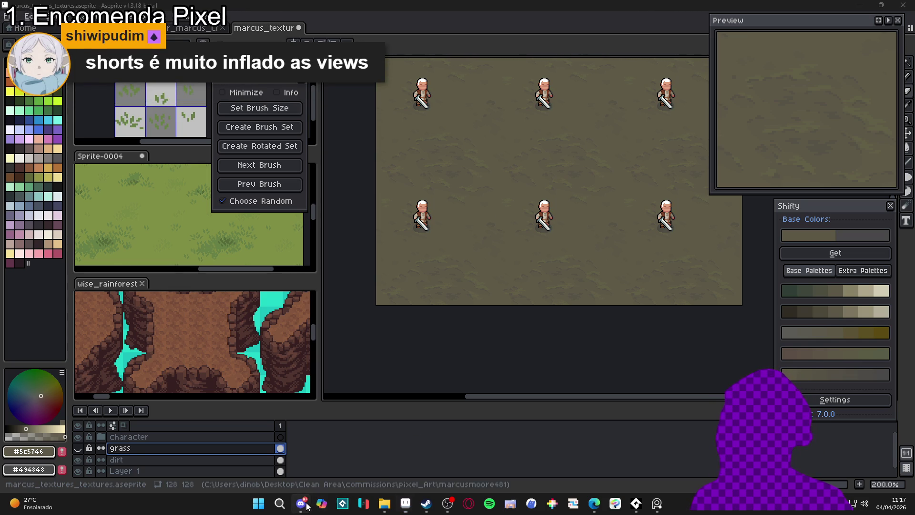